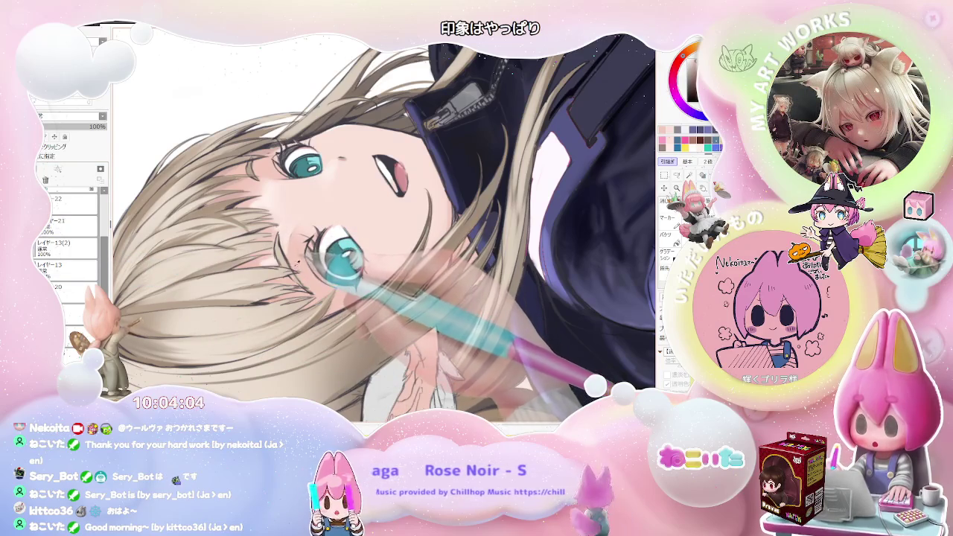
Step: Turn the canvas upright and scroll around the girl's upper body to inspect it
scroll(298, 261, up, 2)
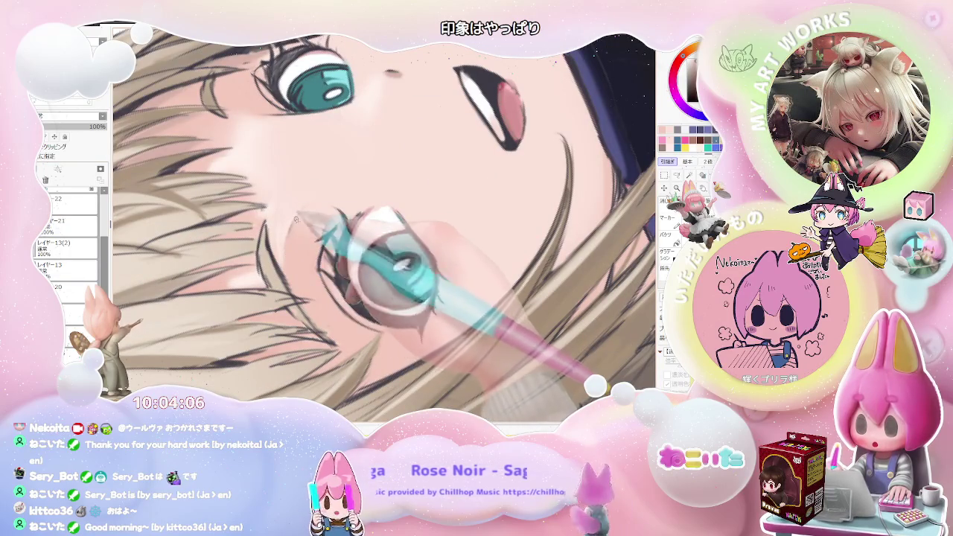
scroll(332, 193, down, 1)
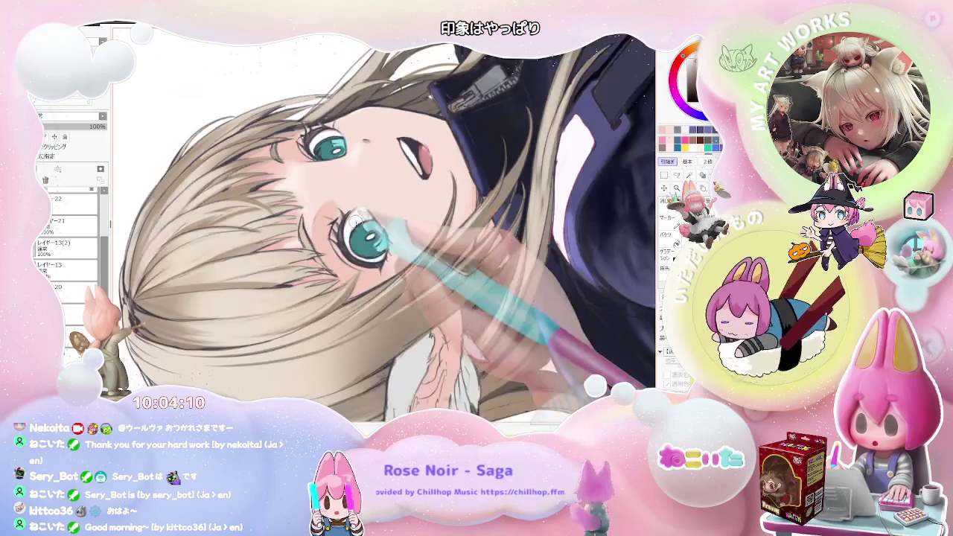
drag(325, 233, 447, 239)
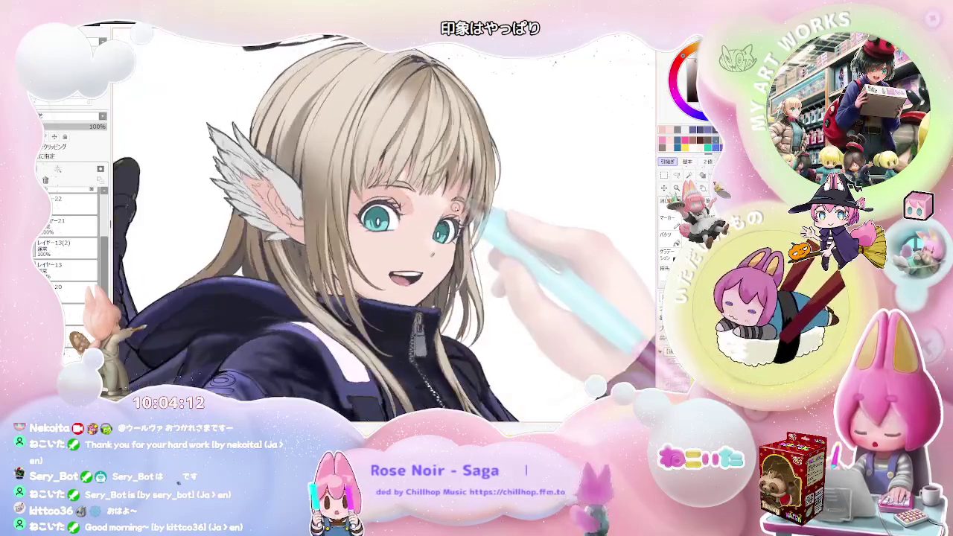
scroll(447, 238, up, 2)
scroll(254, 231, up, 2)
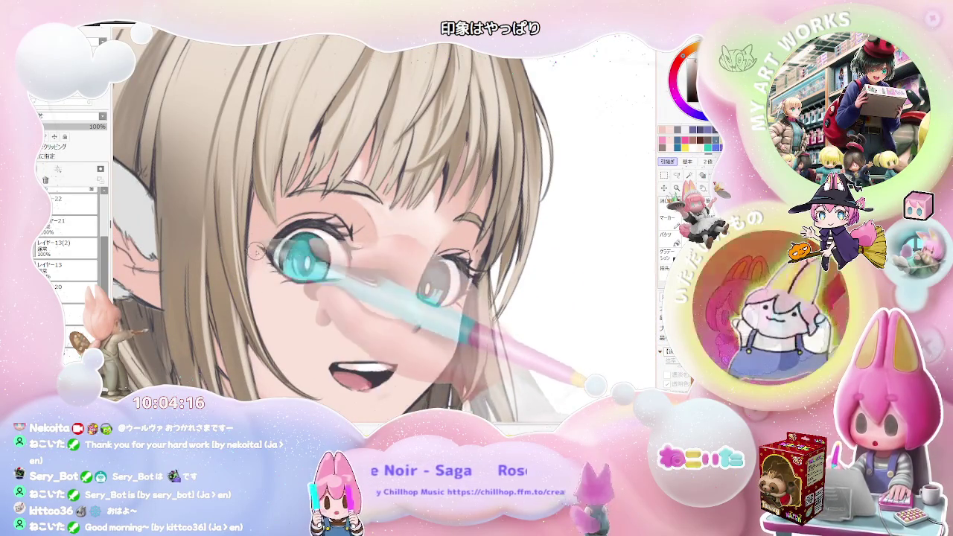
scroll(328, 335, down, 1)
scroll(328, 339, down, 2)
scroll(372, 346, down, 2)
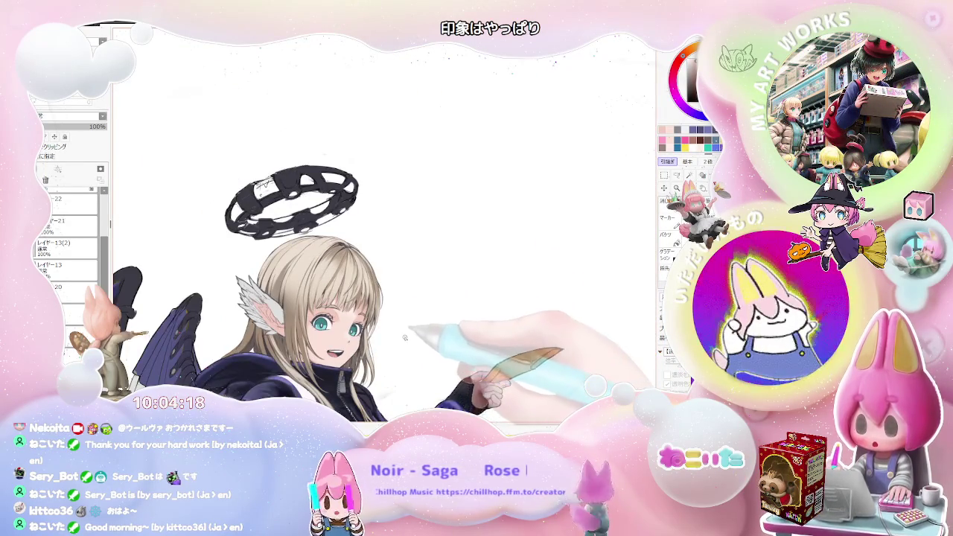
scroll(372, 335, up, 1)
scroll(335, 313, up, 1)
scroll(294, 289, up, 2)
scroll(295, 289, up, 1)
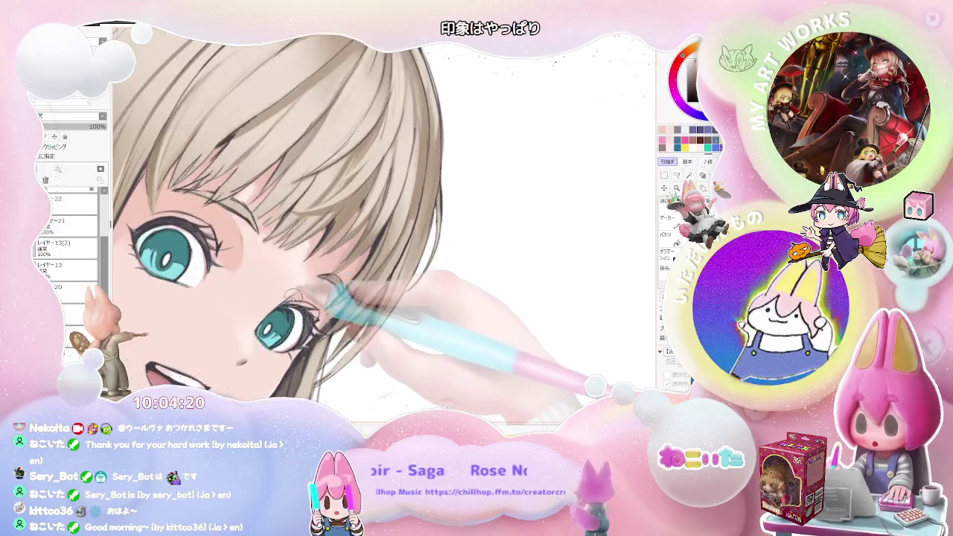
scroll(301, 294, down, 1)
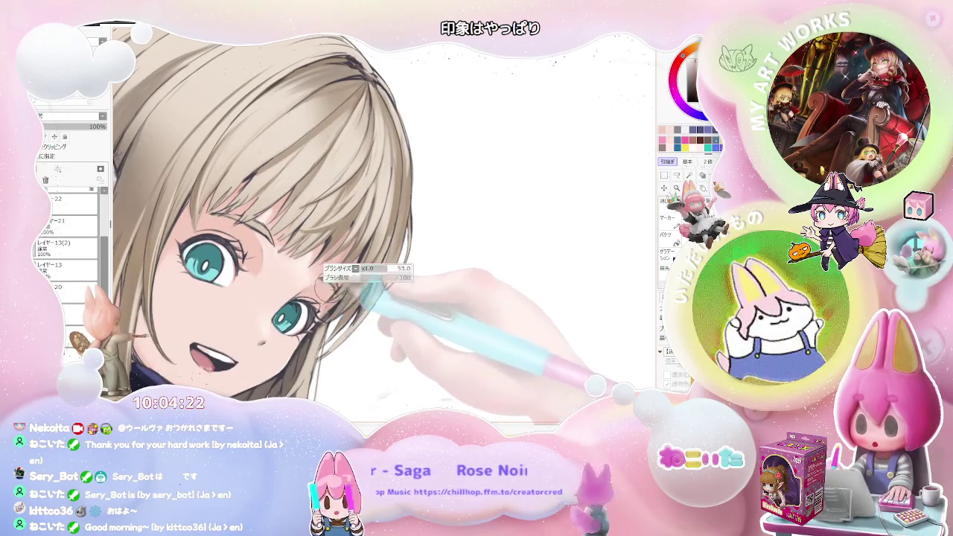
scroll(327, 312, down, 2)
scroll(335, 324, down, 1)
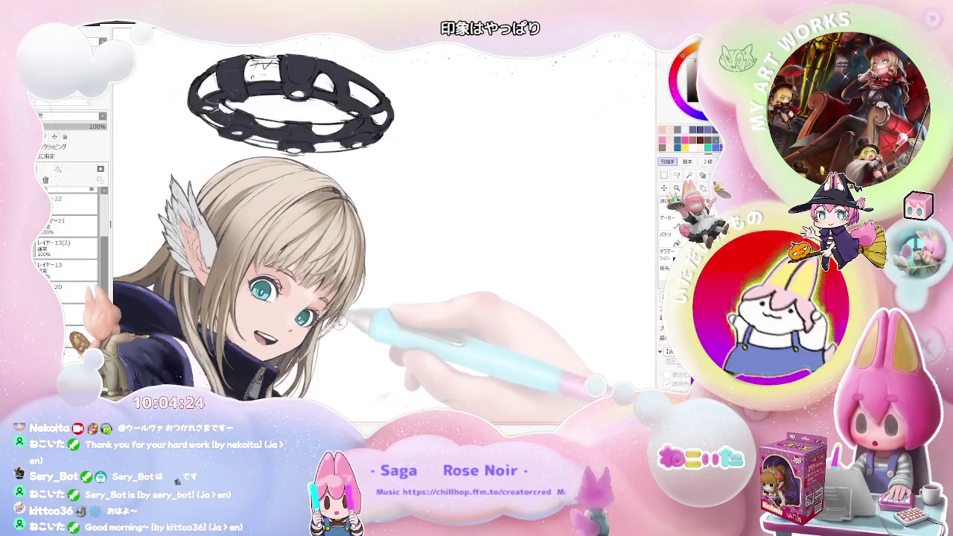
scroll(340, 330, down, 1)
scroll(336, 320, up, 1)
scroll(313, 298, up, 1)
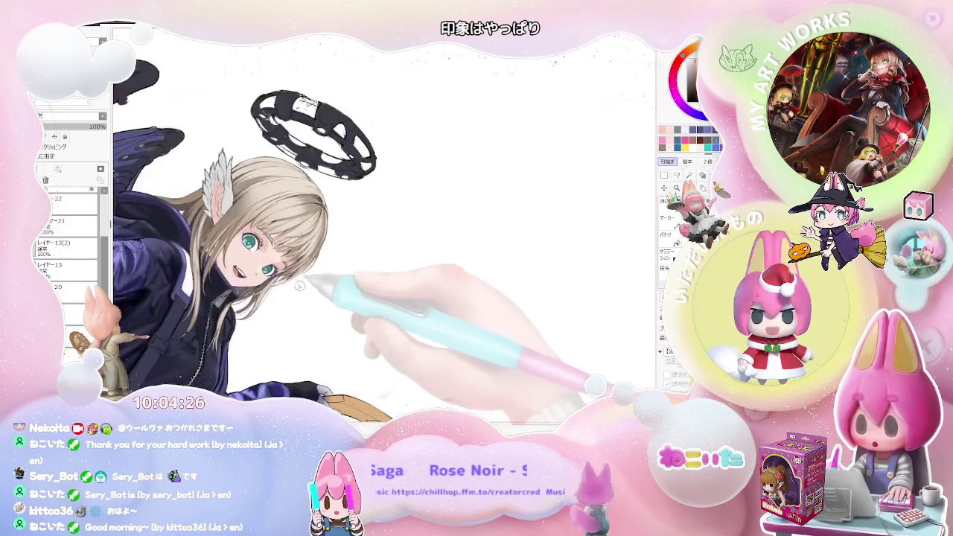
scroll(291, 275, up, 1)
scroll(264, 245, up, 1)
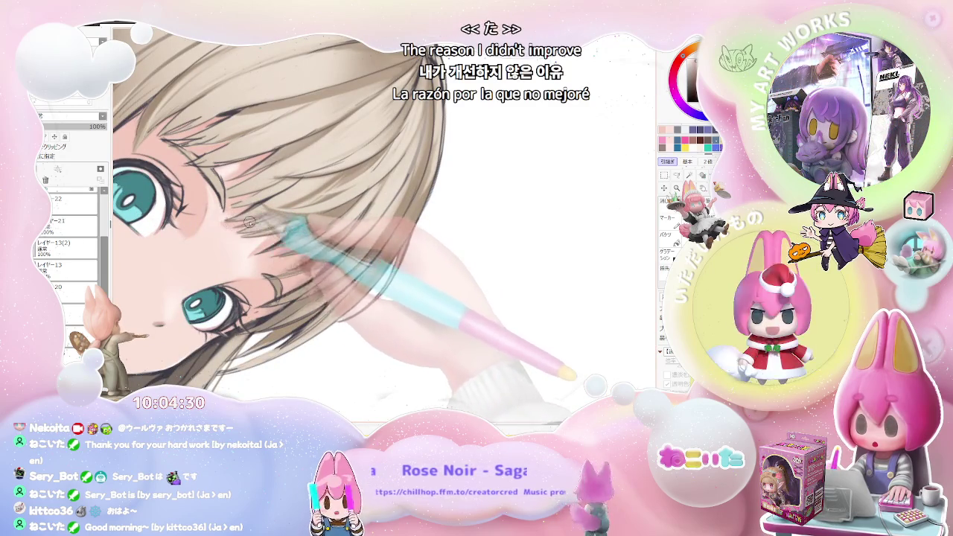
scroll(247, 232, down, 1)
scroll(283, 244, down, 1)
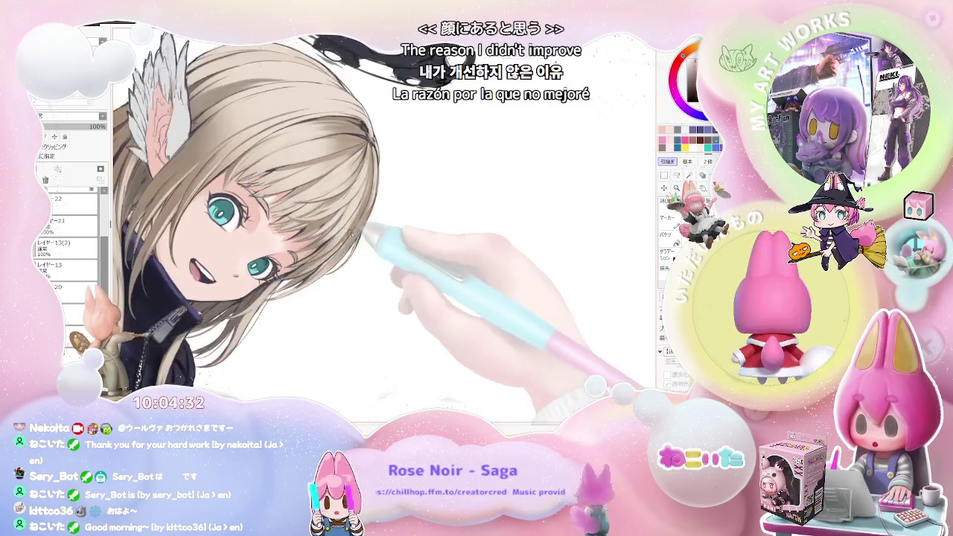
scroll(320, 256, down, 1)
scroll(357, 268, down, 1)
scroll(365, 271, up, 1)
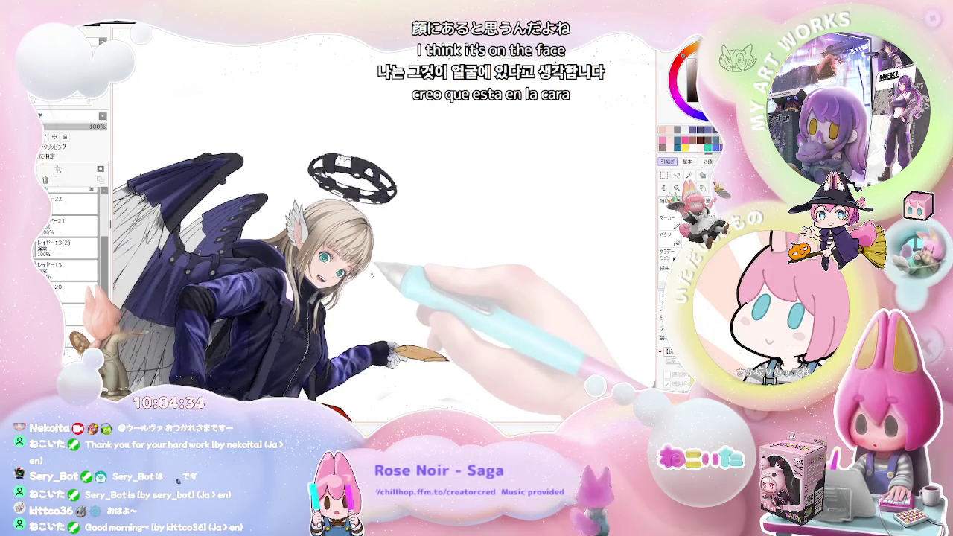
scroll(365, 267, up, 1)
scroll(364, 260, up, 1)
scroll(362, 255, up, 1)
scroll(362, 253, up, 1)
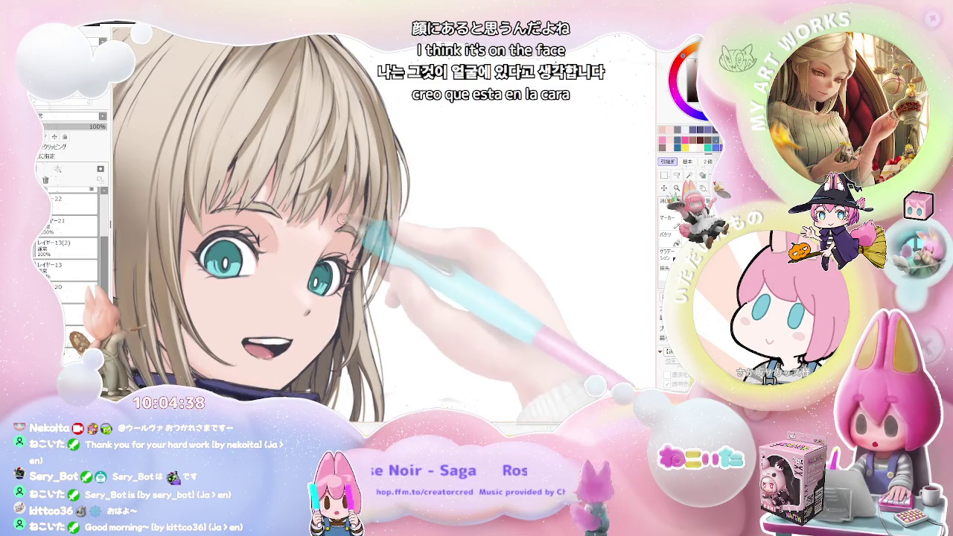
scroll(346, 203, down, 1)
scroll(373, 238, down, 1)
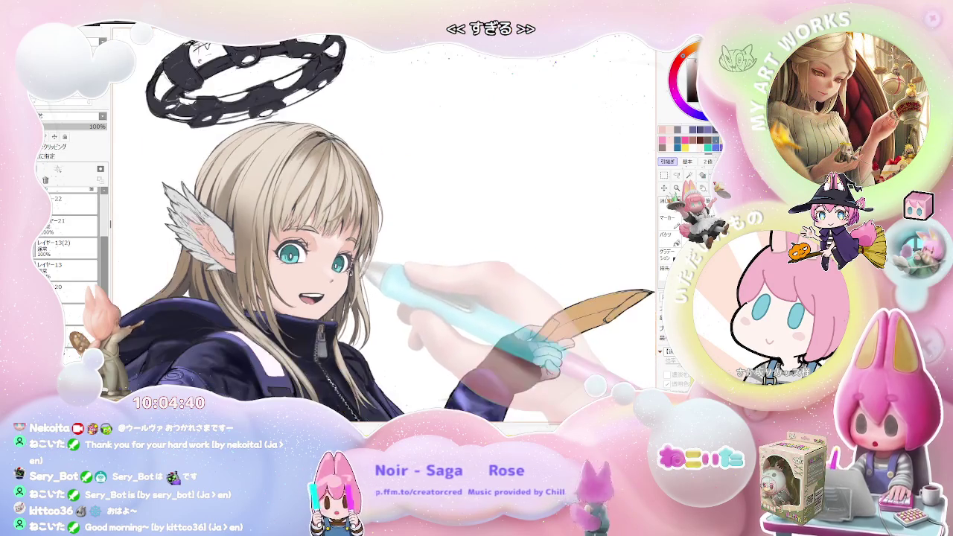
scroll(369, 287, down, 3)
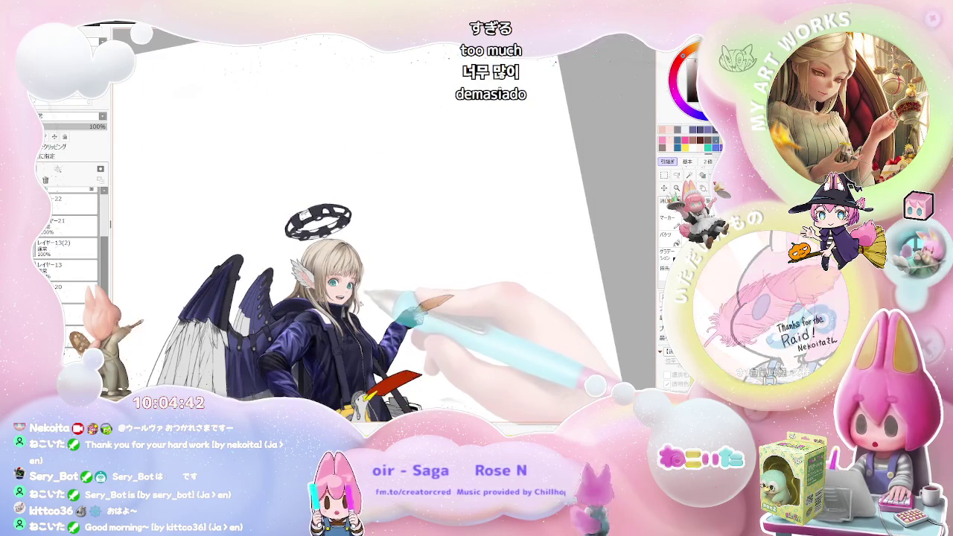
scroll(372, 245, up, 1)
scroll(373, 245, up, 1)
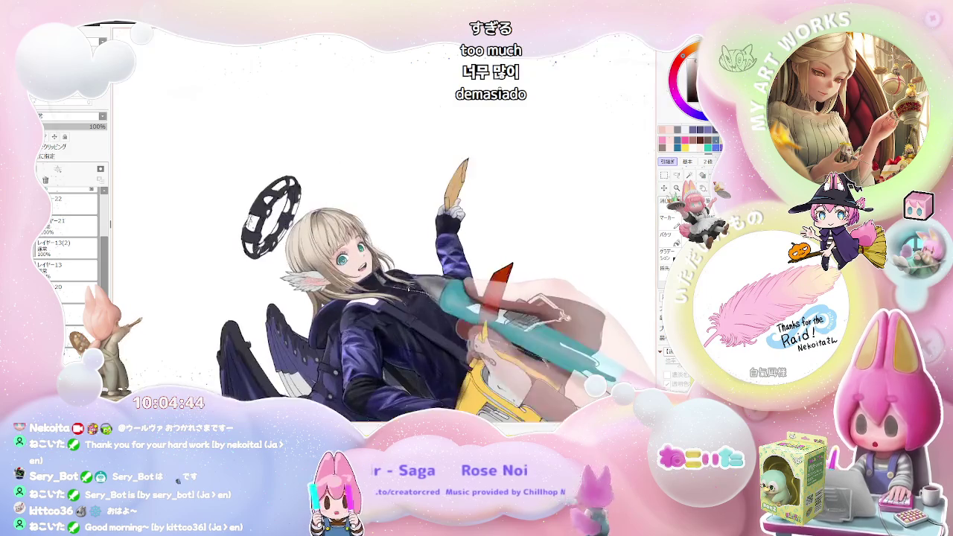
scroll(373, 246, up, 1)
scroll(372, 246, up, 2)
scroll(232, 274, up, 2)
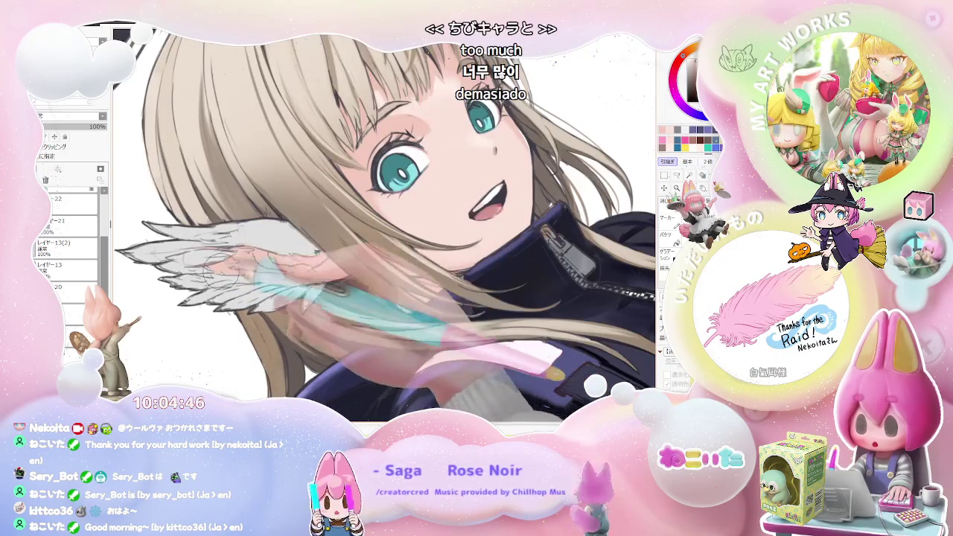
scroll(350, 260, down, 1)
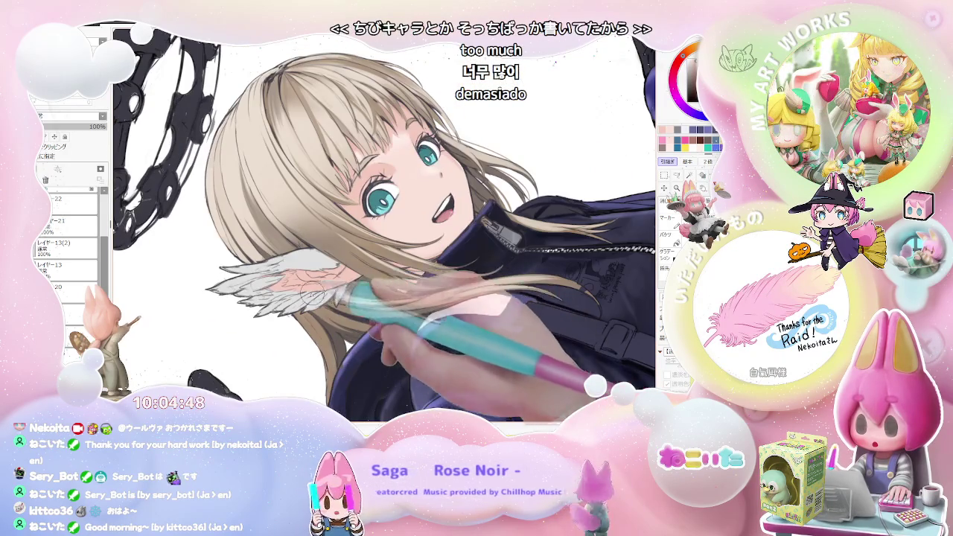
scroll(313, 277, up, 1)
scroll(298, 287, up, 1)
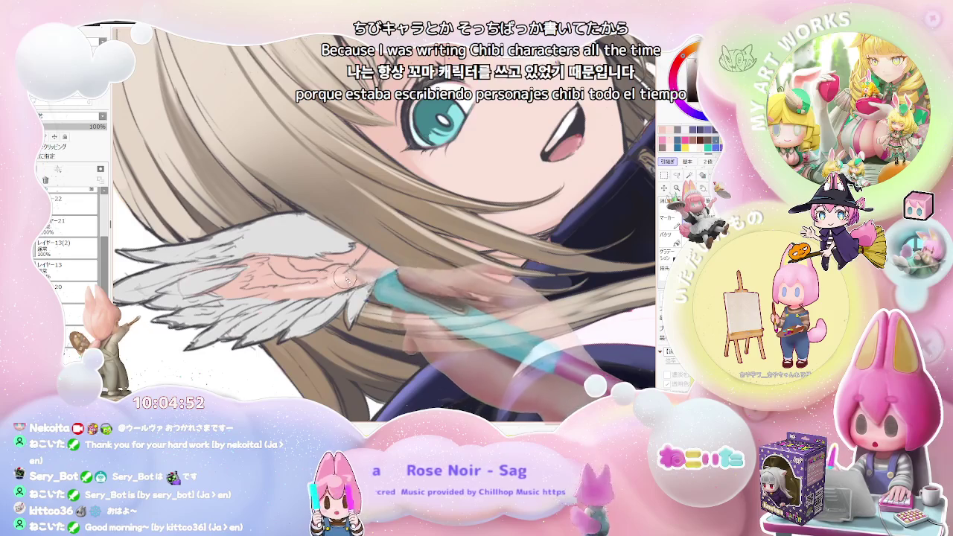
scroll(338, 283, down, 2)
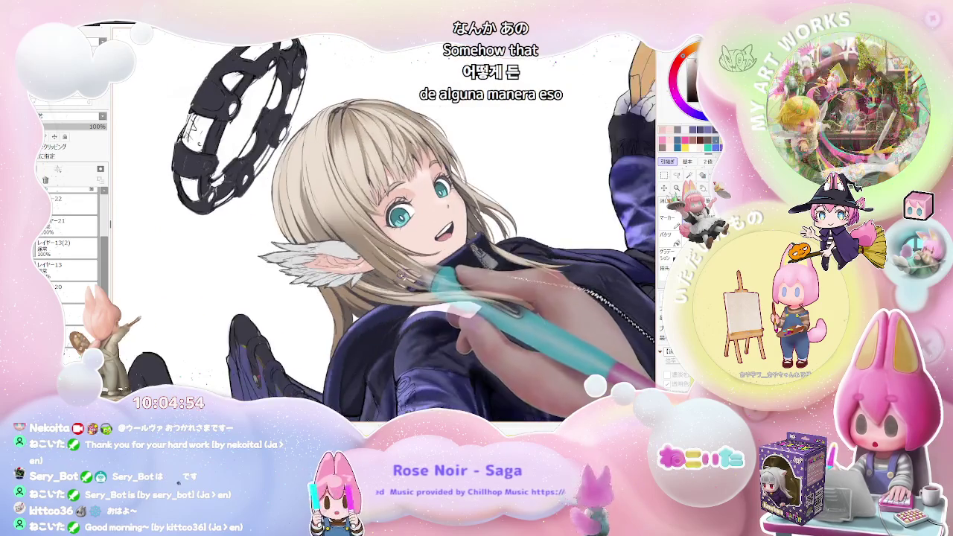
scroll(397, 260, up, 1)
scroll(373, 259, up, 1)
scroll(328, 253, up, 1)
scroll(283, 250, up, 1)
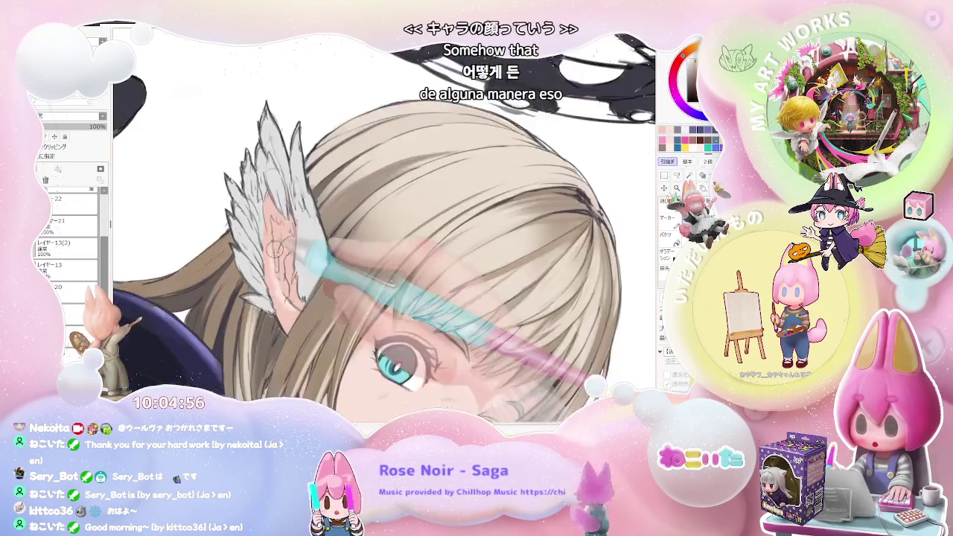
scroll(281, 262, down, 1)
scroll(283, 264, down, 1)
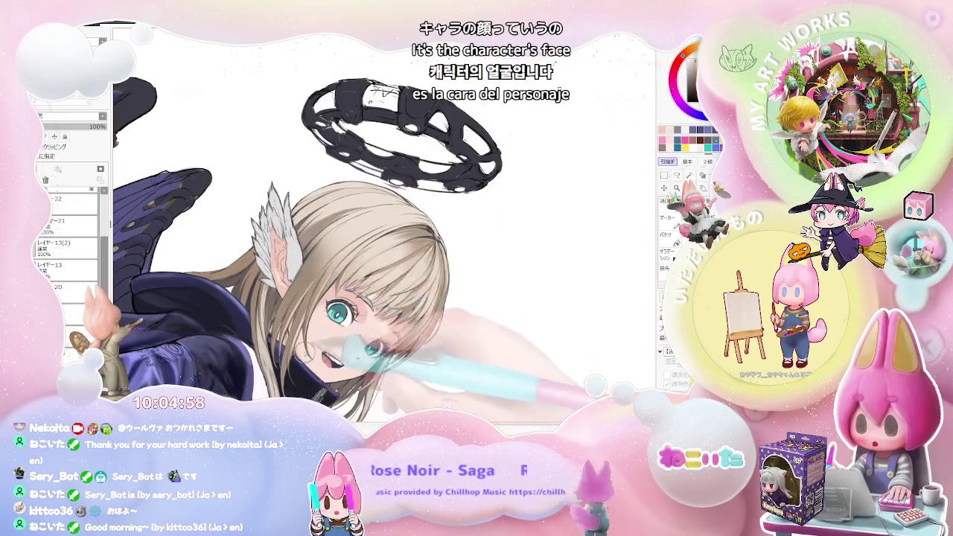
scroll(291, 313, up, 1)
scroll(290, 313, up, 1)
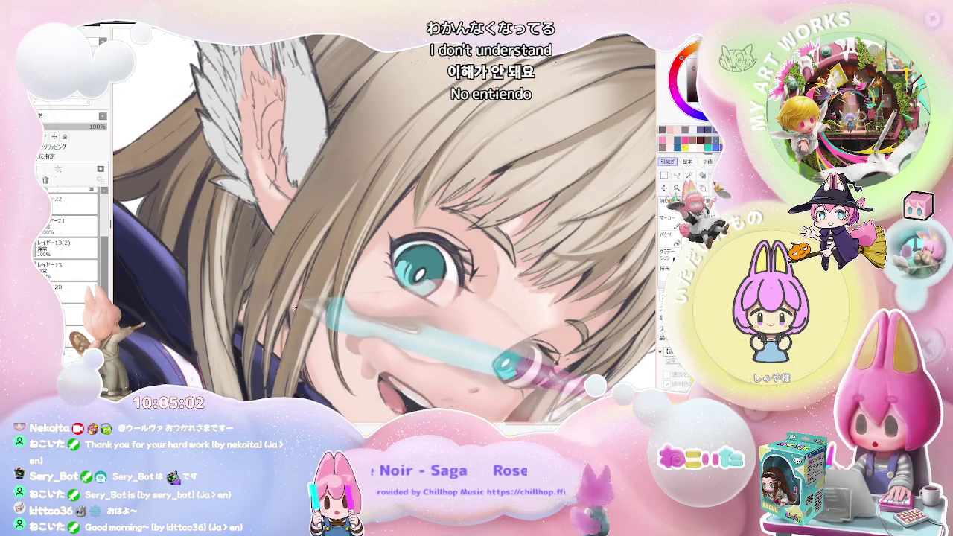
scroll(302, 275, down, 1)
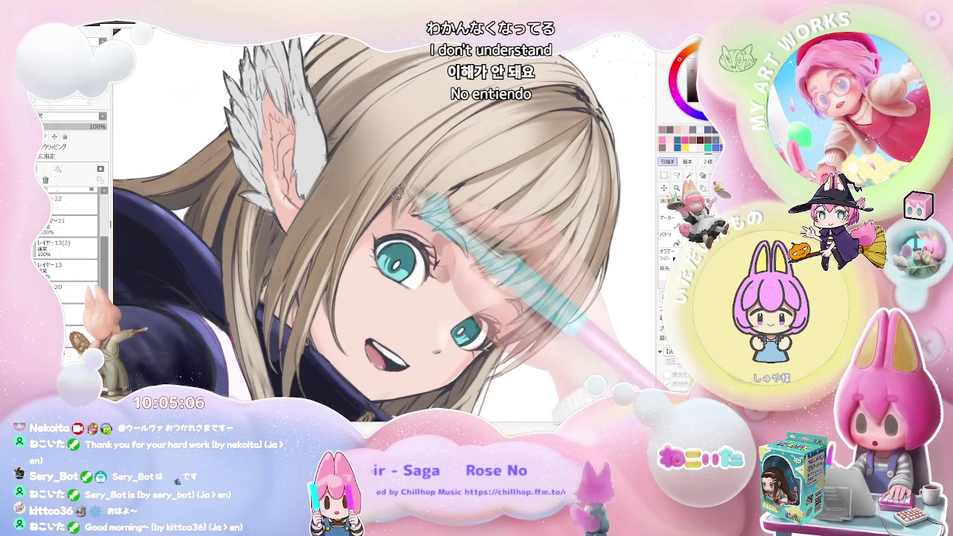
scroll(366, 239, down, 1)
scroll(528, 223, down, 1)
scroll(530, 224, down, 1)
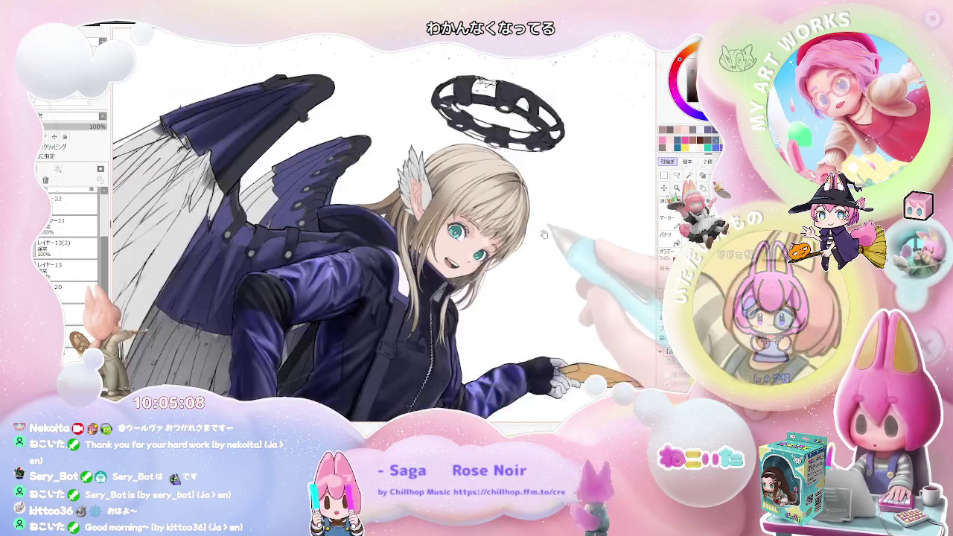
scroll(364, 298, up, 1)
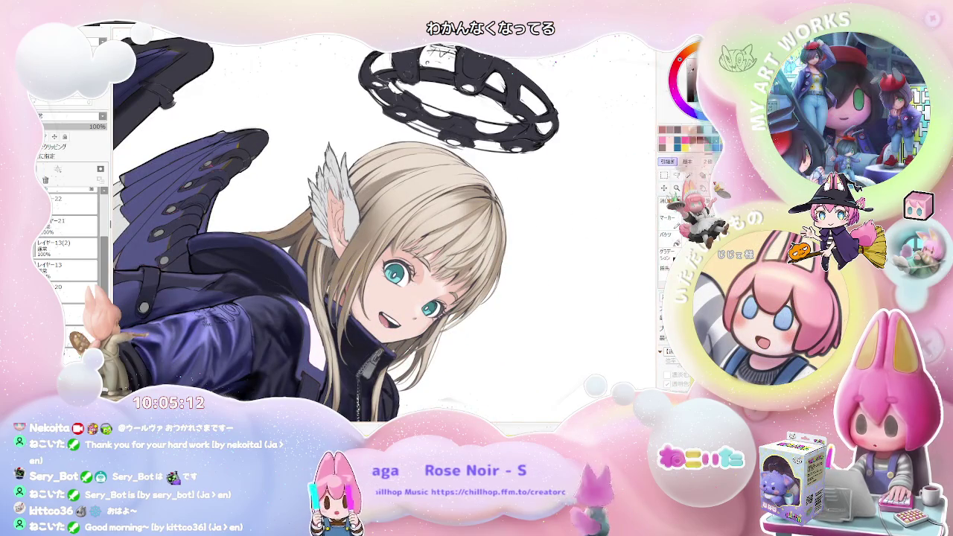
scroll(347, 313, up, 1)
scroll(346, 313, up, 1)
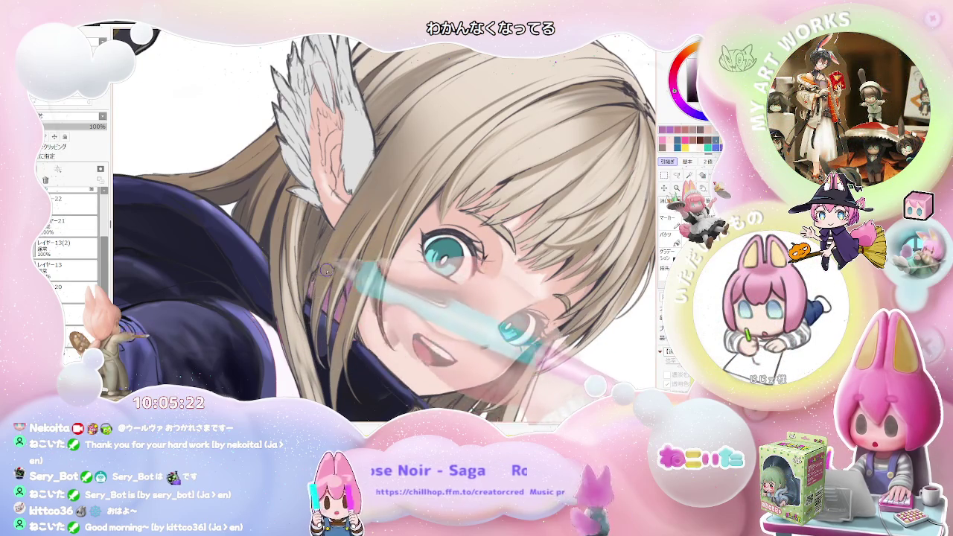
scroll(326, 269, down, 3)
scroll(326, 270, down, 3)
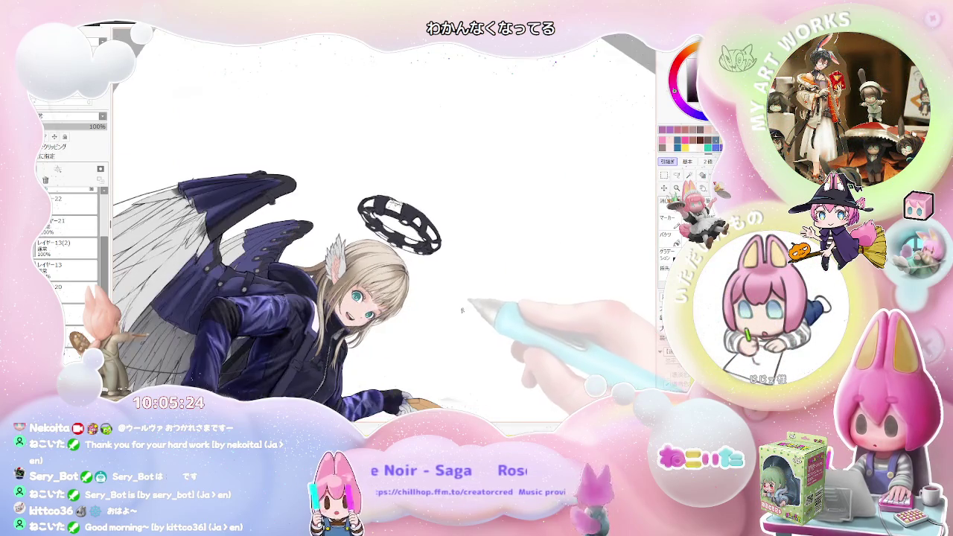
scroll(462, 310, up, 3)
scroll(462, 310, up, 3)
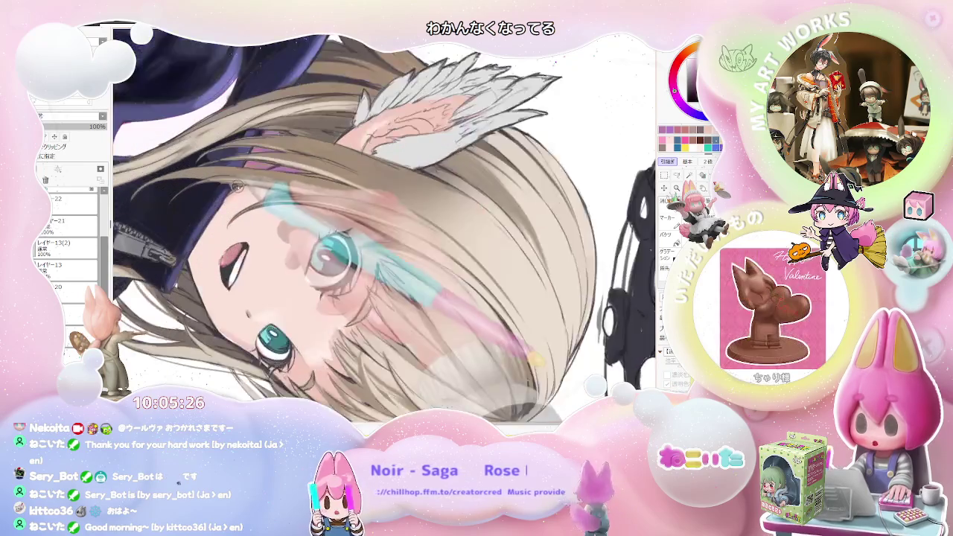
scroll(237, 186, up, 2)
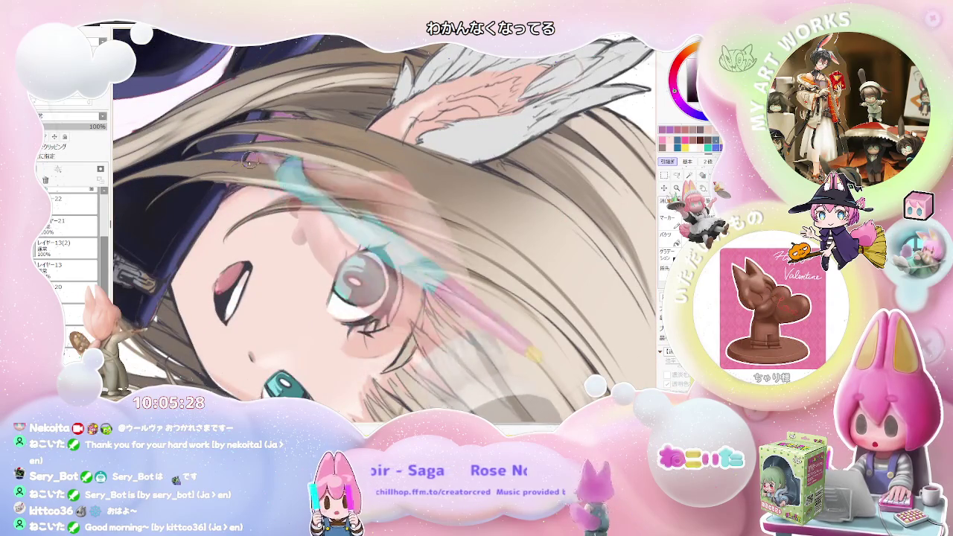
scroll(250, 160, down, 2)
scroll(398, 176, down, 2)
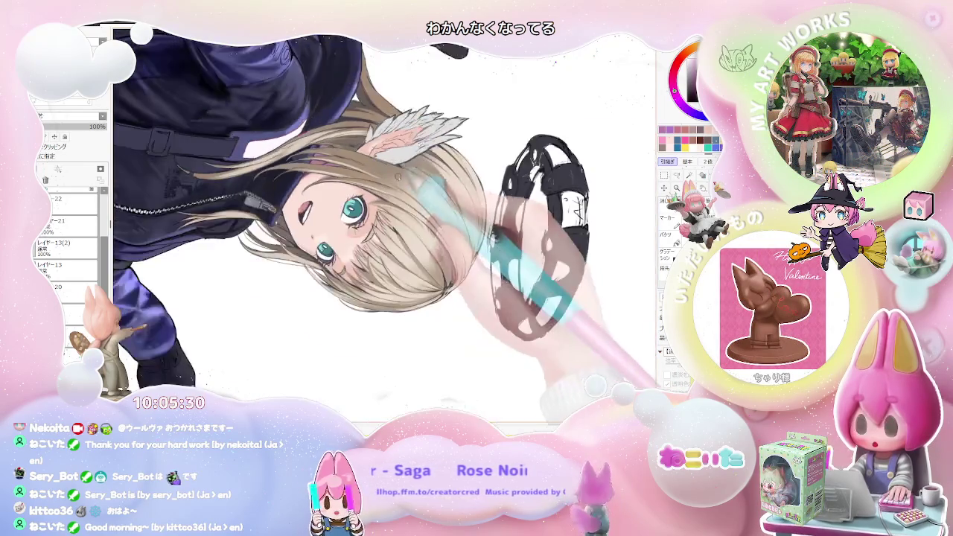
scroll(473, 201, up, 2)
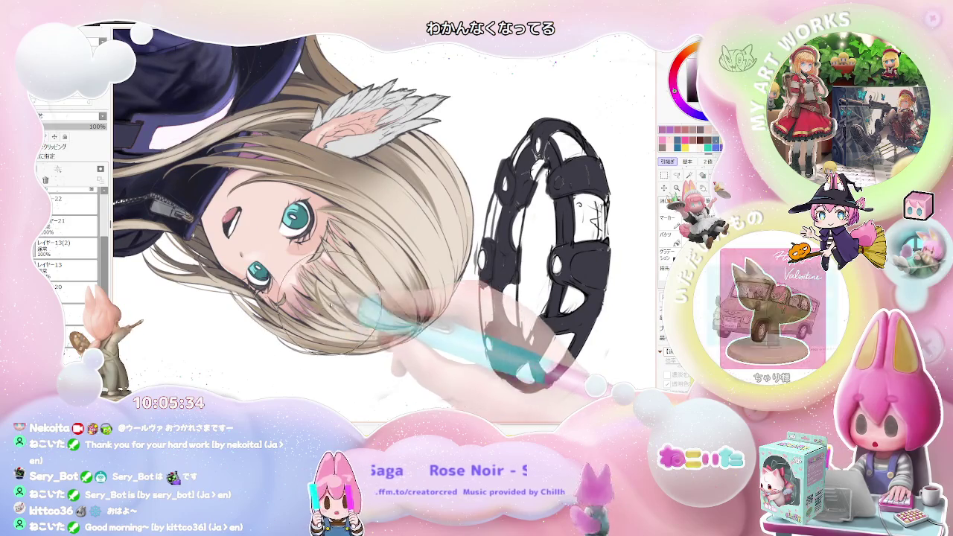
scroll(406, 246, down, 1)
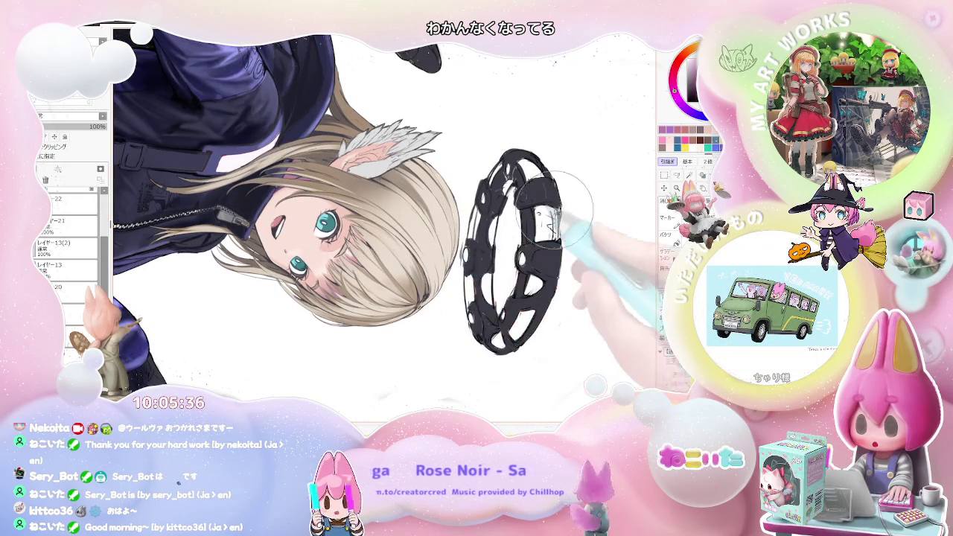
scroll(356, 299, up, 2)
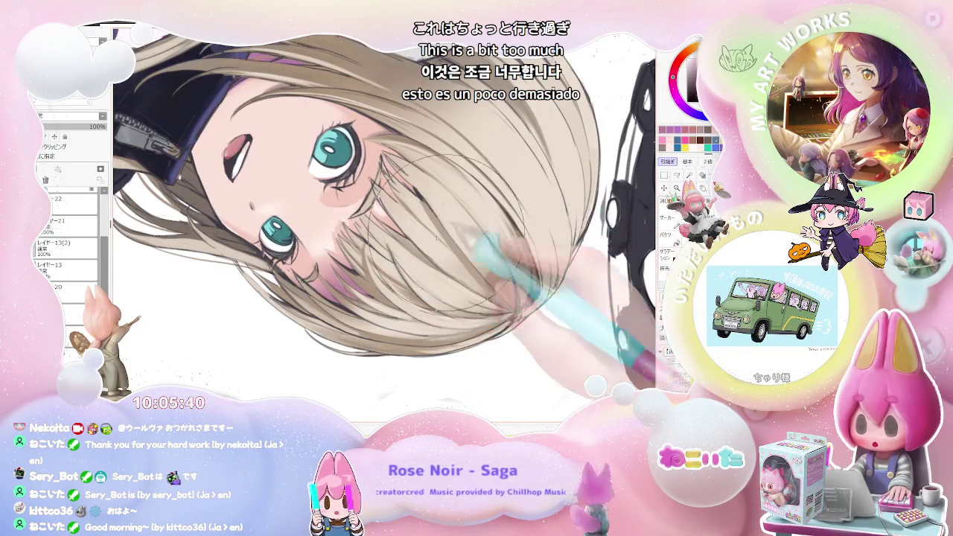
scroll(425, 180, down, 1)
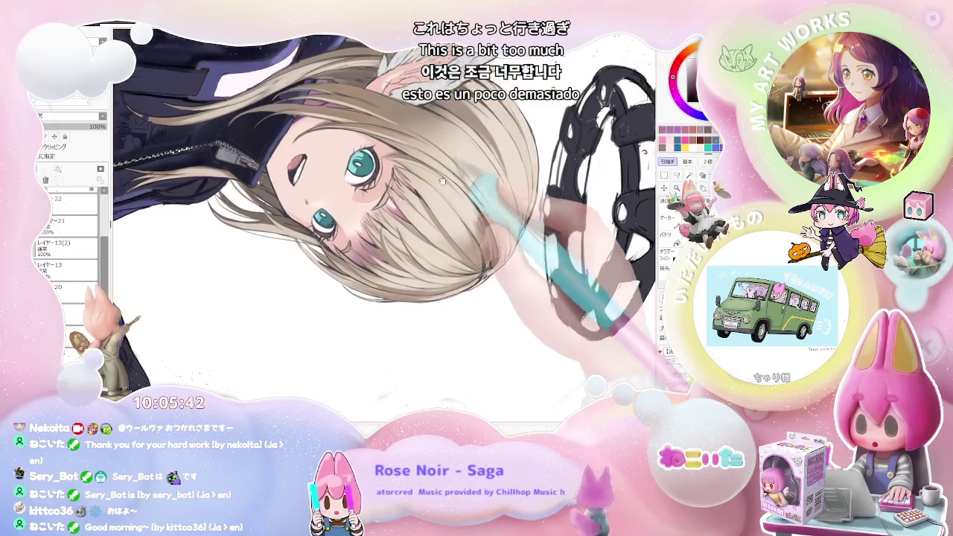
scroll(402, 223, down, 1)
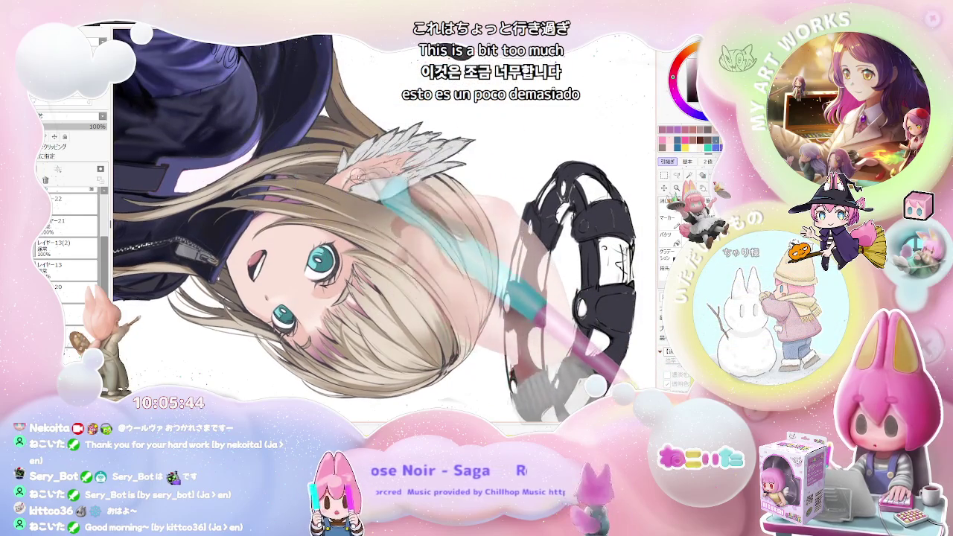
scroll(344, 183, up, 2)
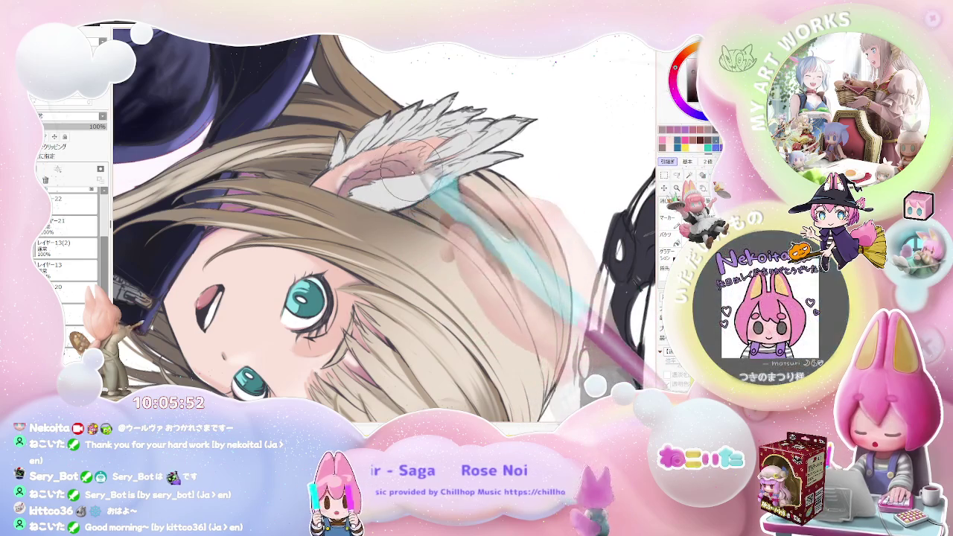
Step: Zoom out to the whole character, flip the view upside down, and zoom in on her face
key(ctrl+minus)
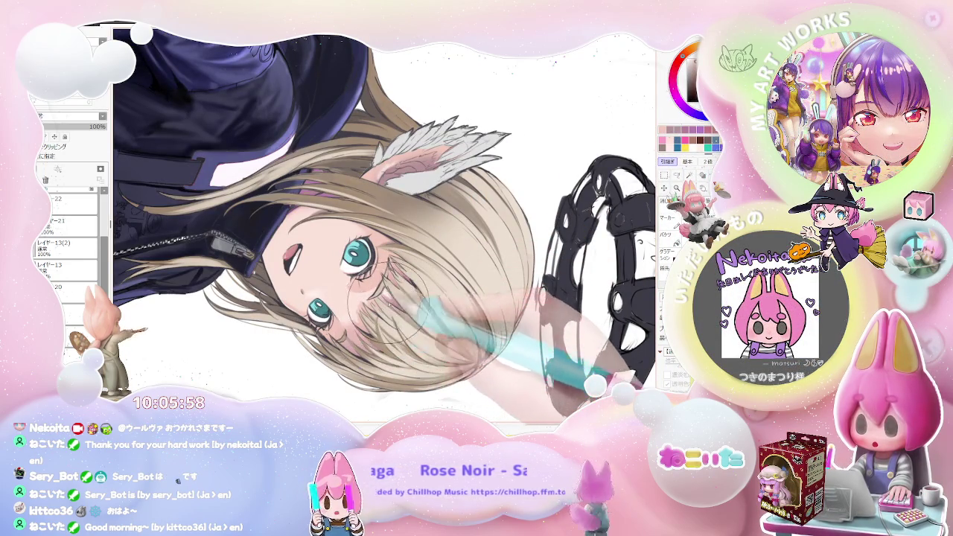
key(ctrl+minus)
key(ctrl+minus)
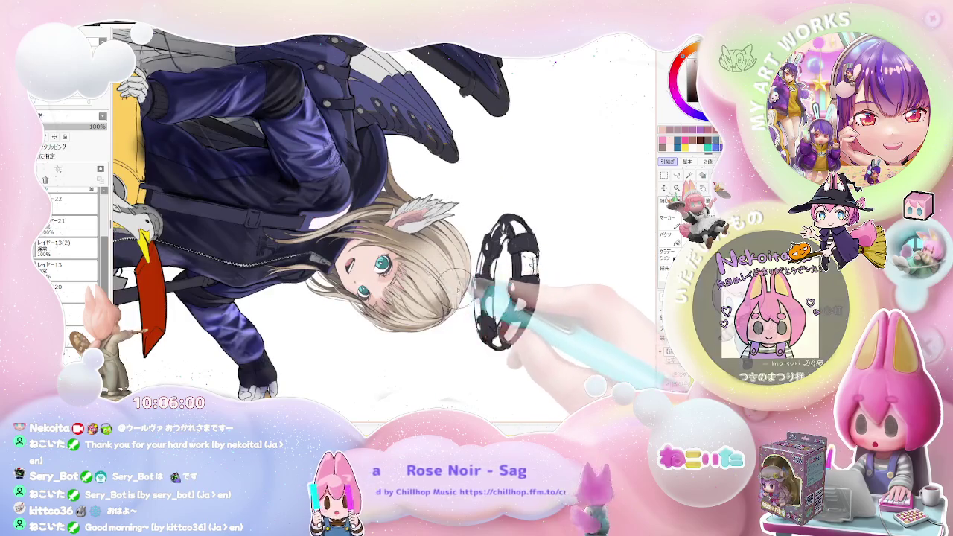
key(asciicircum)
key(asciicircum)
key(asciicircum)
key(asciicircum)
key(asciicircum)
key(asciicircum)
key(ctrl+plus)
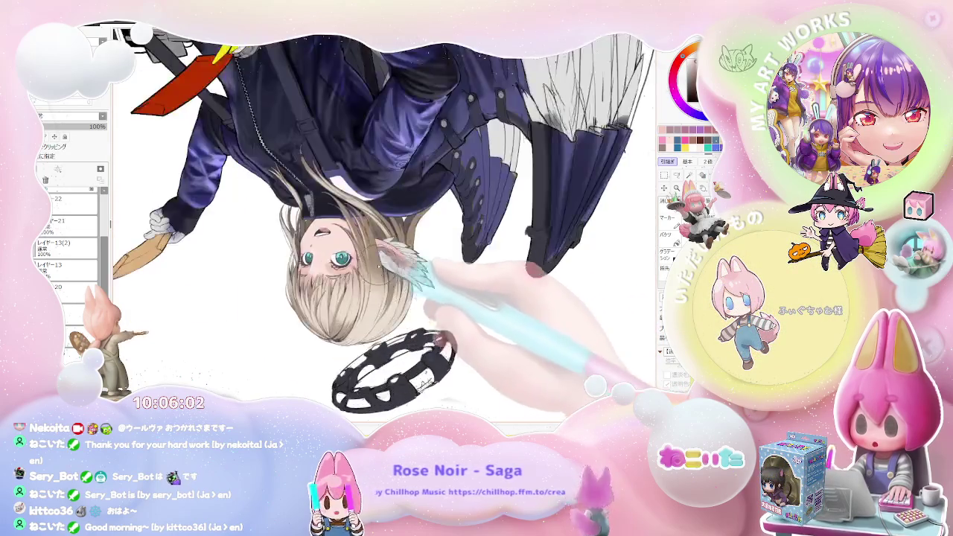
key(ctrl+plus)
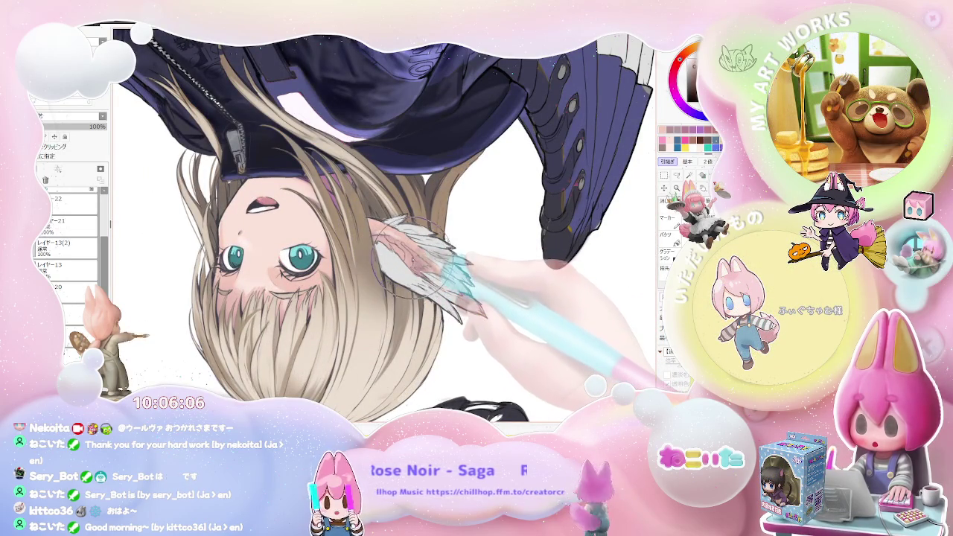
Step: Paint light grey feather strokes on the small wing tuft at her ear
mouse_move(403, 254)
mouse_down()
mouse_move(417, 274)
mouse_move(387, 268)
mouse_up()
scroll(432, 288, down, 1)
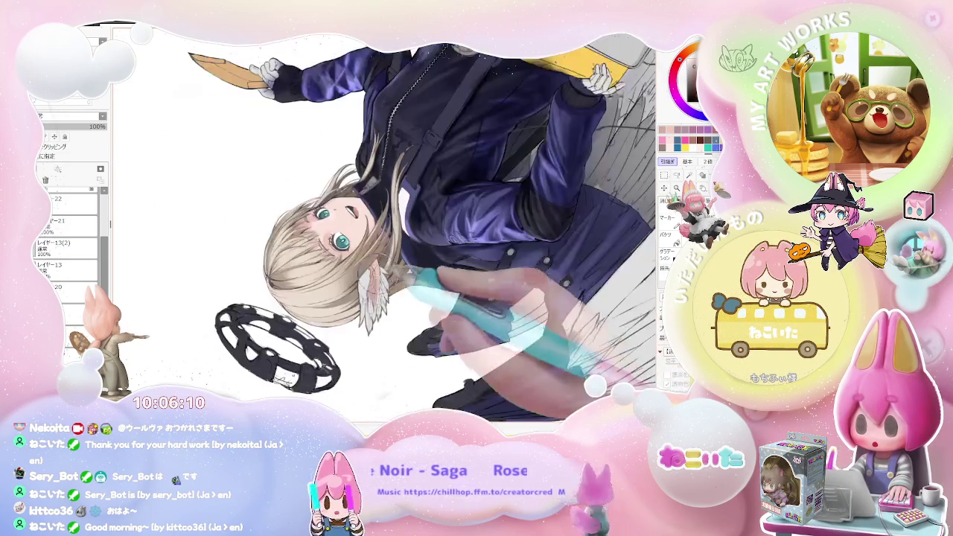
scroll(343, 246, up, 1)
scroll(335, 237, up, 2)
scroll(335, 237, up, 1)
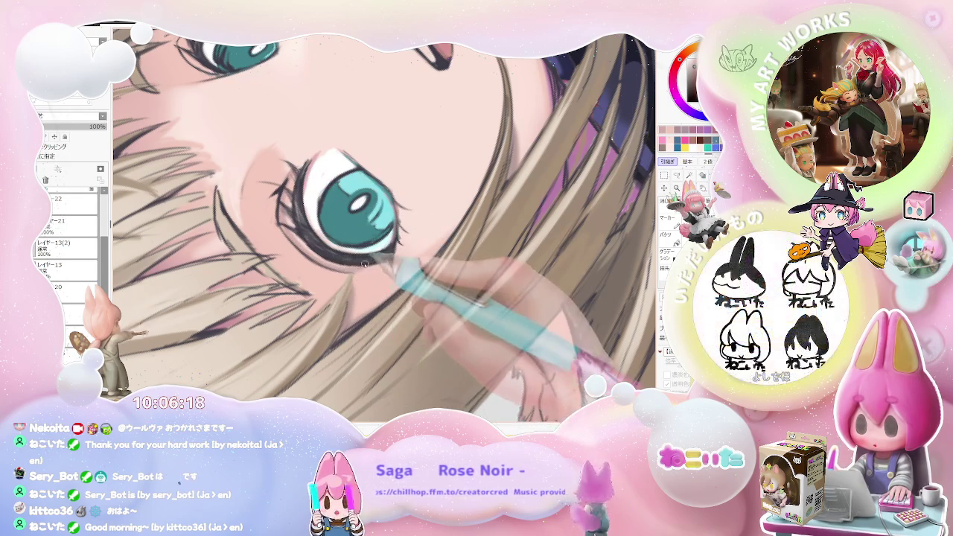
scroll(335, 246, down, 2)
scroll(387, 257, down, 1)
scroll(388, 286, down, 1)
scroll(388, 286, down, 1)
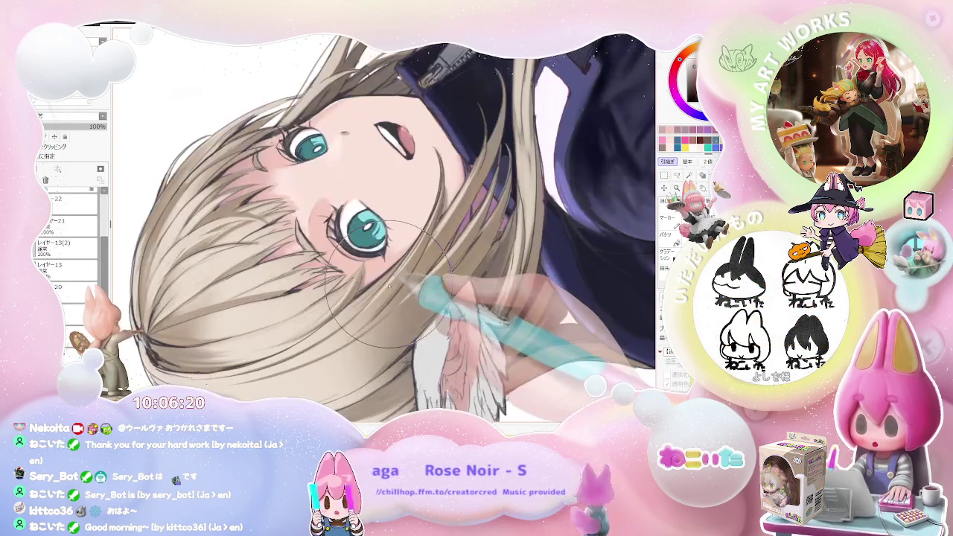
scroll(397, 276, down, 1)
scroll(476, 253, down, 1)
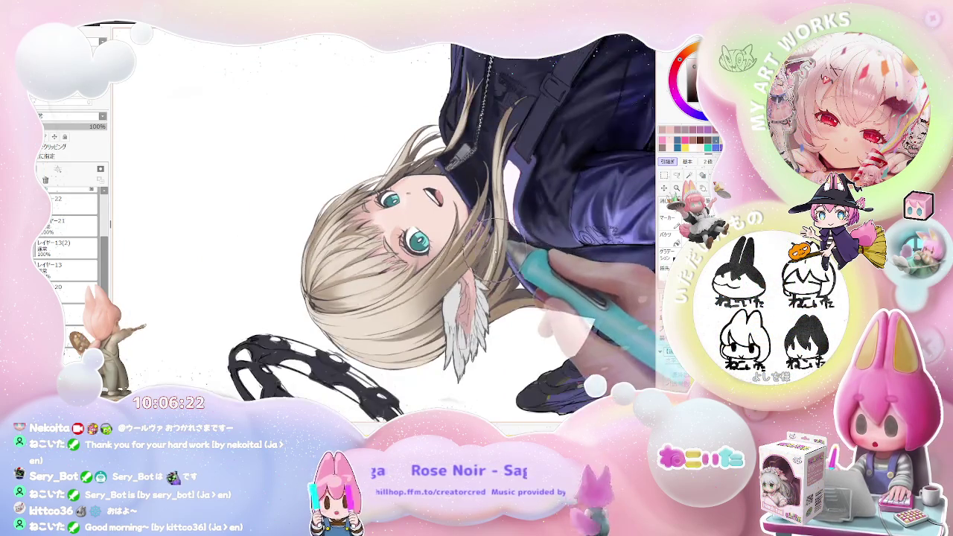
Step: Reset the view rotation so the face is upright again
key(Home)
scroll(462, 246, up, 1)
scroll(418, 224, up, 1)
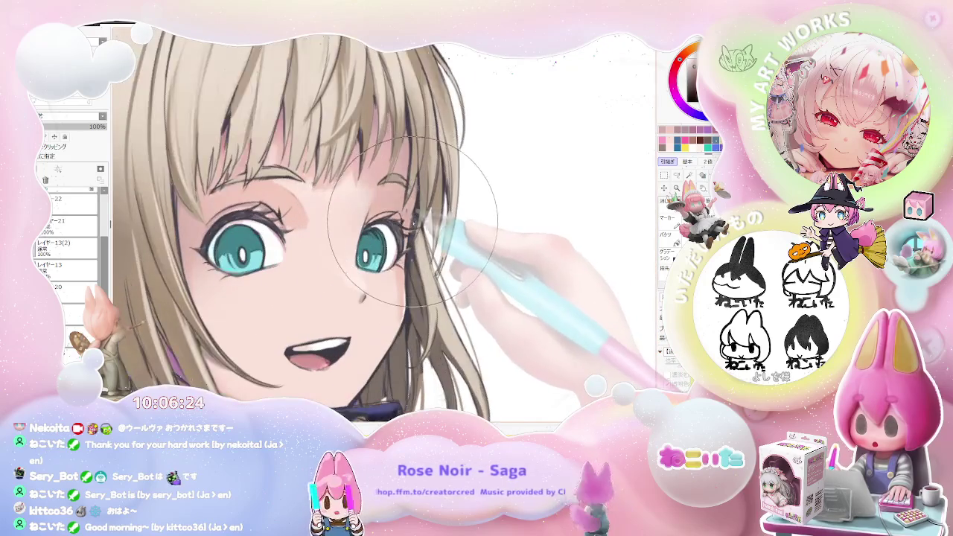
scroll(423, 225, down, 2)
scroll(409, 276, up, 1)
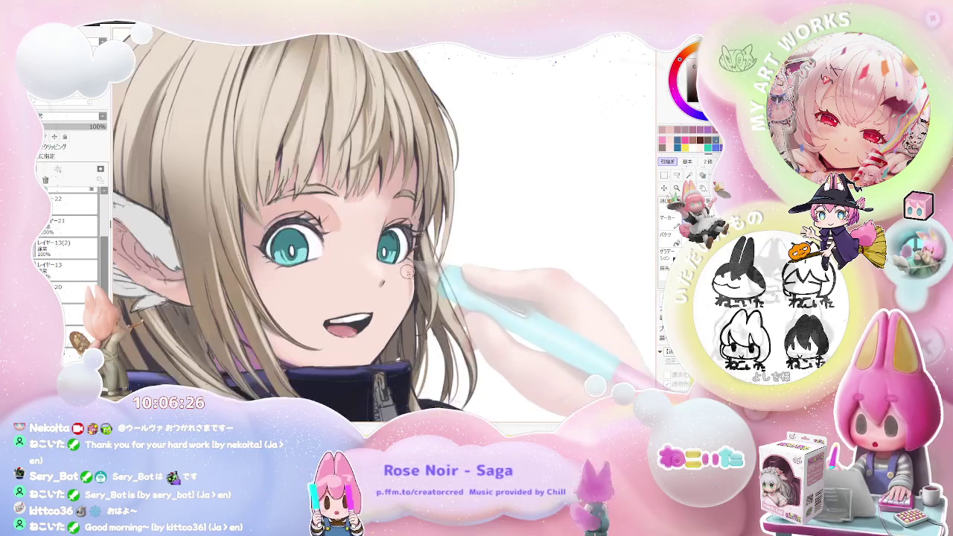
Step: Scroll around the girl's face to inspect the colouring
scroll(410, 278, down, 1)
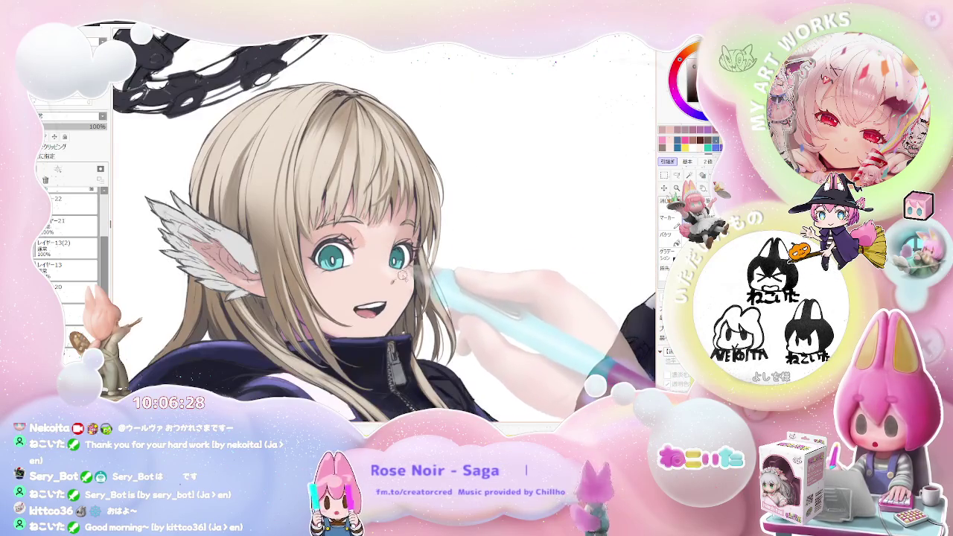
scroll(402, 275, down, 1)
scroll(430, 295, down, 1)
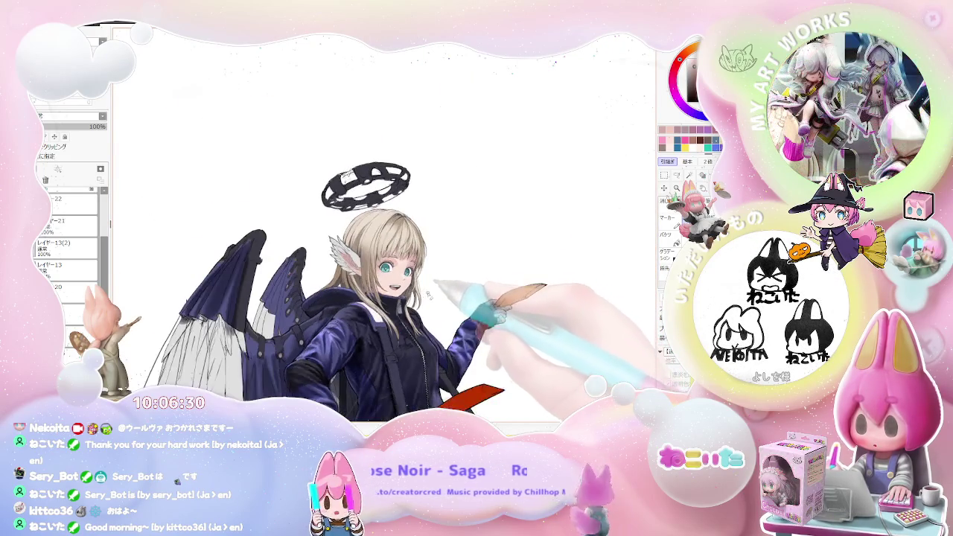
scroll(436, 283, up, 1)
scroll(436, 283, up, 1)
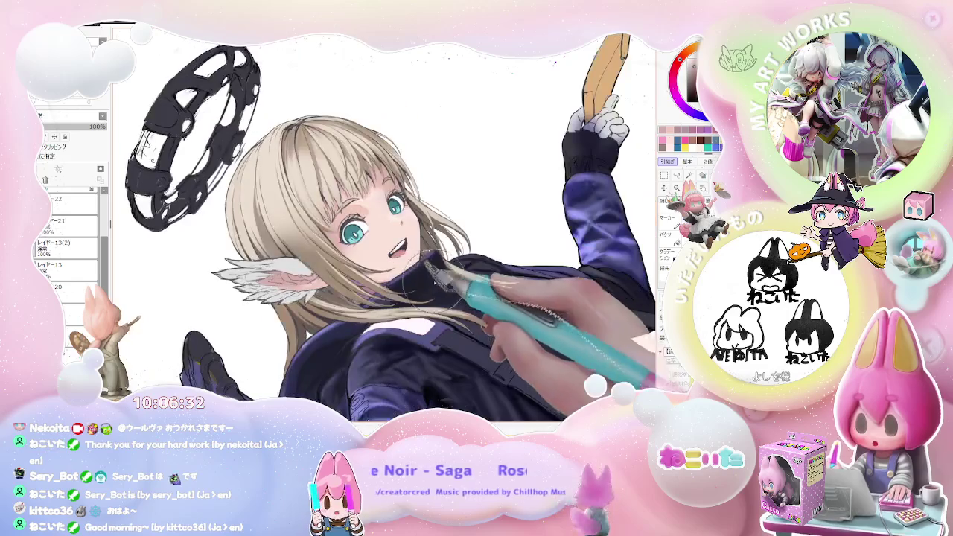
scroll(437, 286, up, 1)
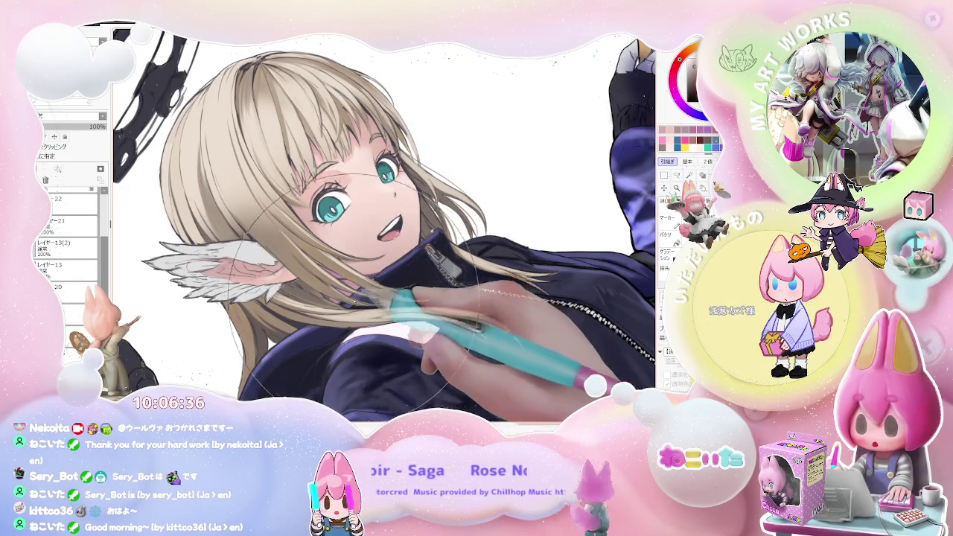
scroll(434, 274, down, 1)
scroll(476, 290, down, 1)
scroll(521, 305, down, 1)
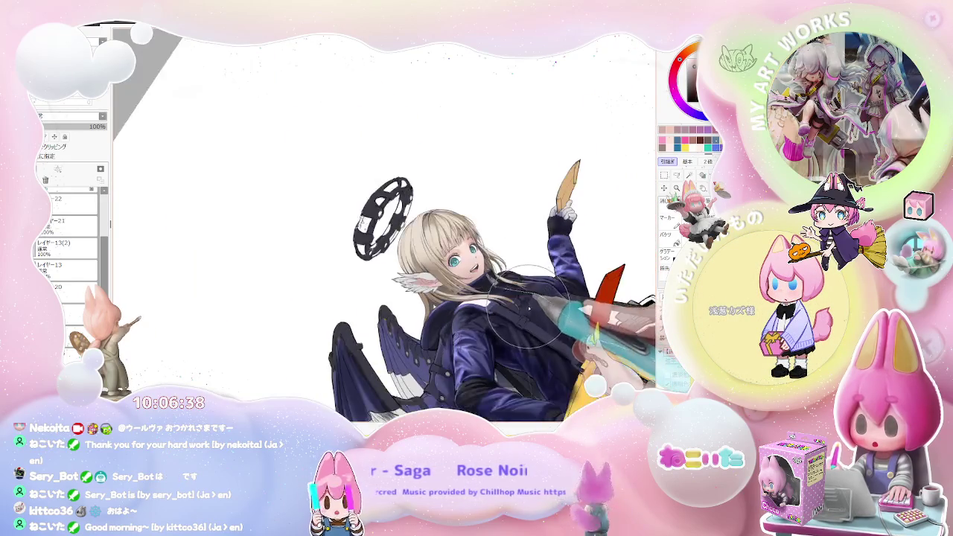
scroll(521, 301, up, 1)
scroll(447, 279, up, 1)
scroll(372, 257, up, 1)
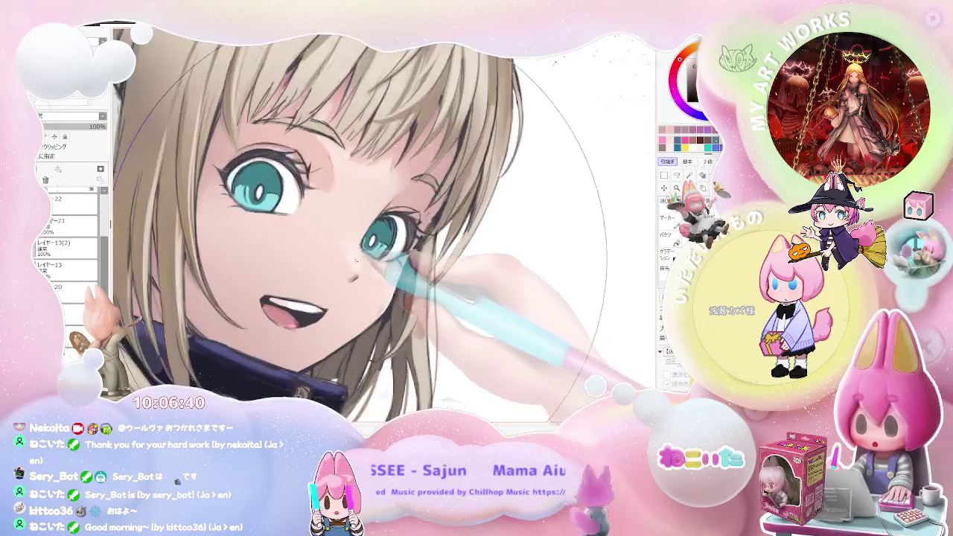
scroll(356, 251, up, 1)
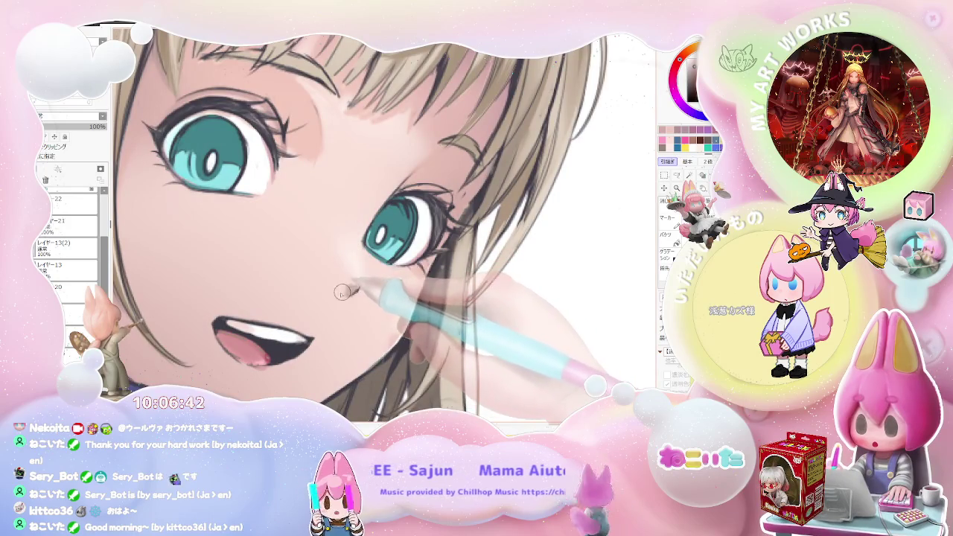
scroll(346, 296, down, 2)
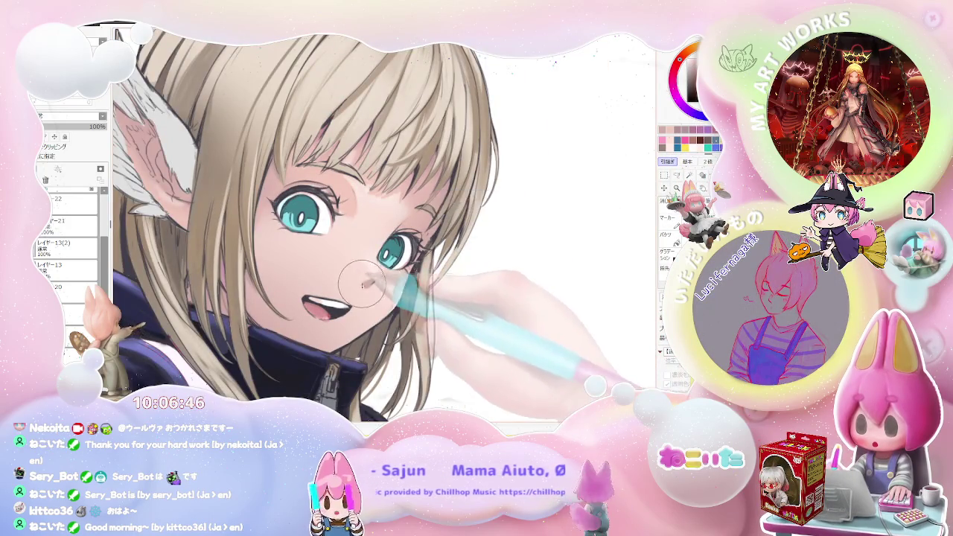
scroll(370, 283, up, 1)
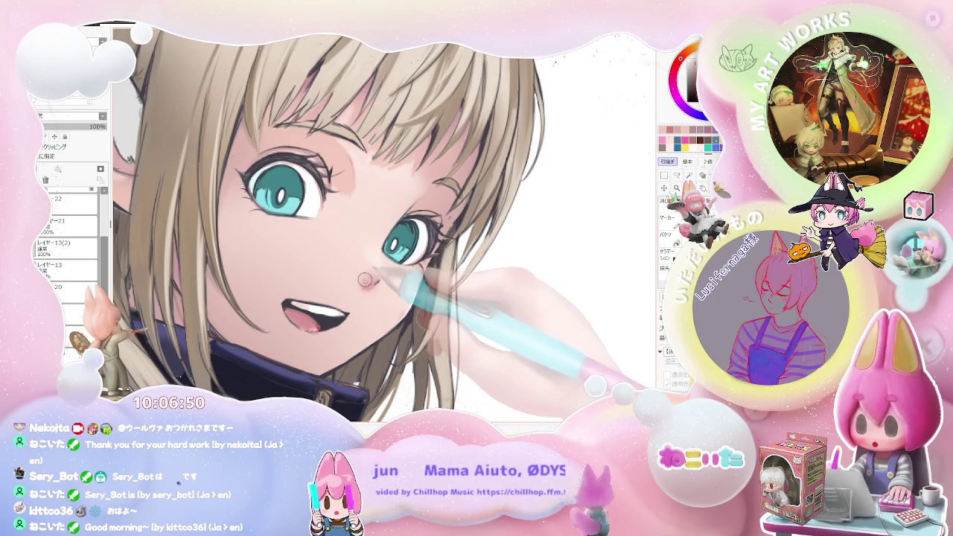
scroll(366, 286, down, 1)
scroll(366, 286, down, 1)
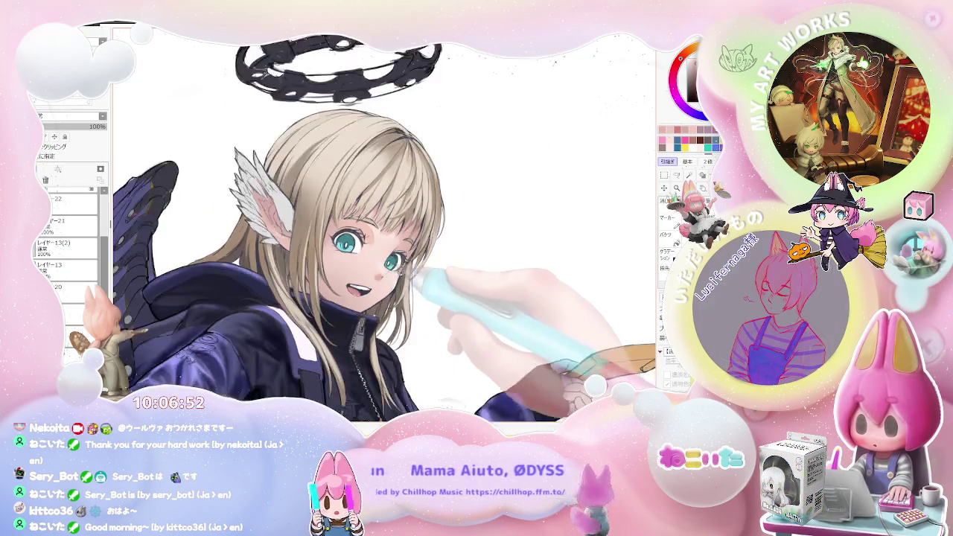
scroll(402, 275, down, 1)
scroll(436, 267, down, 1)
Step: Rotate the view toward the halo and face and enlarge the brush to about 50 px
drag(437, 267, 447, 186)
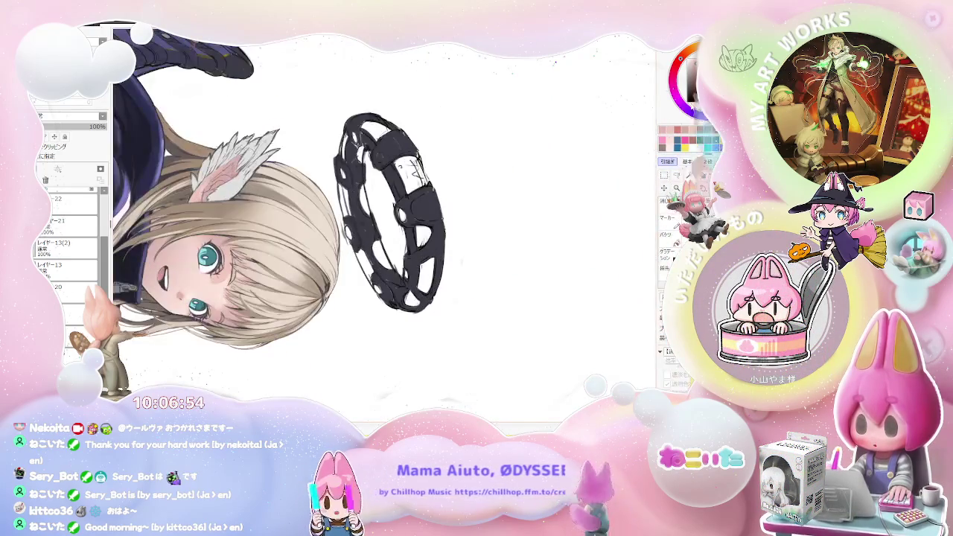
scroll(179, 291, up, 2)
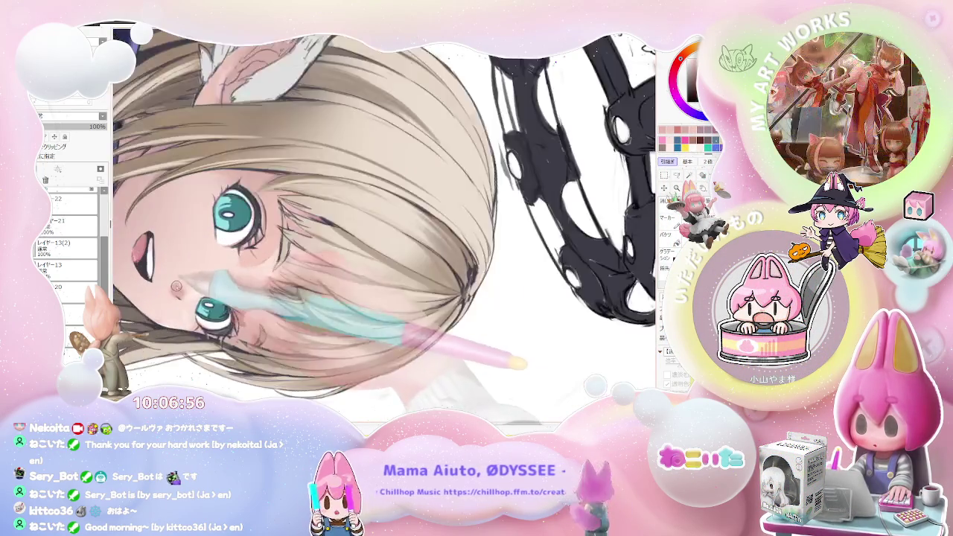
scroll(179, 290, up, 1)
key(bracketright)
key(bracketright)
key(bracketright)
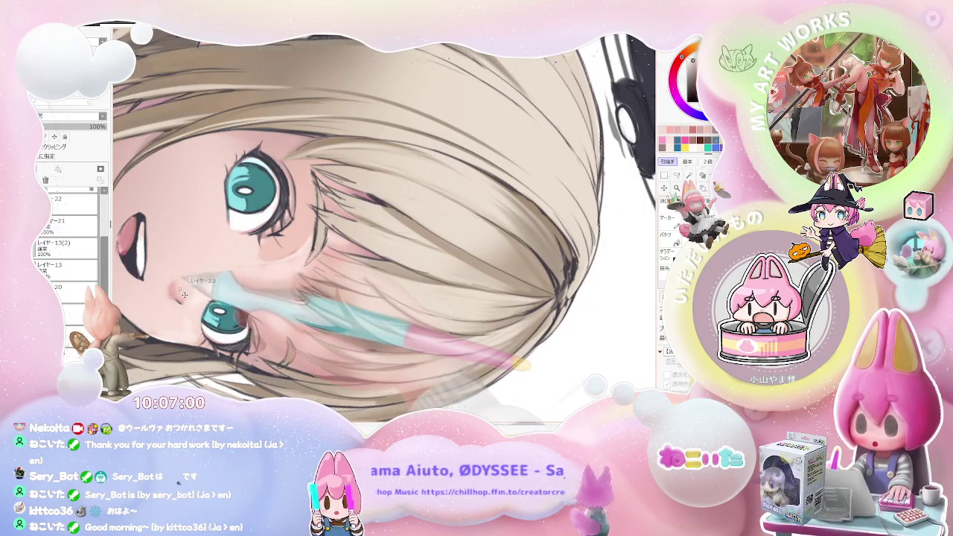
Step: Turn the view upright again and scroll over the portrait
scroll(186, 296, down, 3)
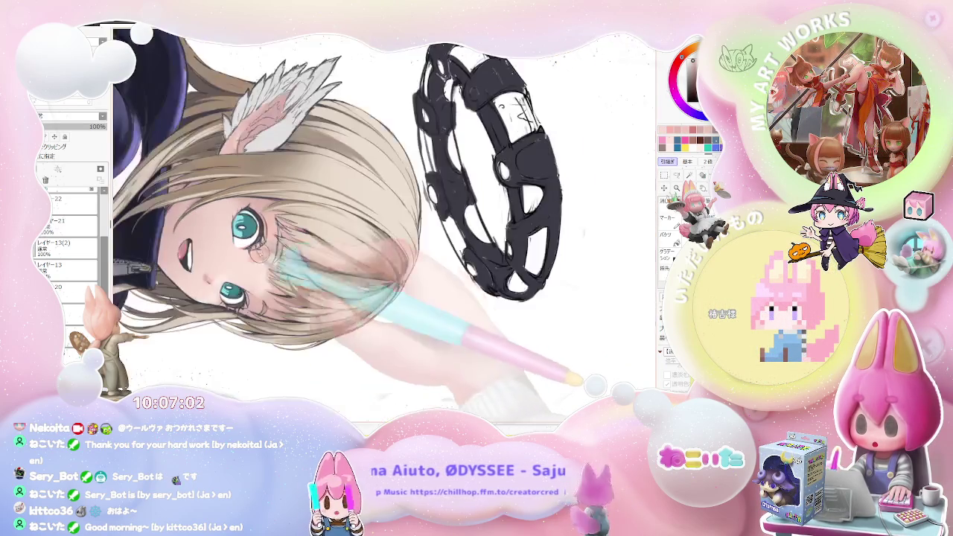
key(Delete)
key(Delete)
key(Delete)
key(Delete)
key(Delete)
key(Delete)
scroll(429, 333, up, 1)
scroll(383, 308, up, 1)
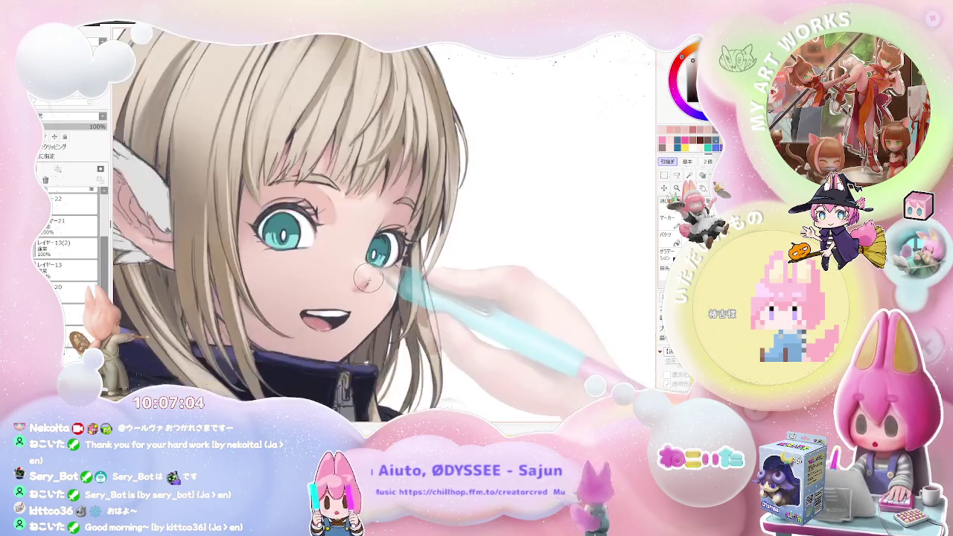
scroll(320, 297, up, 1)
scroll(283, 341, up, 1)
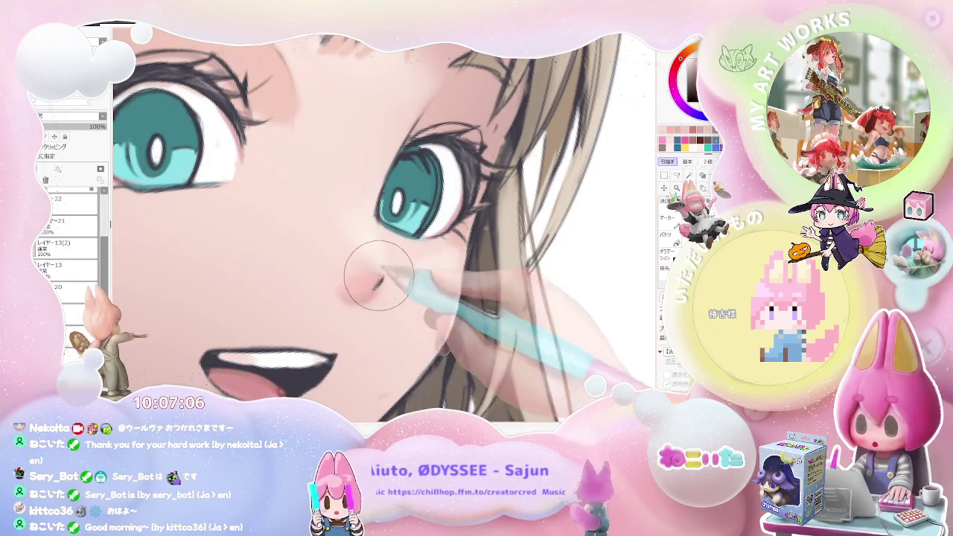
scroll(374, 277, down, 1)
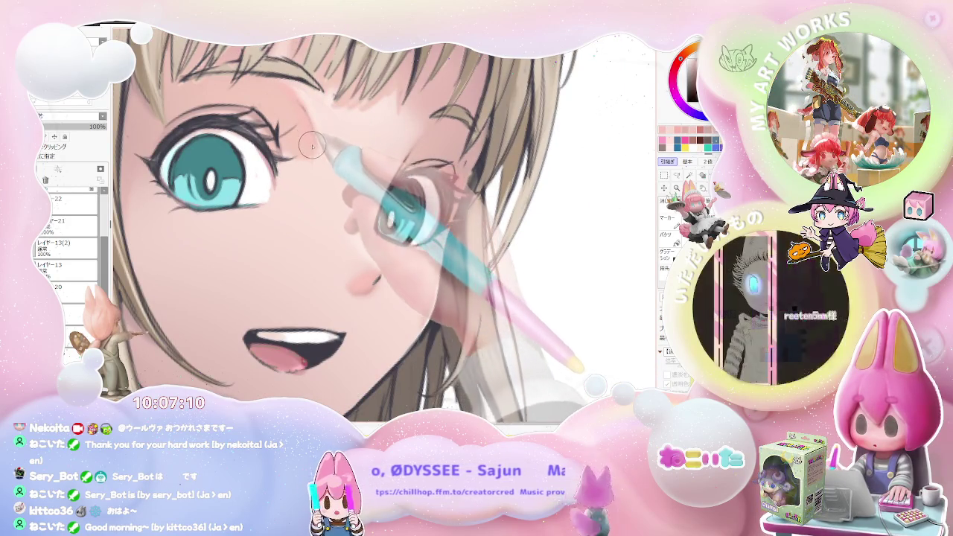
scroll(323, 152, down, 1)
scroll(324, 153, down, 2)
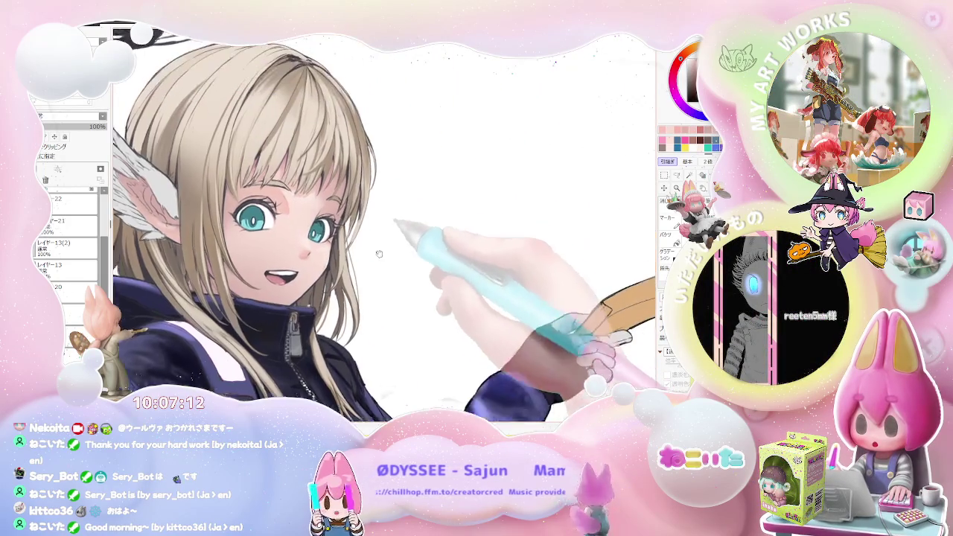
scroll(316, 222, up, 3)
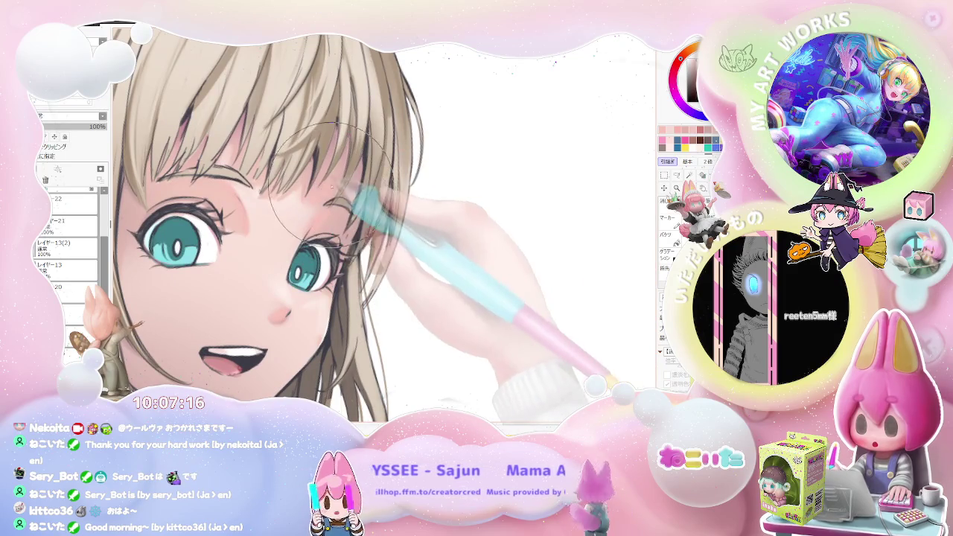
scroll(333, 181, down, 1)
scroll(365, 191, down, 1)
scroll(388, 198, down, 1)
scroll(413, 208, down, 1)
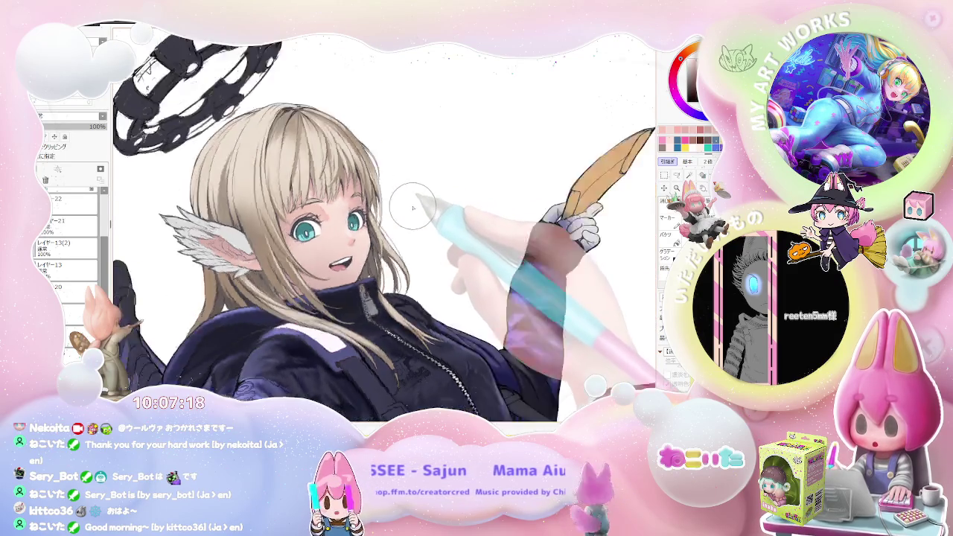
Step: Rotate the view counter-clockwise and close in on the girl's face
drag(413, 208, 358, 254)
scroll(342, 268, up, 2)
scroll(333, 283, up, 2)
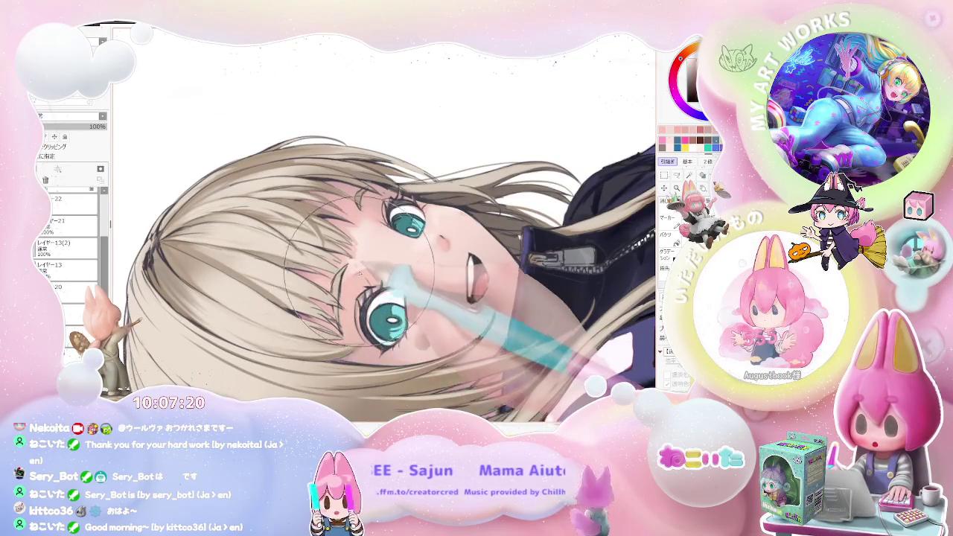
scroll(359, 272, down, 1)
scroll(417, 268, down, 1)
drag(493, 313, 321, 320)
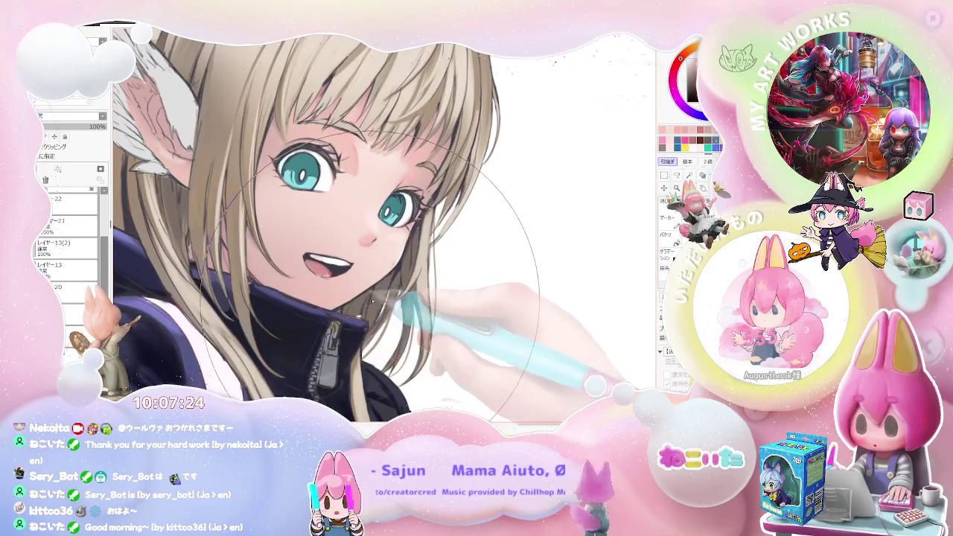
Step: Shrink the brush to 8.0 and refine the pink blush on the nose and cheeks
drag(414, 269, 429, 241)
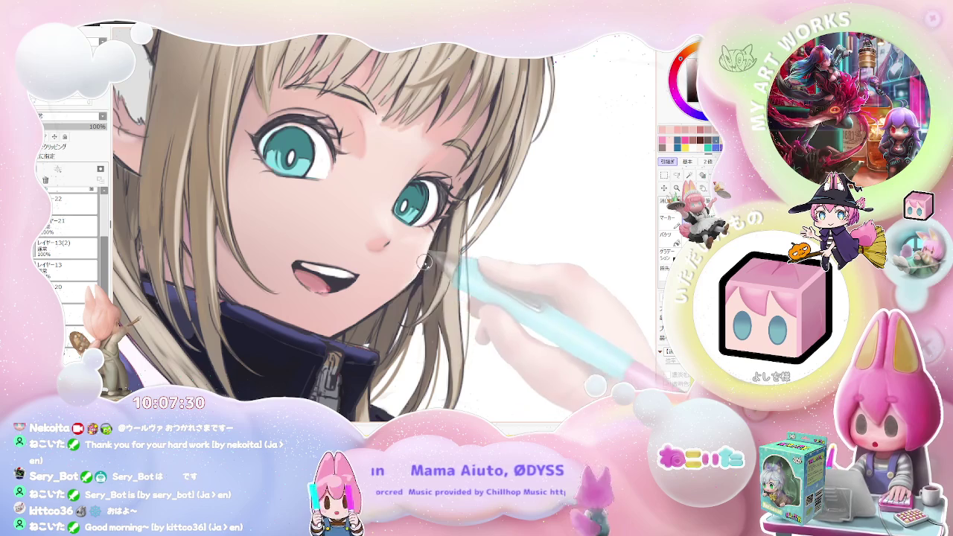
drag(424, 262, 335, 339)
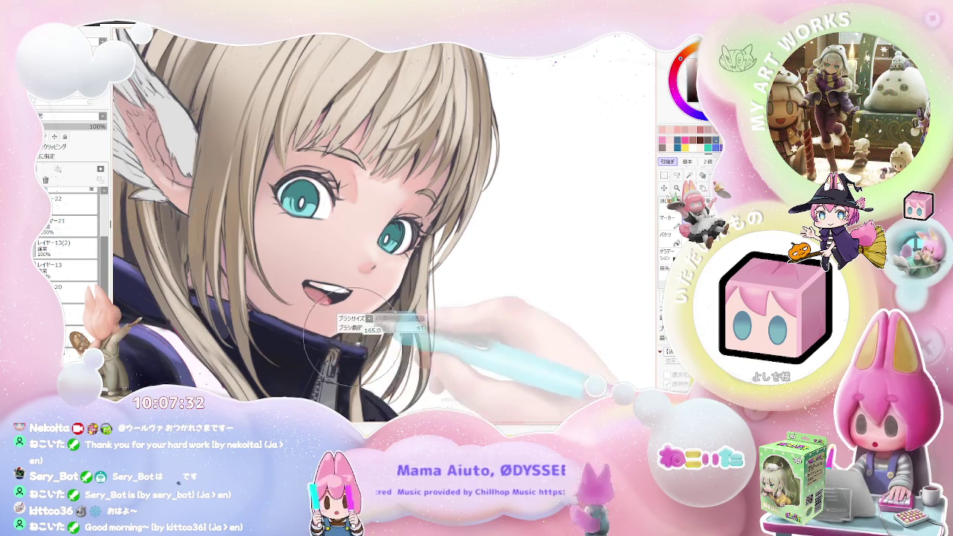
mouse_move(370, 302)
mouse_down()
mouse_move(515, 309)
mouse_move(292, 290)
mouse_up()
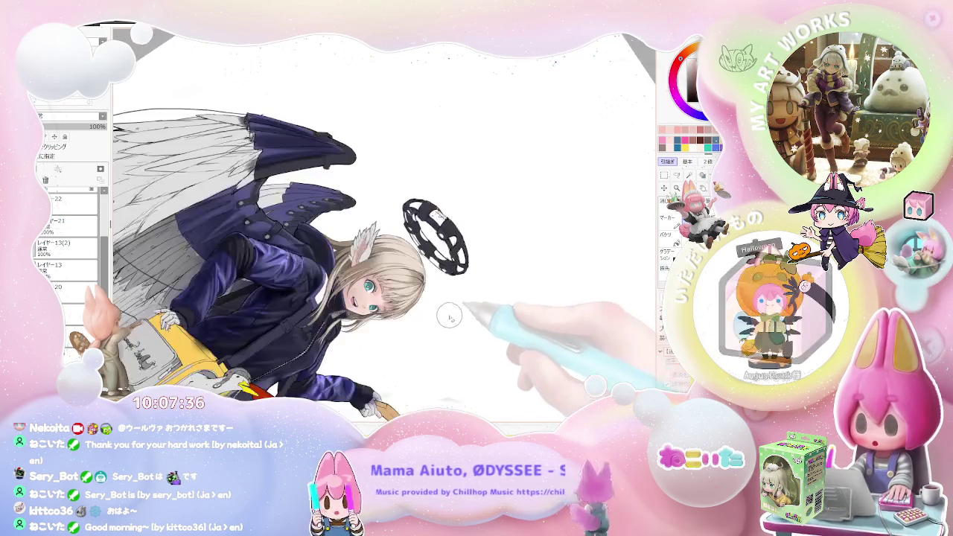
scroll(293, 290, up, 2)
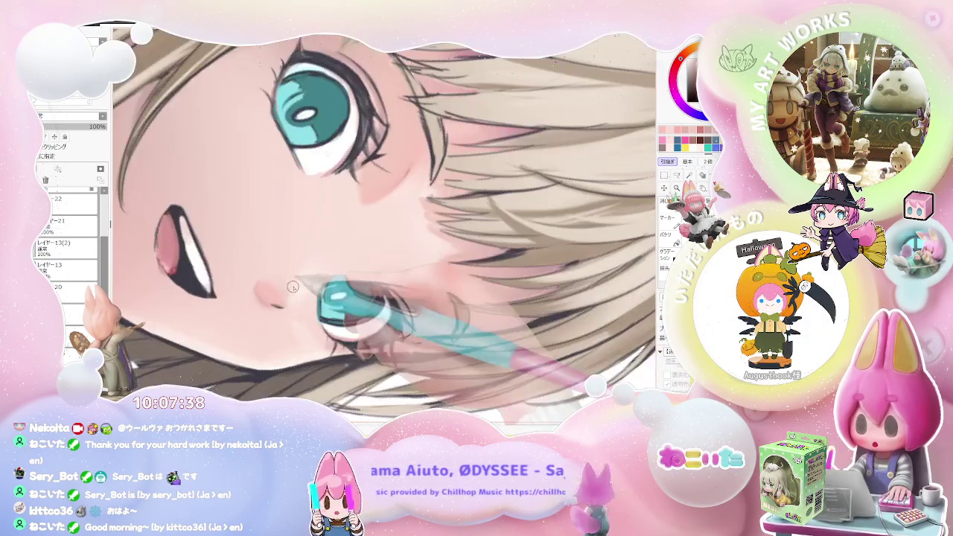
Step: Adjust the brush size and zoom in close on the girl's eyes and mouth
right_click(376, 230)
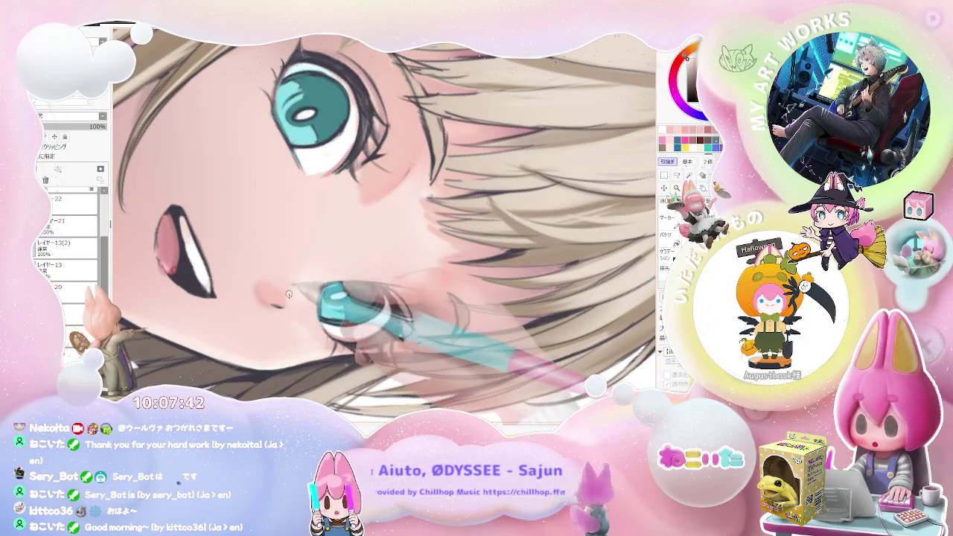
scroll(285, 301, down, 2)
scroll(284, 301, down, 2)
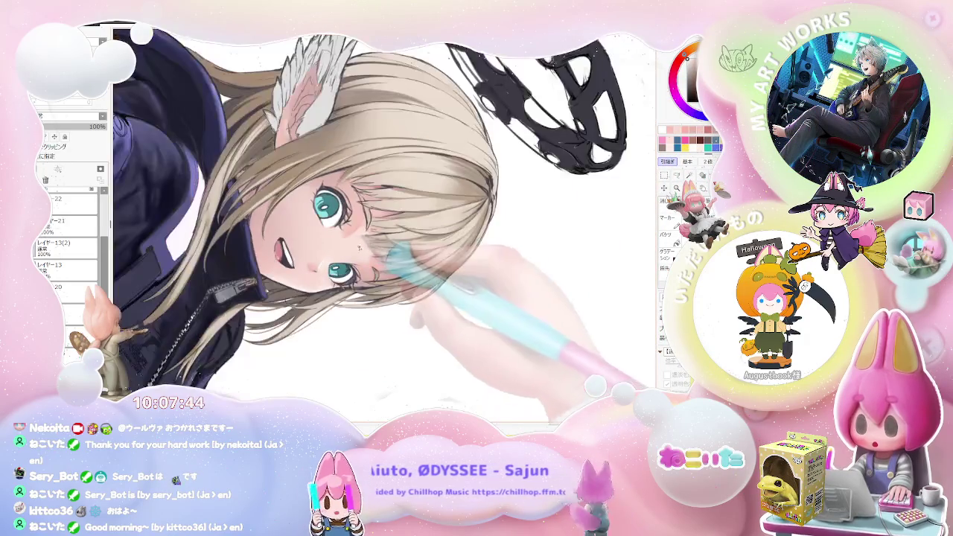
scroll(284, 301, down, 1)
scroll(285, 300, down, 1)
scroll(436, 275, up, 2)
scroll(436, 275, up, 2)
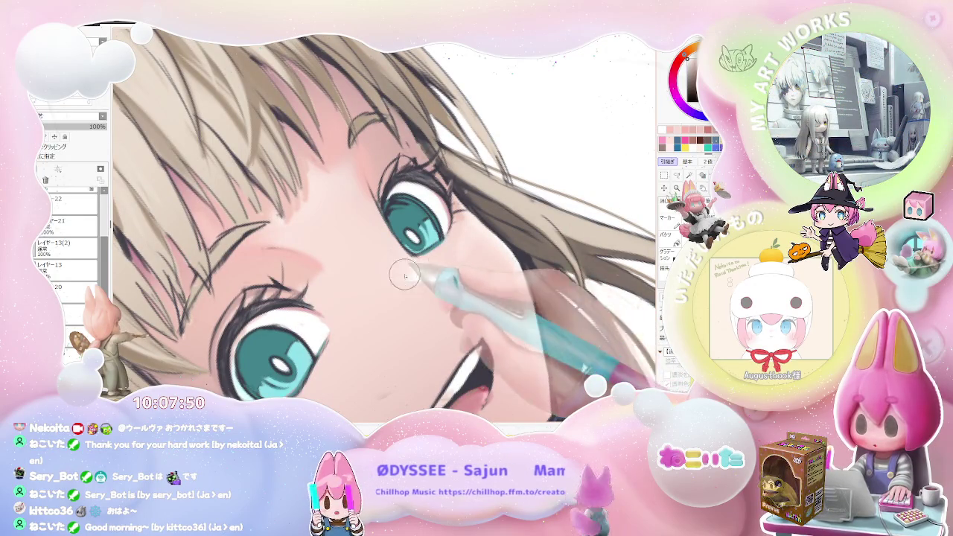
scroll(404, 277, down, 1)
scroll(404, 276, down, 1)
scroll(404, 277, down, 1)
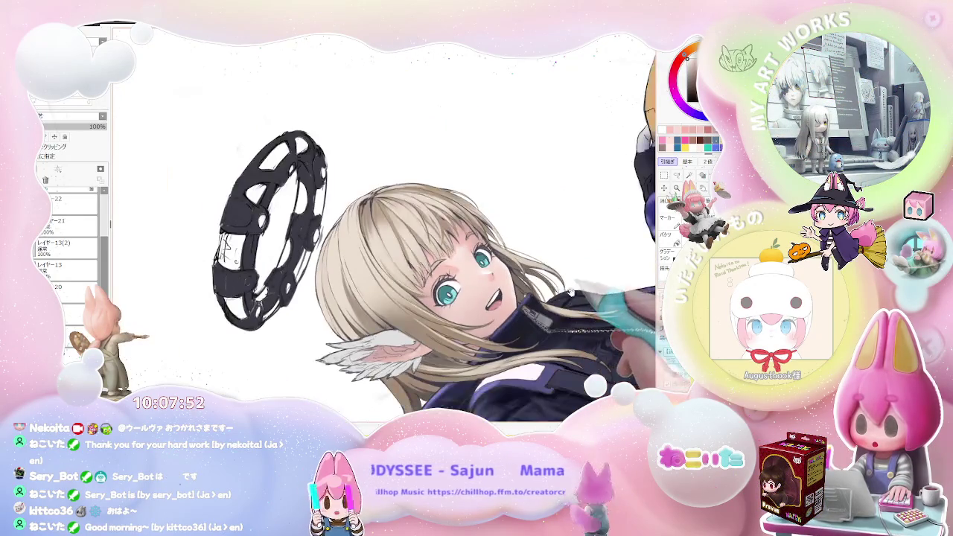
scroll(454, 279, up, 1)
scroll(454, 279, up, 1)
scroll(454, 280, up, 1)
scroll(455, 280, up, 1)
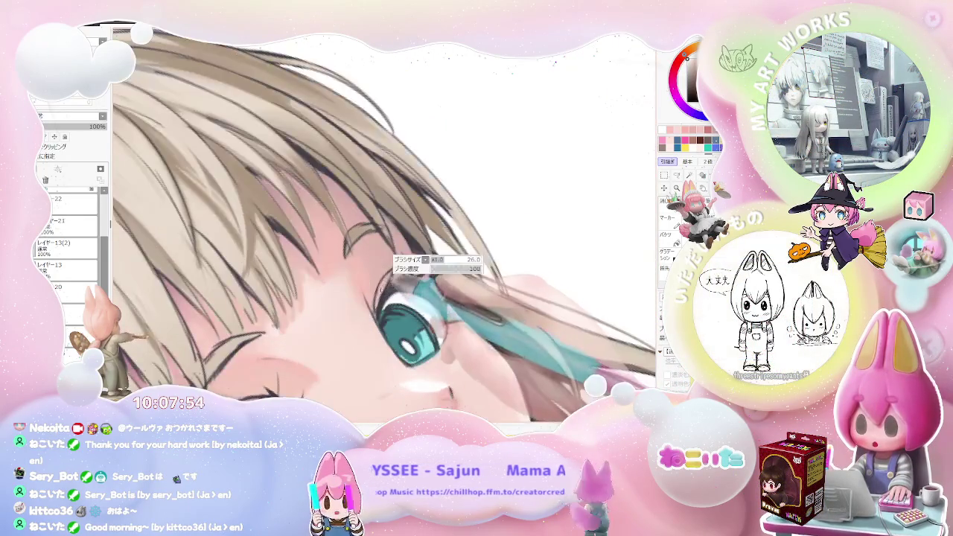
scroll(533, 337, down, 2)
scroll(533, 337, down, 1)
scroll(533, 337, down, 1)
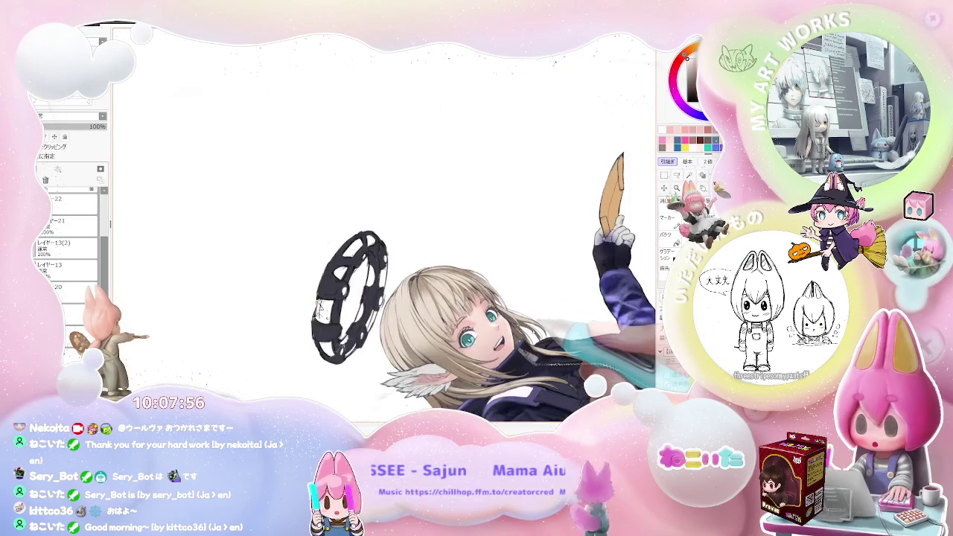
scroll(533, 337, up, 1)
scroll(533, 337, up, 1)
scroll(532, 337, up, 1)
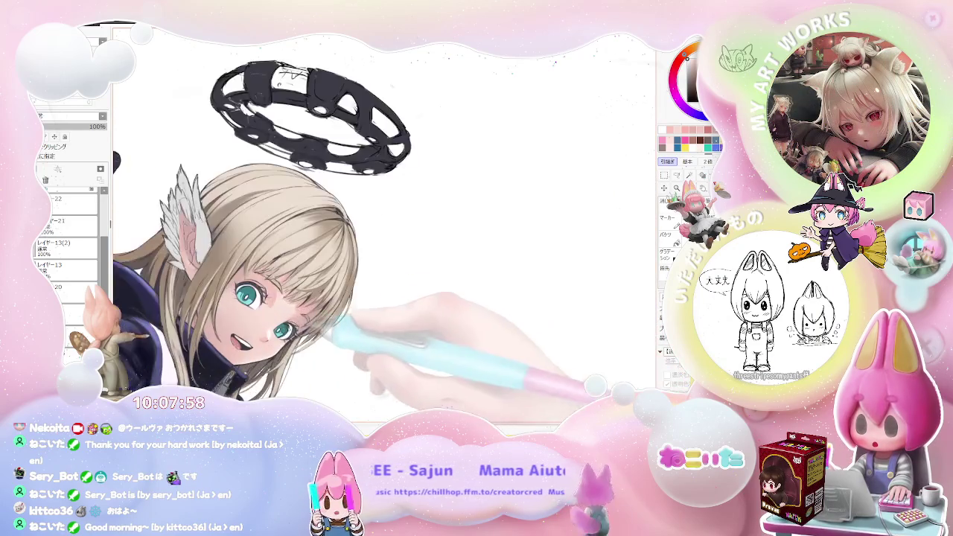
scroll(533, 336, up, 2)
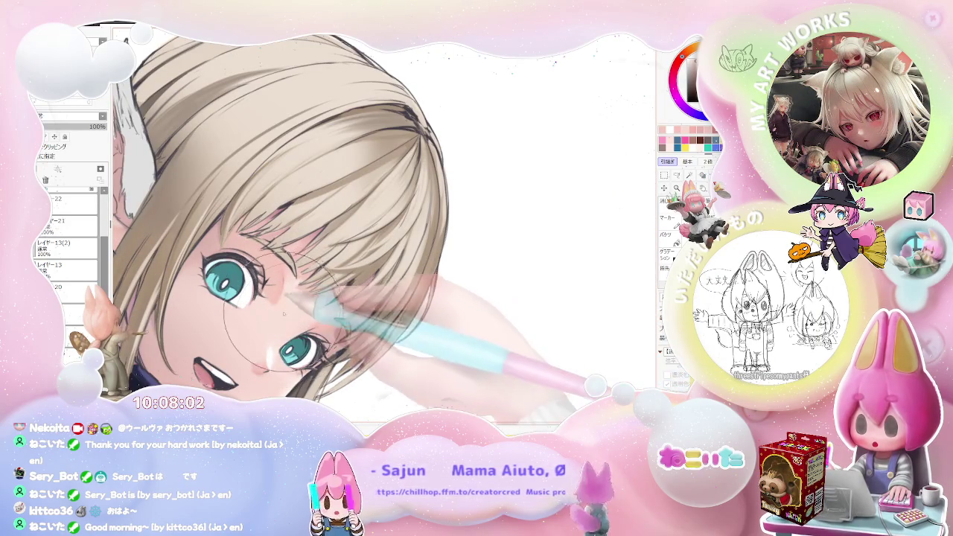
scroll(294, 333, down, 1)
scroll(358, 335, down, 1)
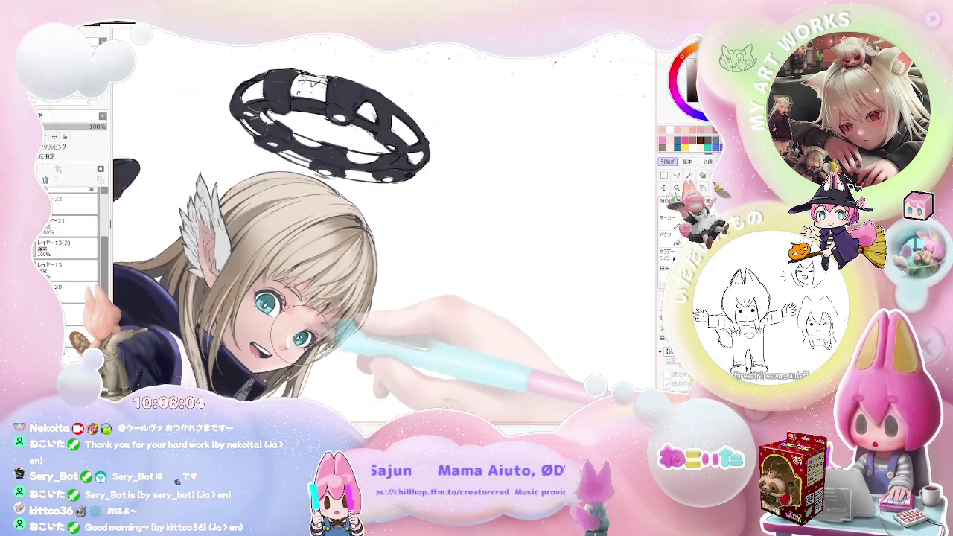
scroll(436, 313, down, 1)
scroll(491, 339, up, 1)
scroll(420, 324, up, 1)
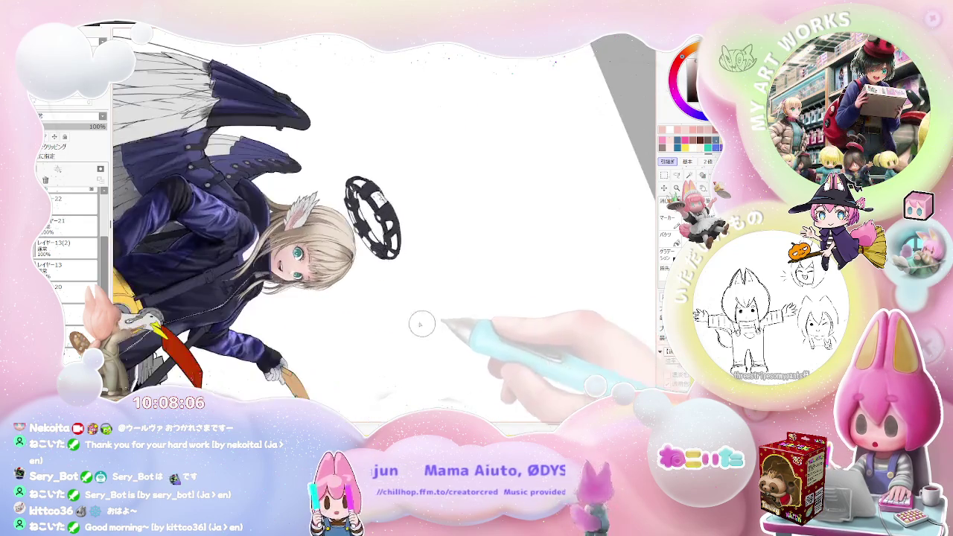
scroll(313, 238, up, 2)
scroll(237, 258, up, 2)
scroll(237, 258, up, 1)
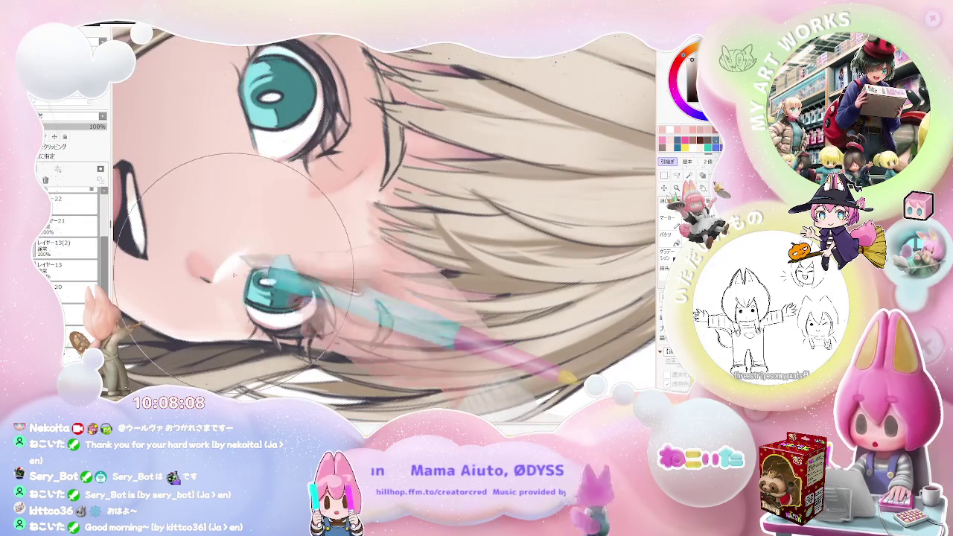
scroll(269, 247, down, 1)
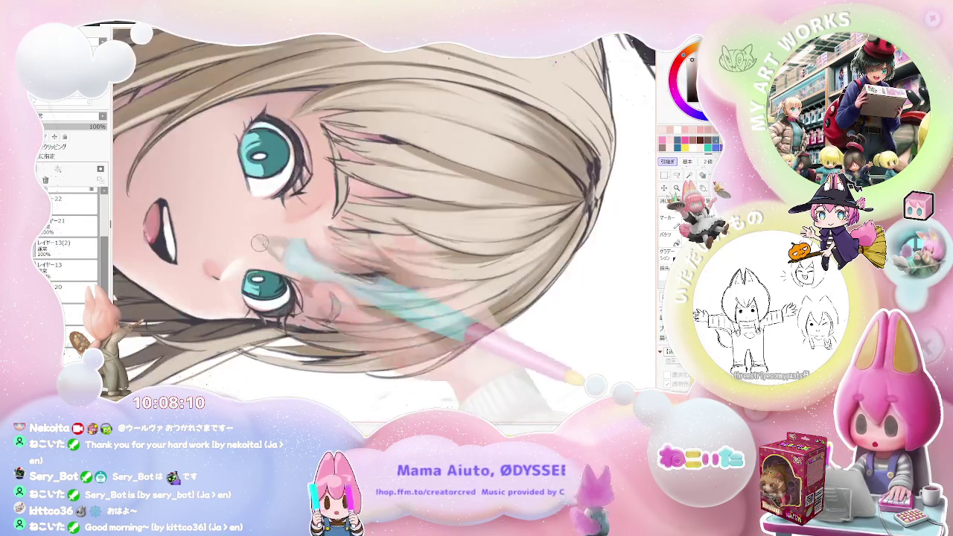
scroll(327, 257, down, 1)
scroll(388, 269, down, 1)
Step: Tilt the view for a close-up and warm the nose bridge and cheeks with soft pink shading
key(Delete)
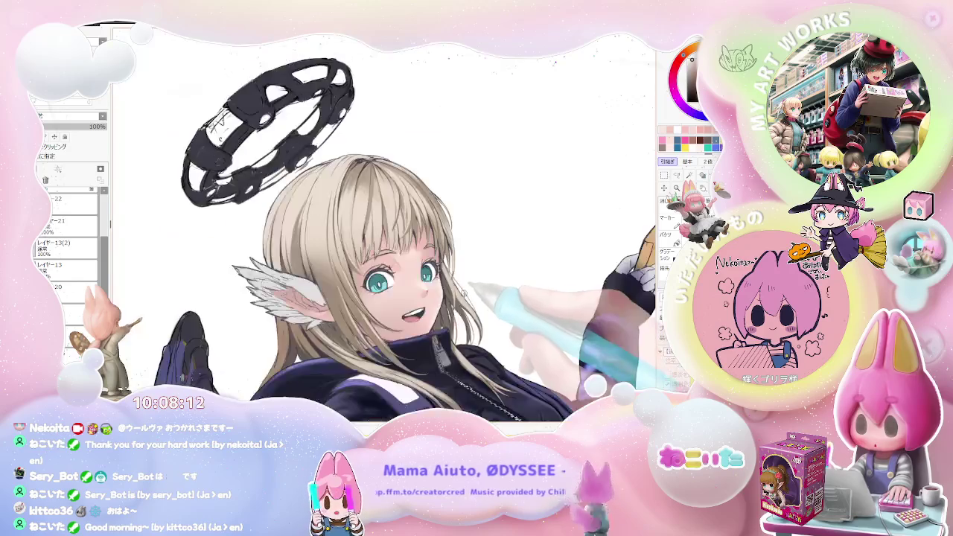
scroll(421, 281, up, 2)
scroll(416, 285, up, 1)
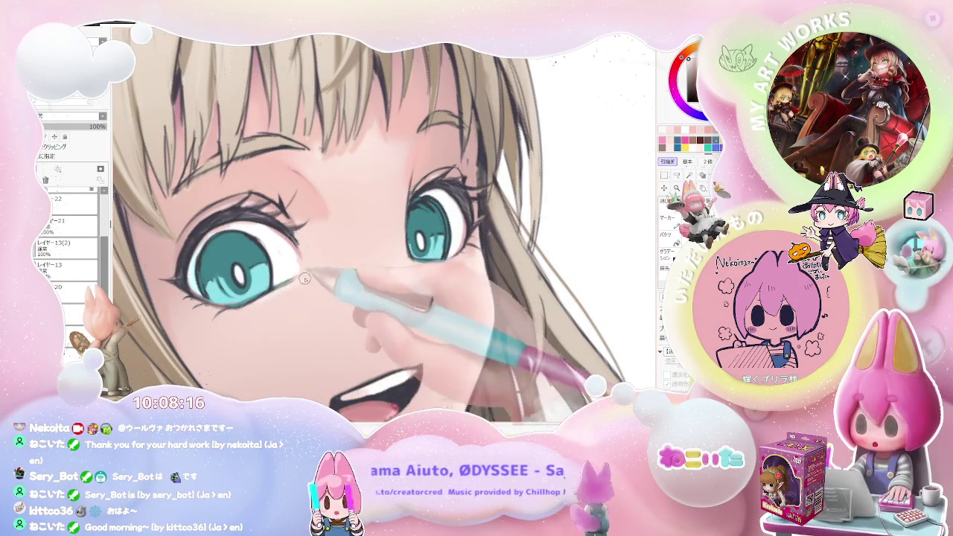
scroll(305, 278, down, 1)
scroll(350, 280, down, 1)
scroll(395, 281, down, 2)
scroll(447, 283, down, 1)
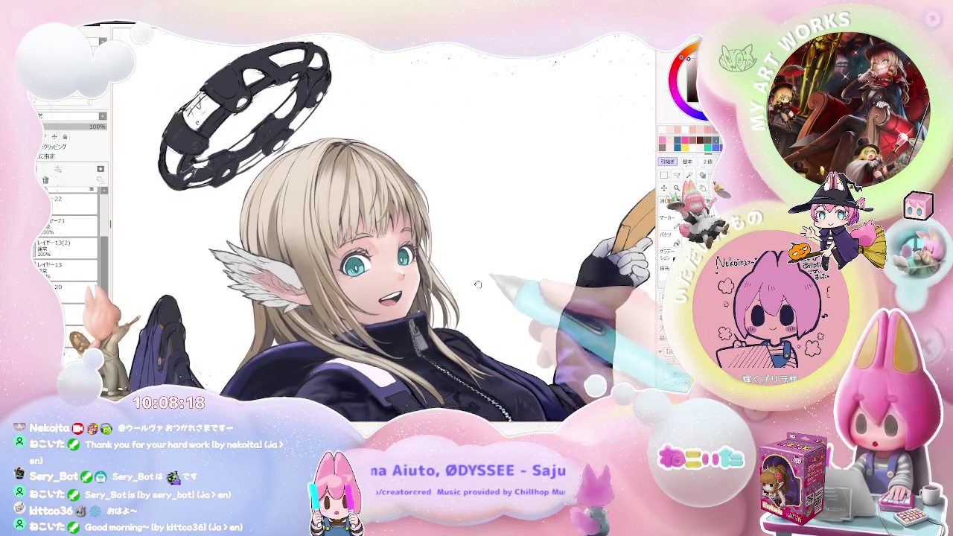
key(Delete)
key(Delete)
key(Delete)
scroll(372, 305, up, 2)
scroll(344, 316, up, 2)
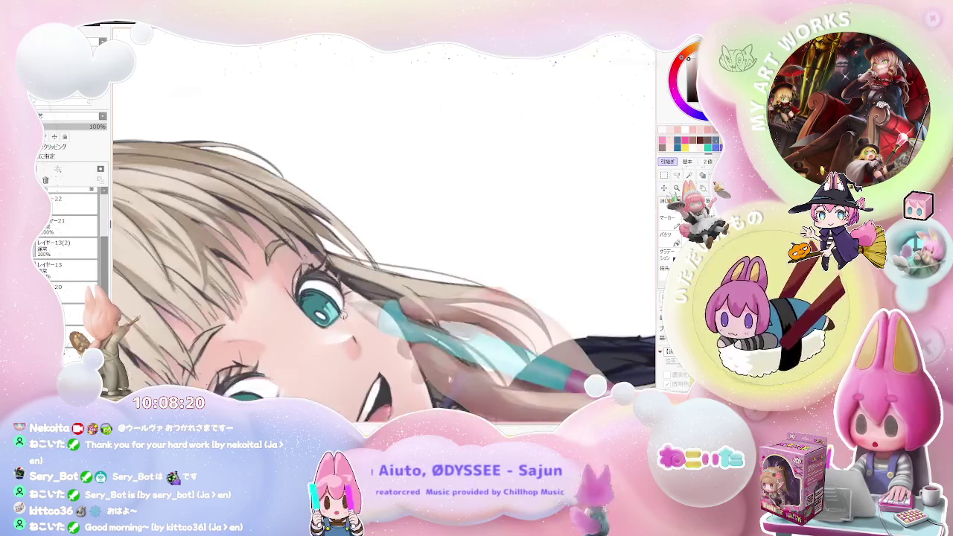
scroll(344, 316, up, 1)
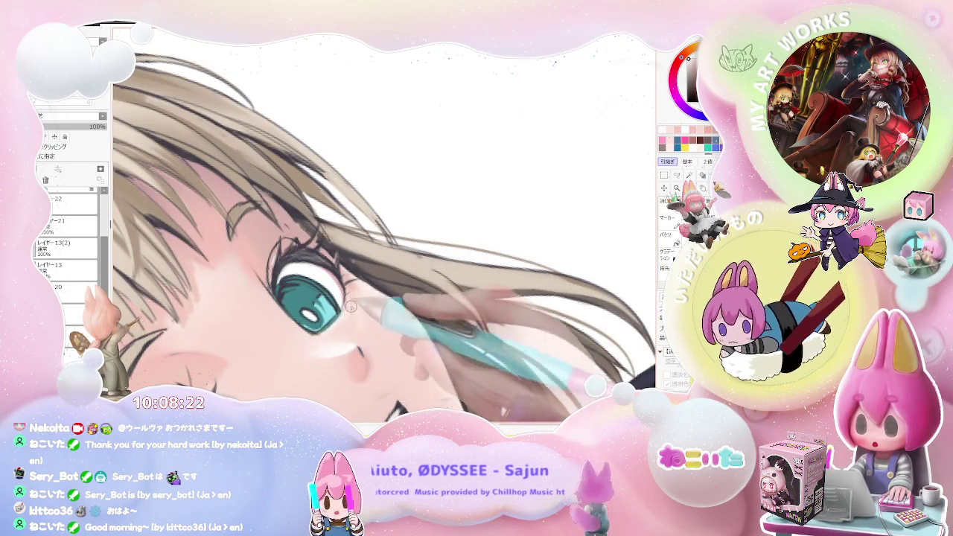
scroll(351, 306, down, 2)
scroll(350, 307, down, 1)
scroll(350, 306, down, 1)
scroll(351, 306, down, 1)
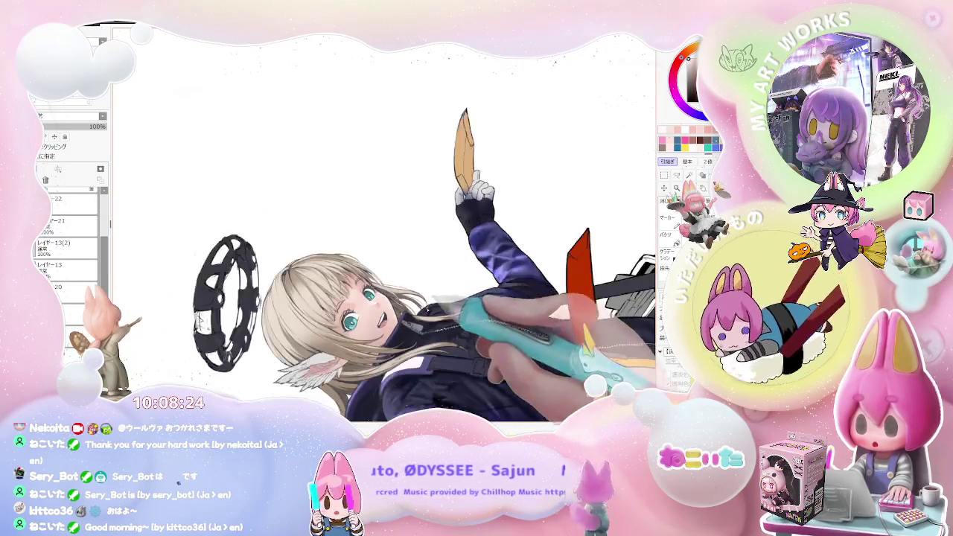
key(End)
key(End)
key(End)
scroll(372, 261, down, 2)
scroll(372, 260, down, 1)
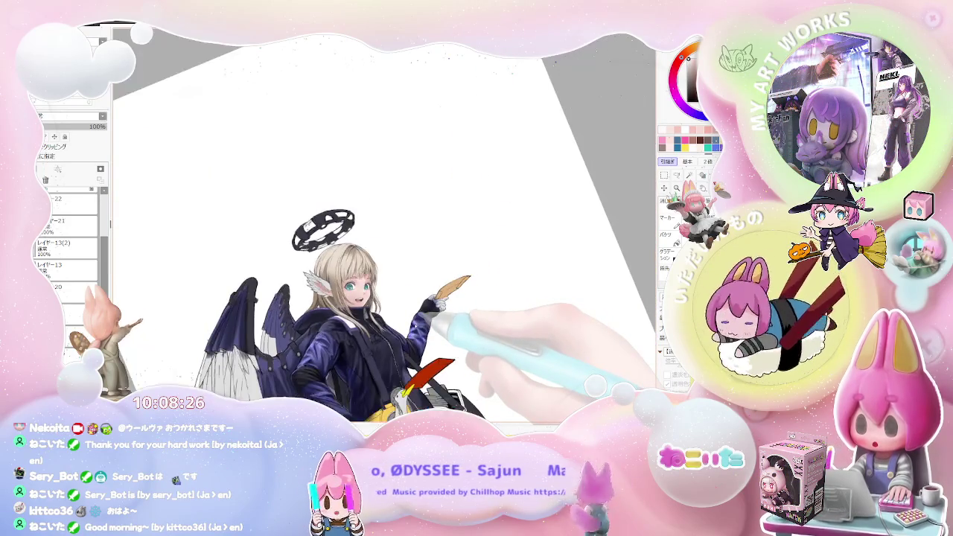
scroll(349, 286, up, 1)
scroll(348, 286, up, 1)
scroll(349, 286, up, 2)
scroll(349, 286, up, 2)
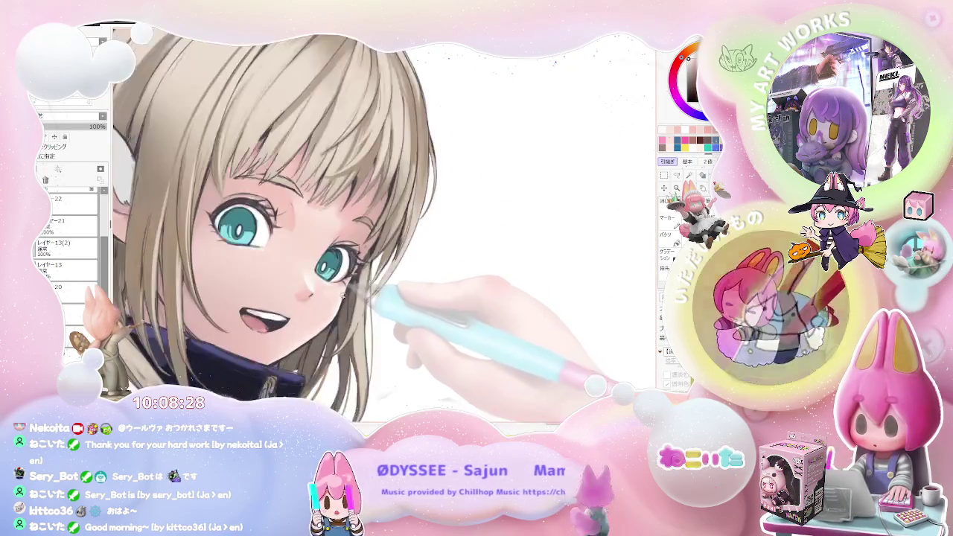
scroll(343, 294, up, 1)
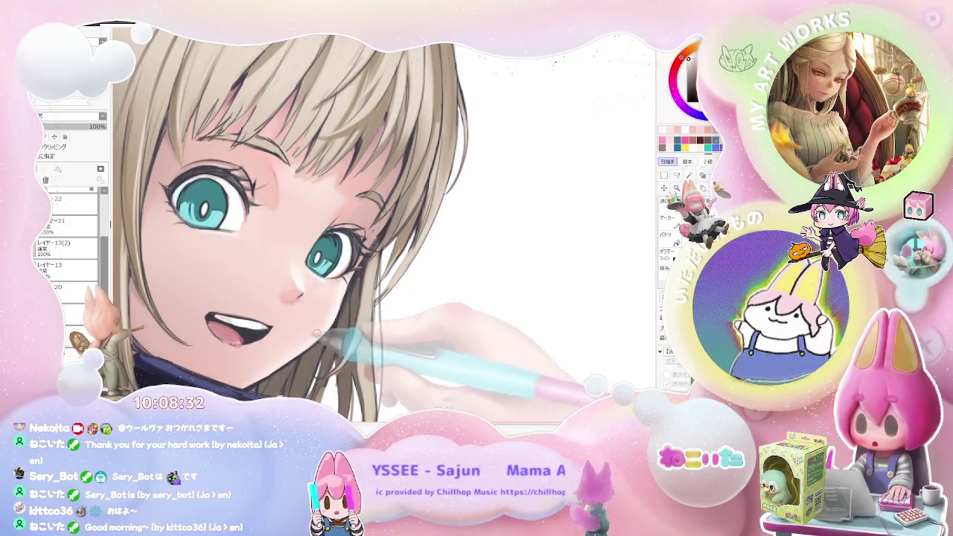
scroll(298, 346, down, 2)
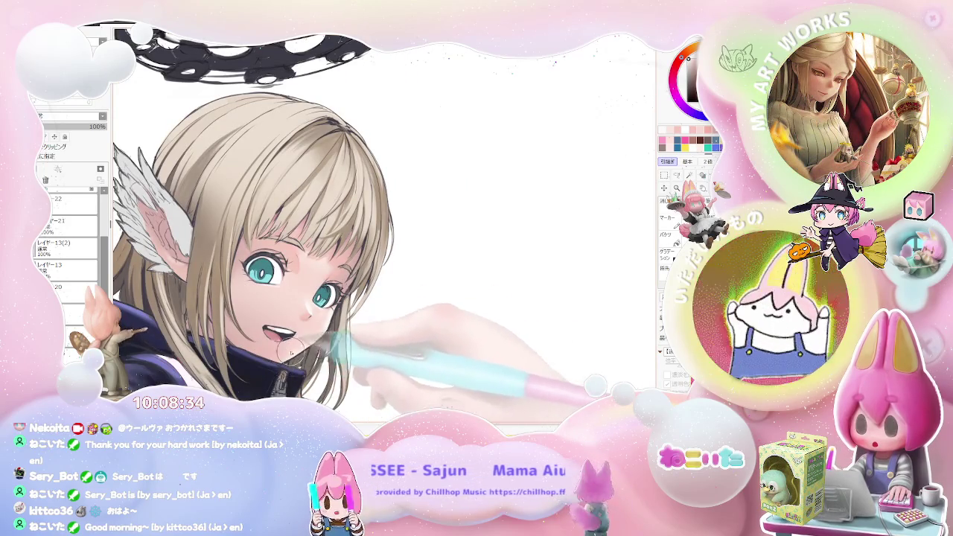
scroll(303, 340, down, 1)
scroll(328, 335, down, 1)
scroll(447, 313, down, 1)
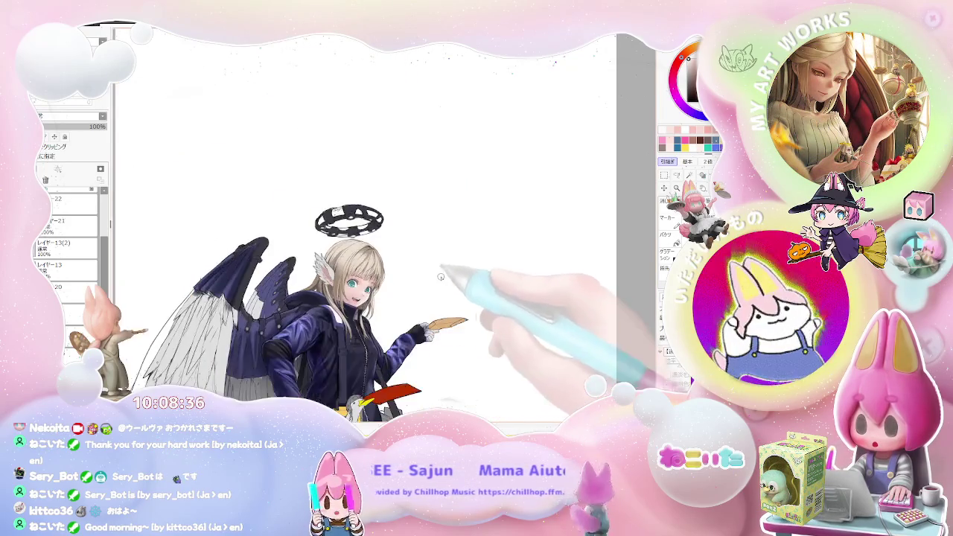
scroll(520, 332, down, 1)
drag(520, 332, 492, 350)
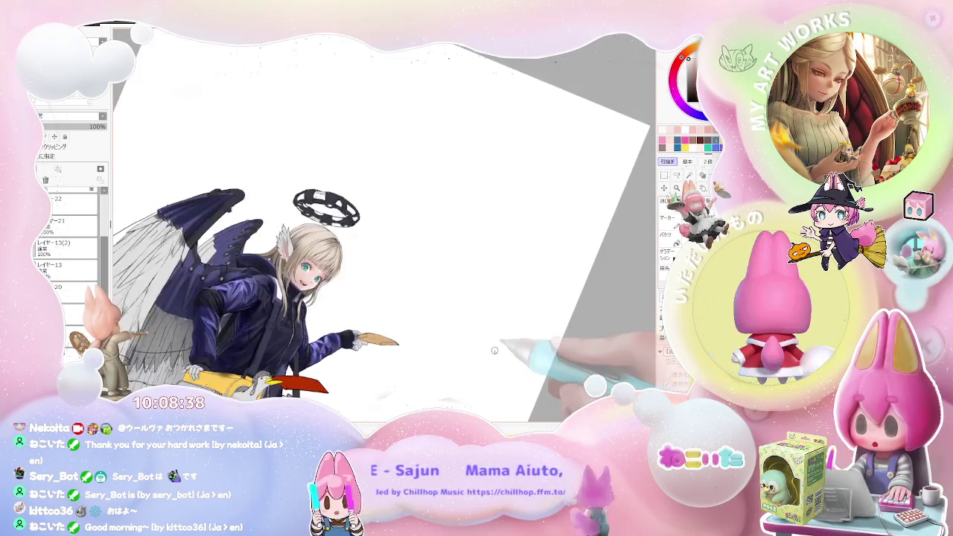
scroll(481, 358, up, 2)
scroll(492, 339, down, 1)
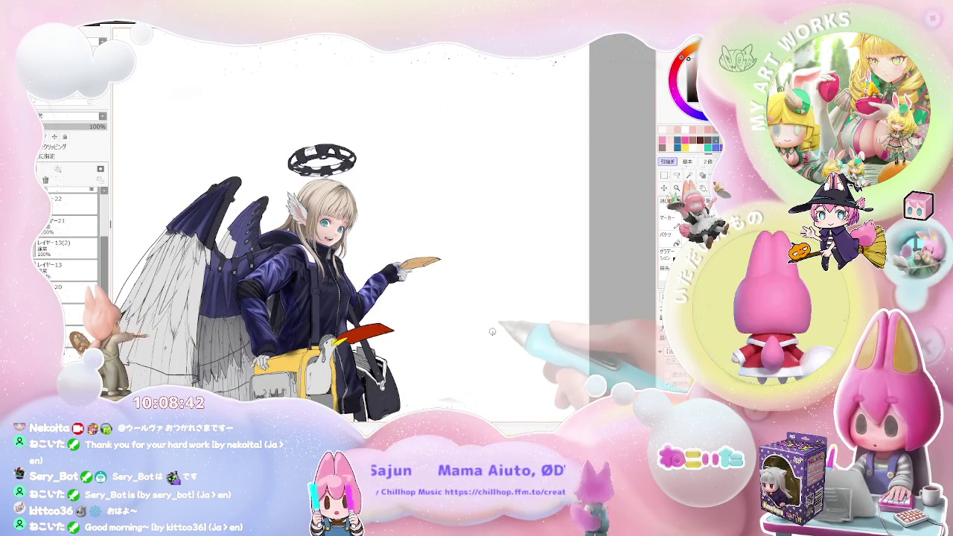
scroll(376, 304, up, 1)
scroll(377, 303, up, 1)
scroll(377, 304, up, 1)
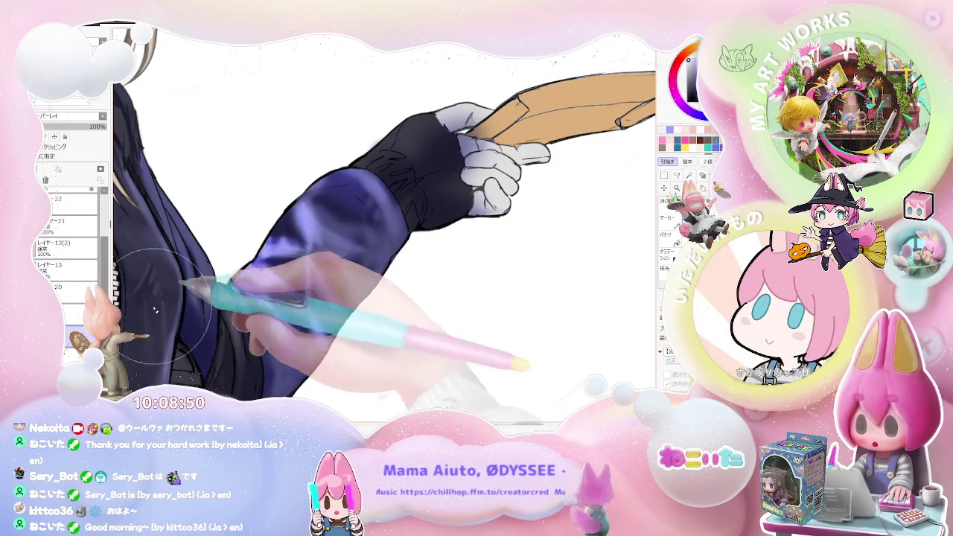
Step: Brush glossy purple highlights onto the navy jacket sleeve near the cuff
drag(277, 213, 301, 244)
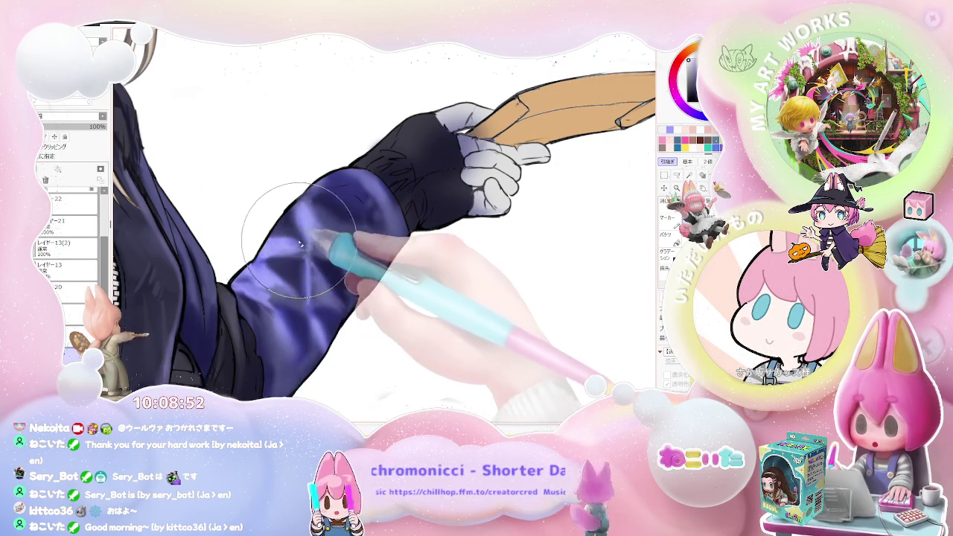
scroll(300, 244, down, 3)
scroll(287, 227, up, 1)
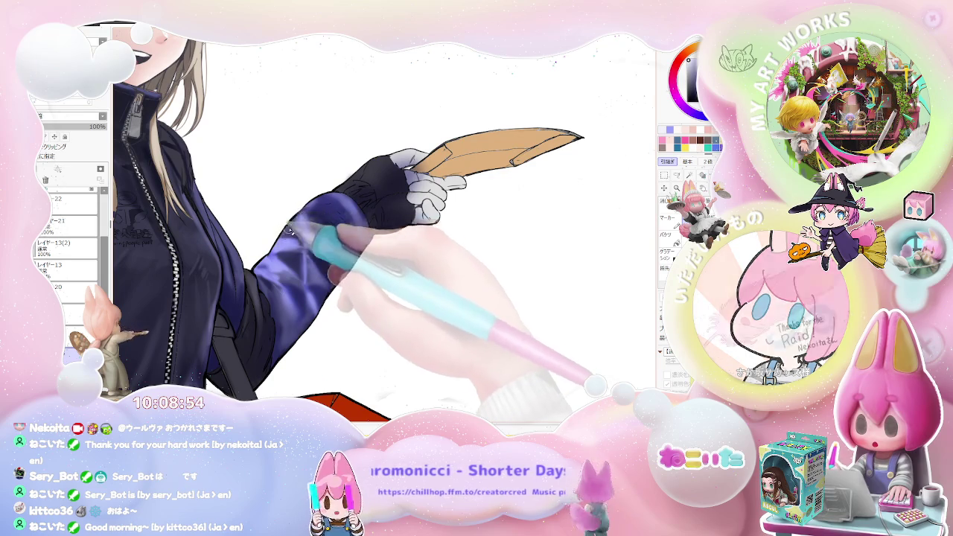
scroll(294, 217, down, 2)
scroll(439, 257, down, 3)
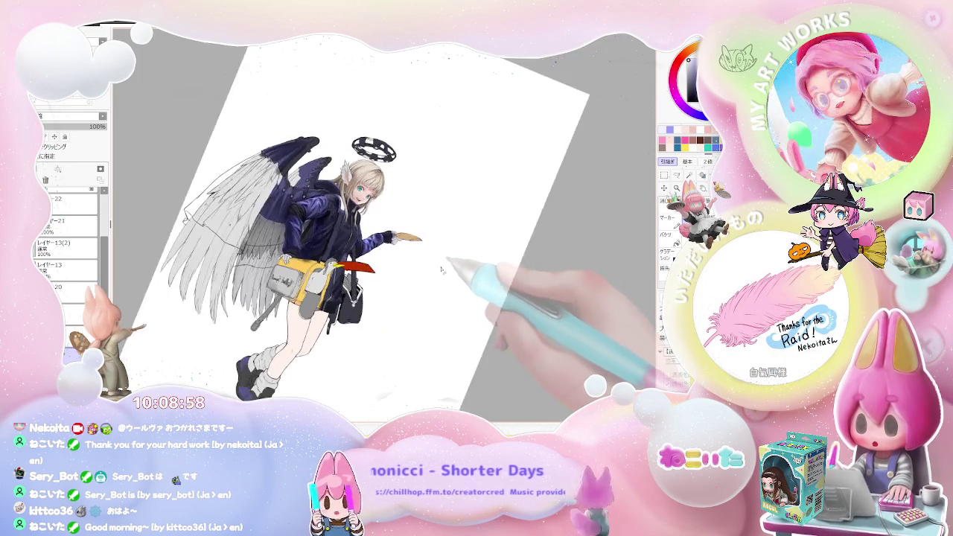
scroll(417, 246, up, 3)
scroll(339, 195, up, 2)
scroll(338, 195, up, 2)
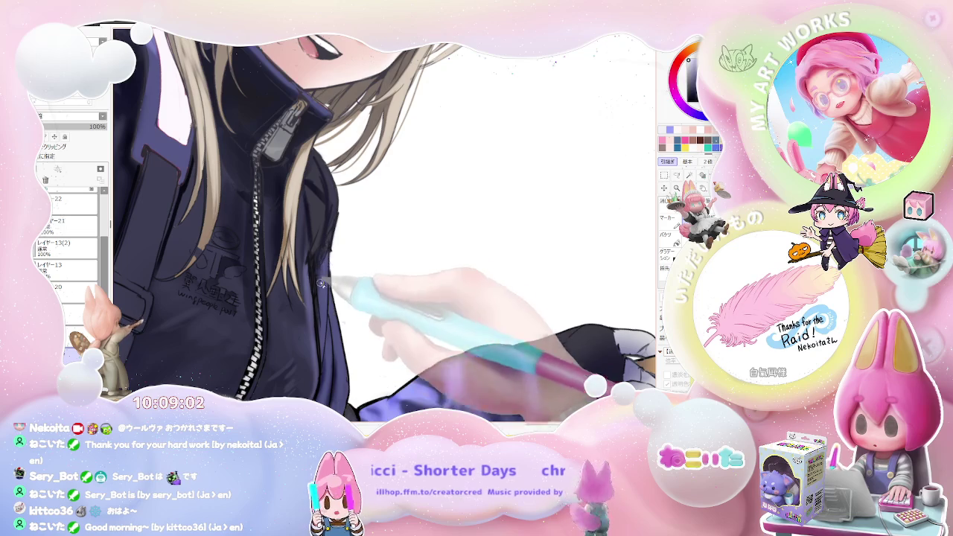
scroll(326, 293, down, 2)
scroll(327, 292, down, 2)
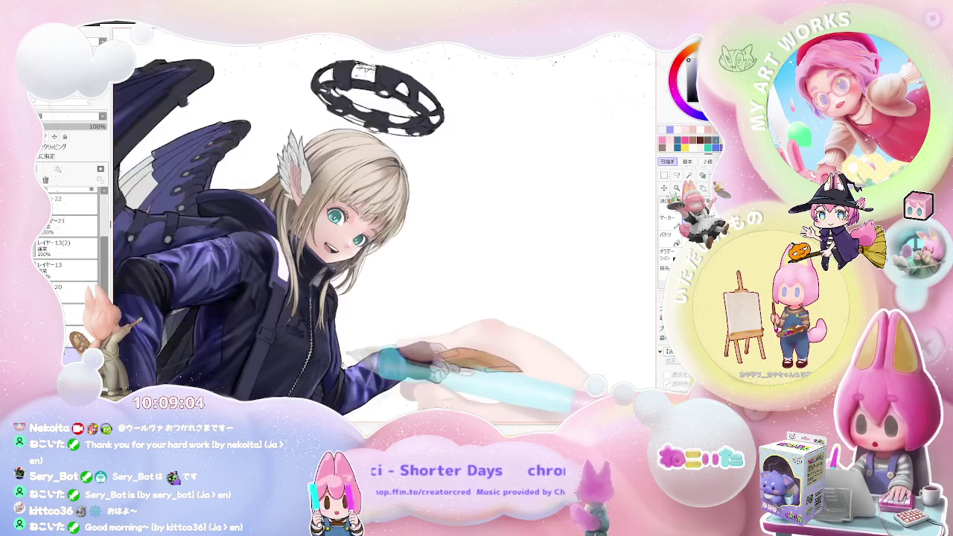
scroll(326, 293, down, 2)
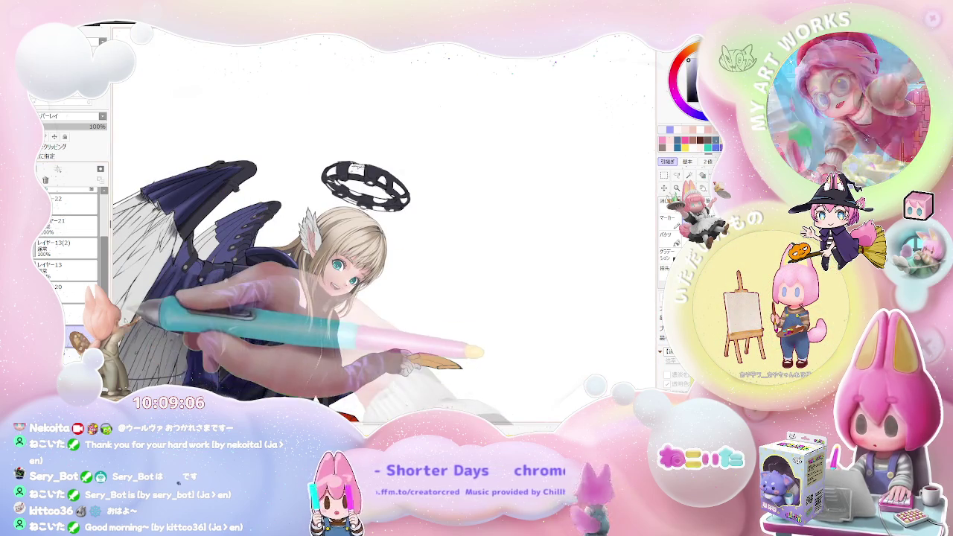
scroll(365, 372, up, 3)
scroll(359, 383, up, 2)
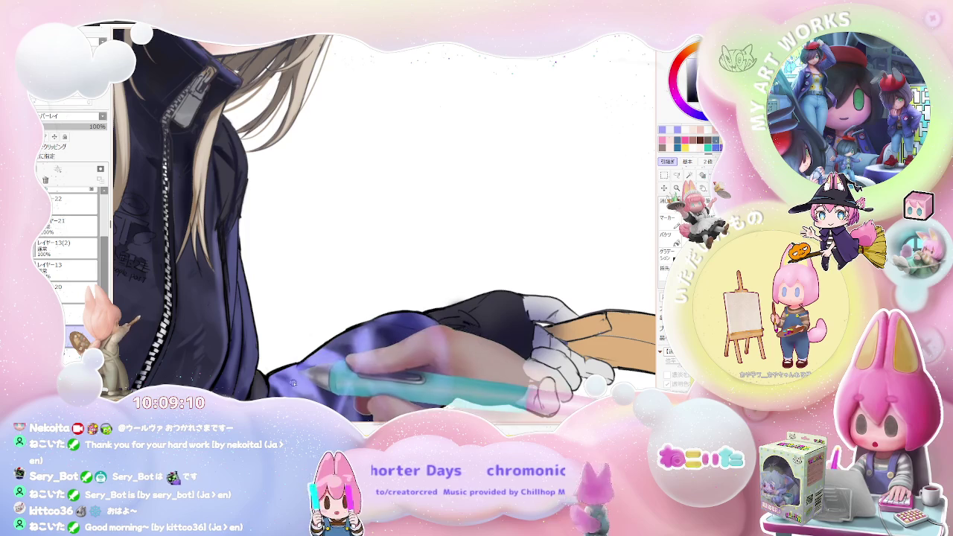
scroll(296, 366, down, 2)
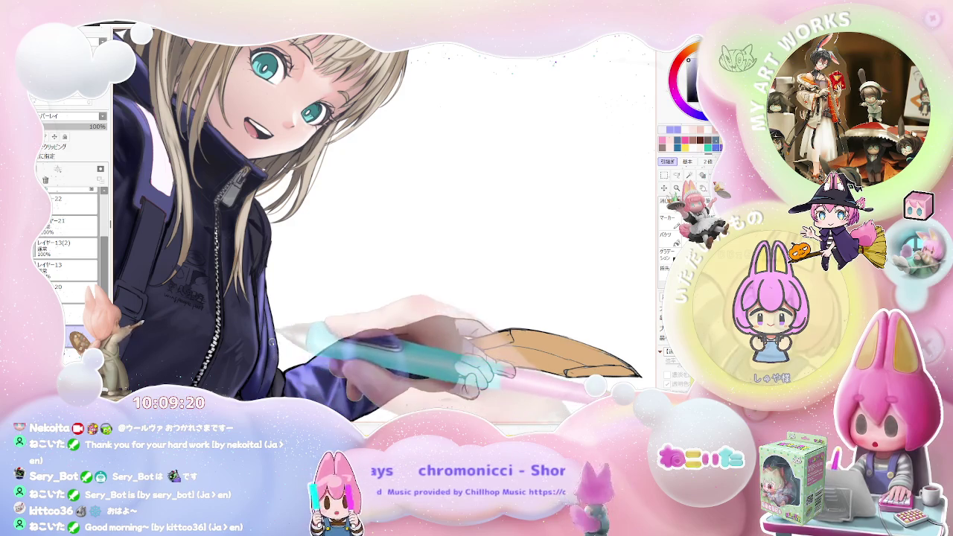
scroll(383, 224, down, 2)
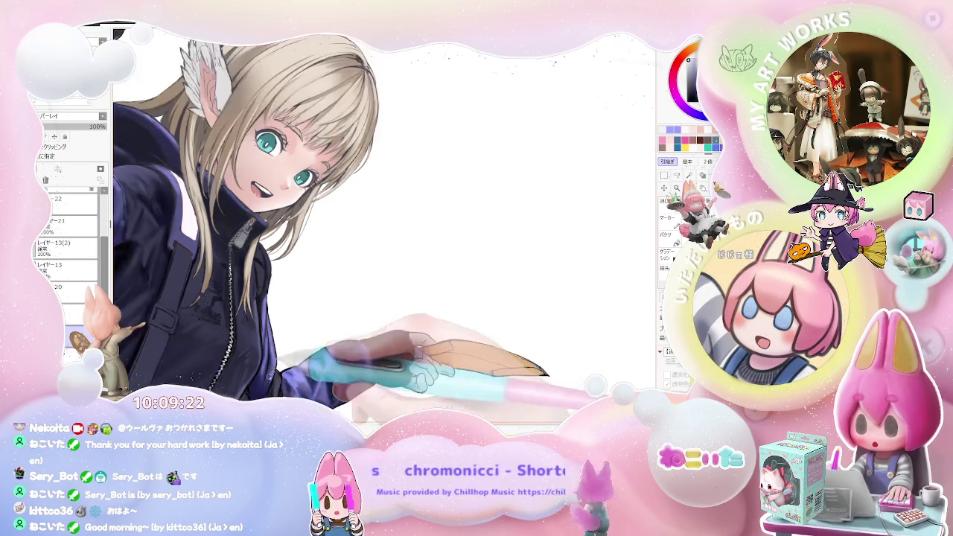
Step: Rotate the canvas clockwise and zoom in on the jacket front and zipper
scroll(383, 223, down, 2)
scroll(384, 223, down, 2)
key(End)
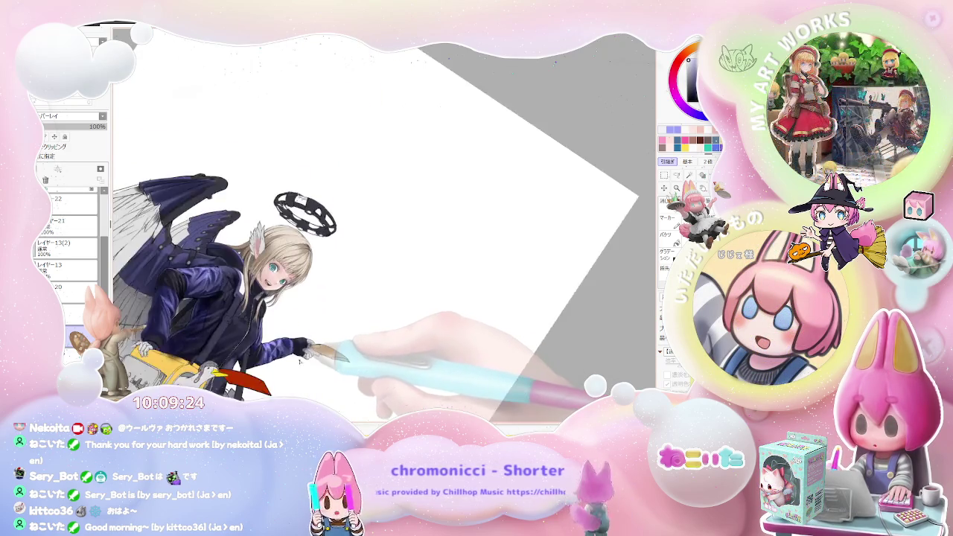
scroll(207, 275, up, 2)
scroll(207, 275, up, 2)
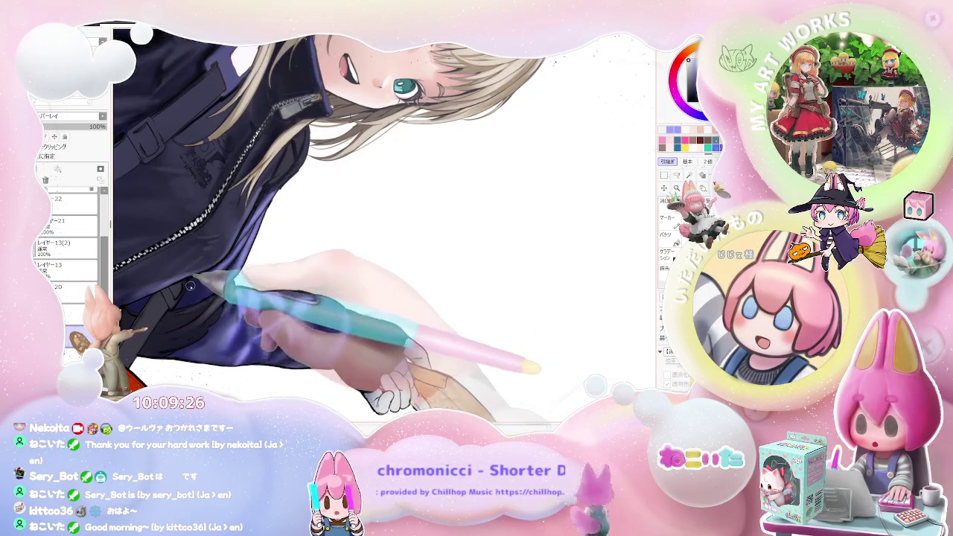
scroll(204, 274, down, 1)
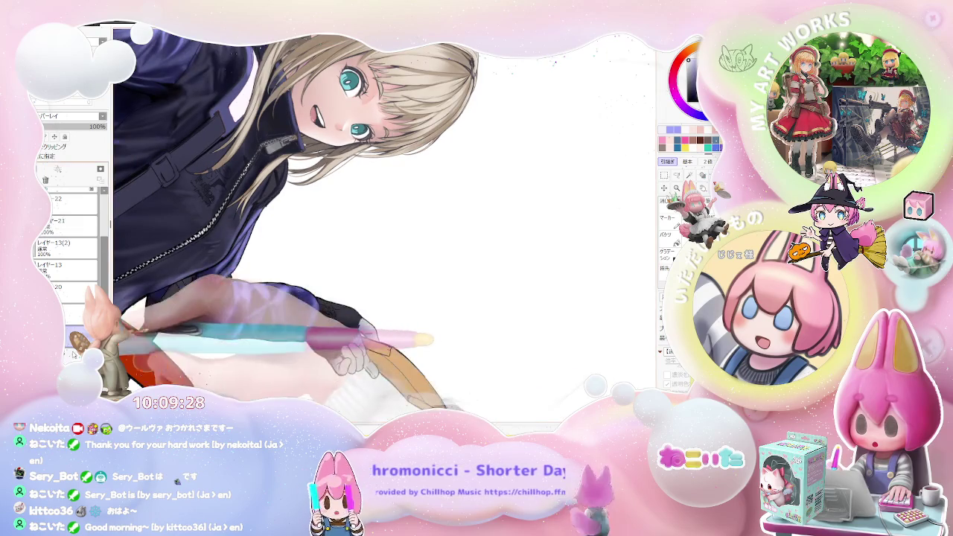
scroll(227, 271, up, 2)
scroll(215, 280, up, 2)
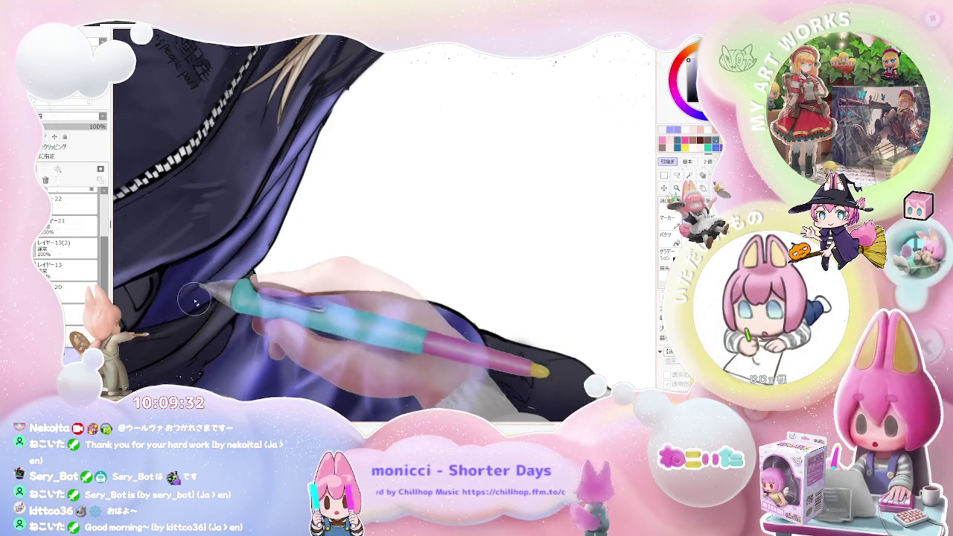
scroll(221, 257, down, 1)
scroll(291, 253, down, 1)
scroll(298, 246, down, 1)
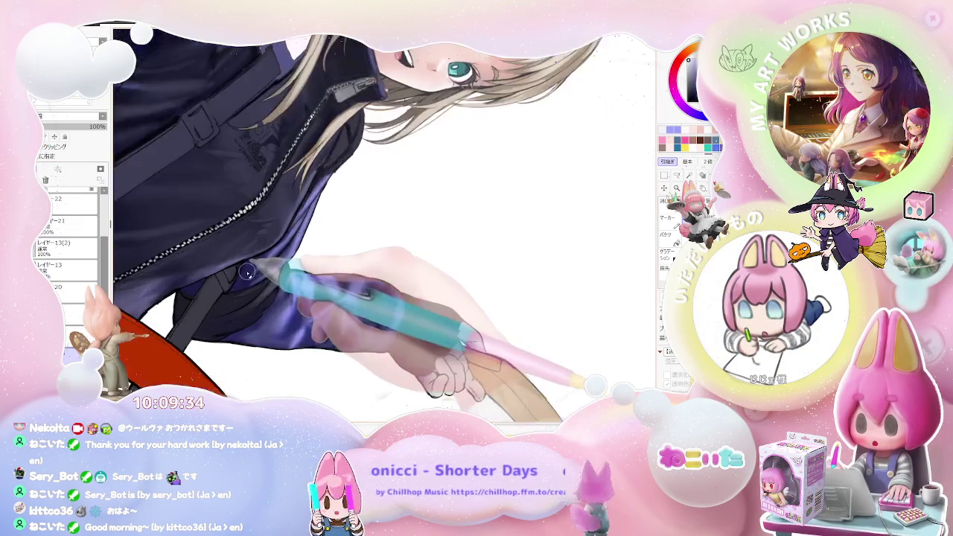
scroll(268, 246, up, 2)
scroll(344, 234, down, 1)
scroll(343, 234, down, 2)
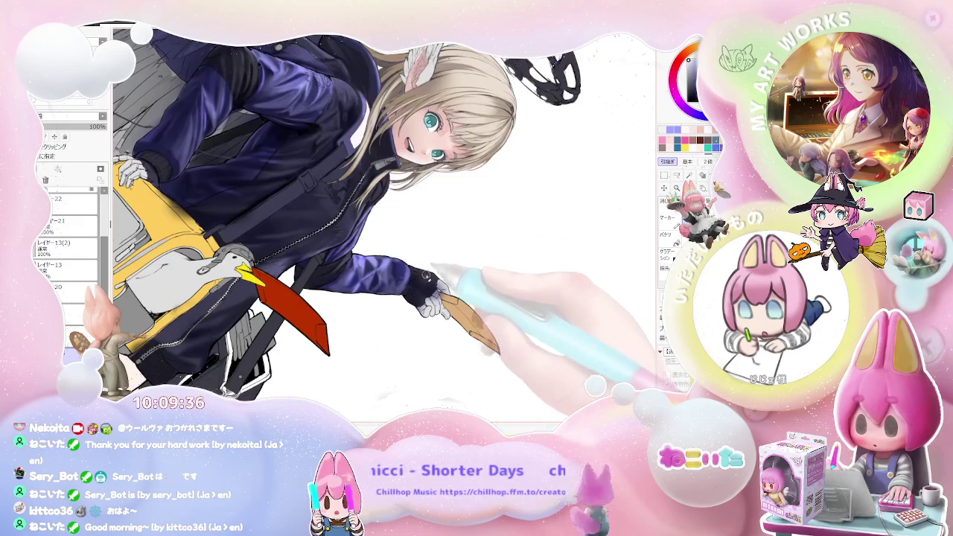
scroll(357, 291, up, 2)
scroll(254, 312, up, 2)
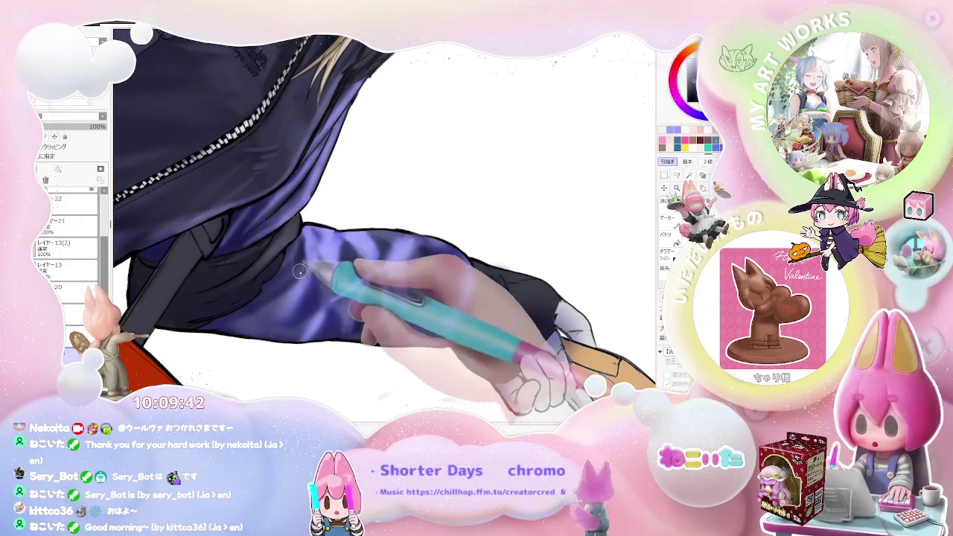
Step: Brush glossy highlights and shadows over the jacket front, zipper area and violet sleeve
scroll(298, 256, down, 1)
scroll(335, 276, down, 1)
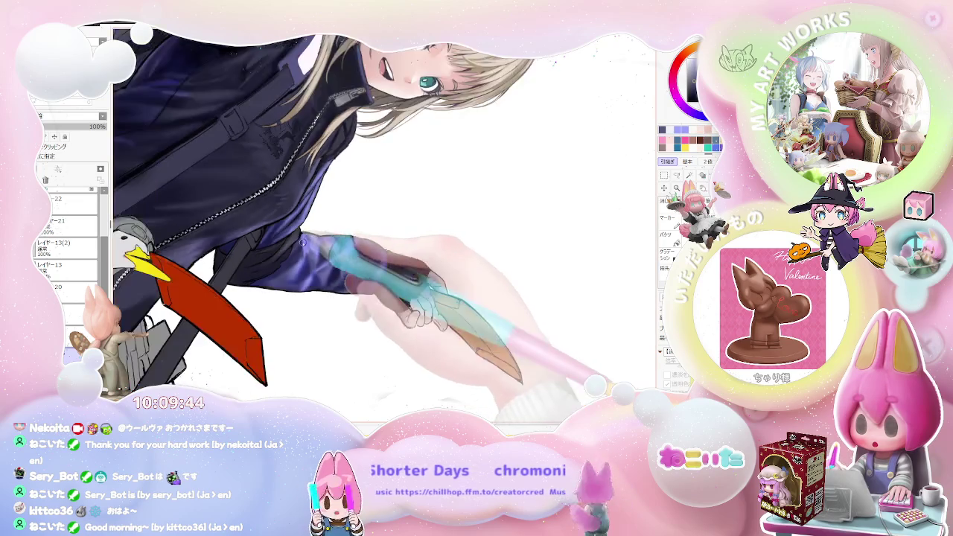
scroll(372, 276, down, 1)
scroll(403, 260, down, 1)
scroll(372, 264, up, 1)
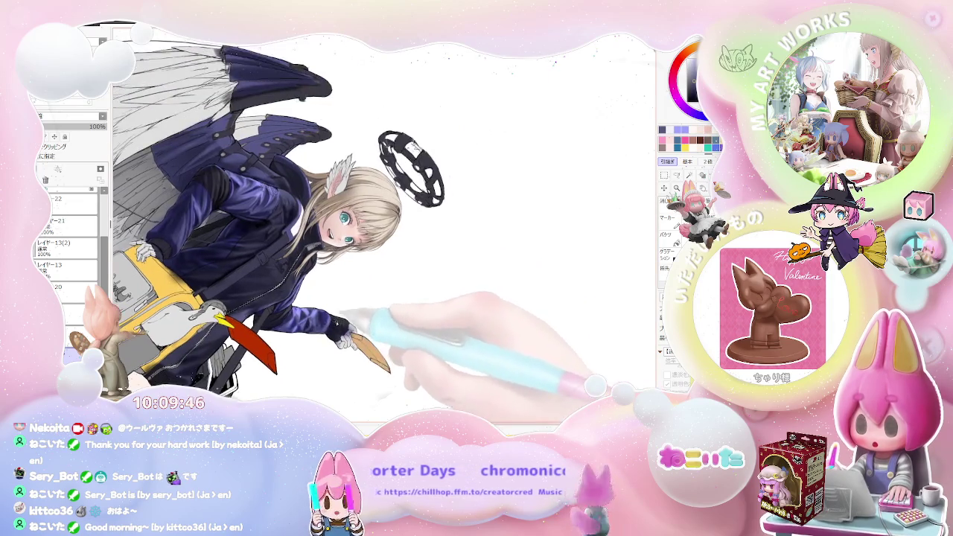
scroll(320, 280, up, 1)
scroll(268, 291, up, 1)
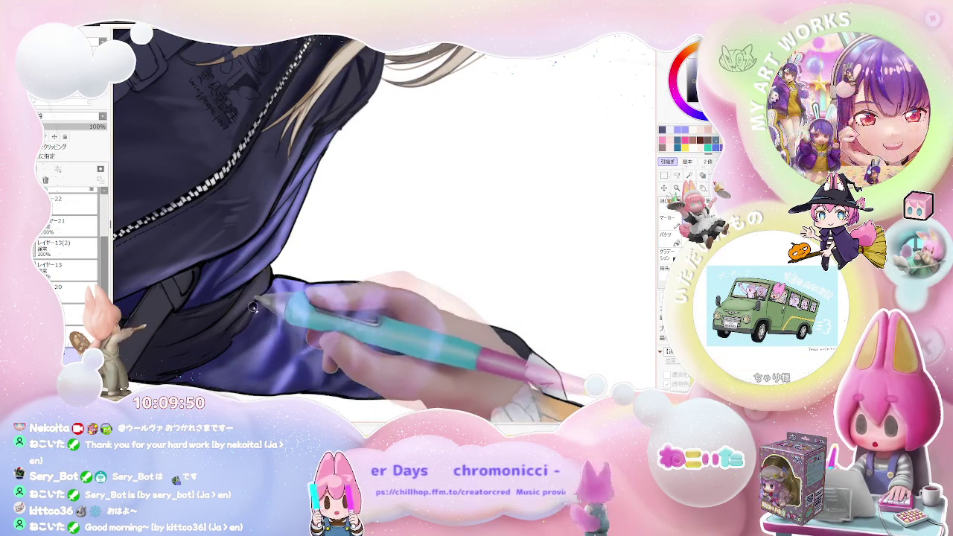
scroll(221, 343, down, 1)
scroll(220, 342, down, 1)
scroll(297, 332, down, 1)
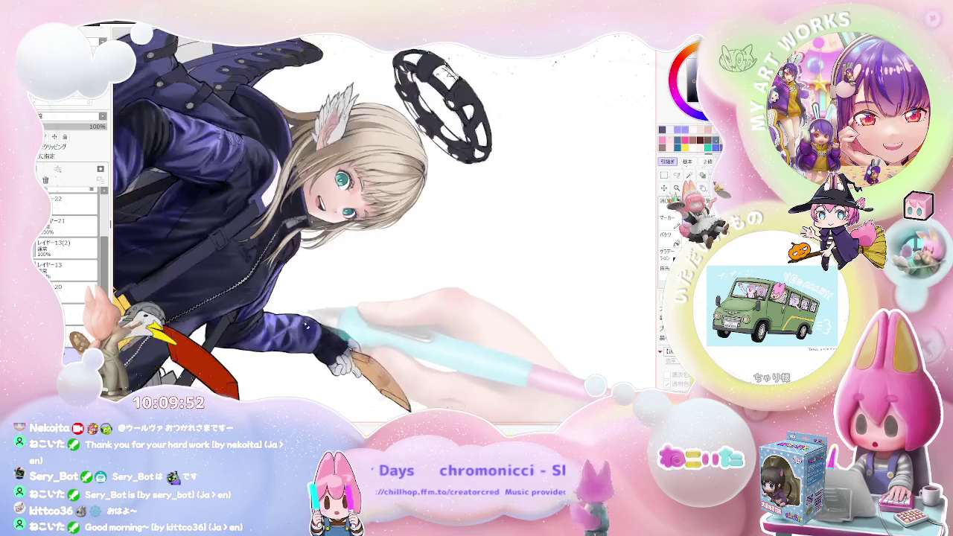
scroll(320, 335, down, 1)
scroll(376, 318, down, 1)
scroll(380, 320, up, 1)
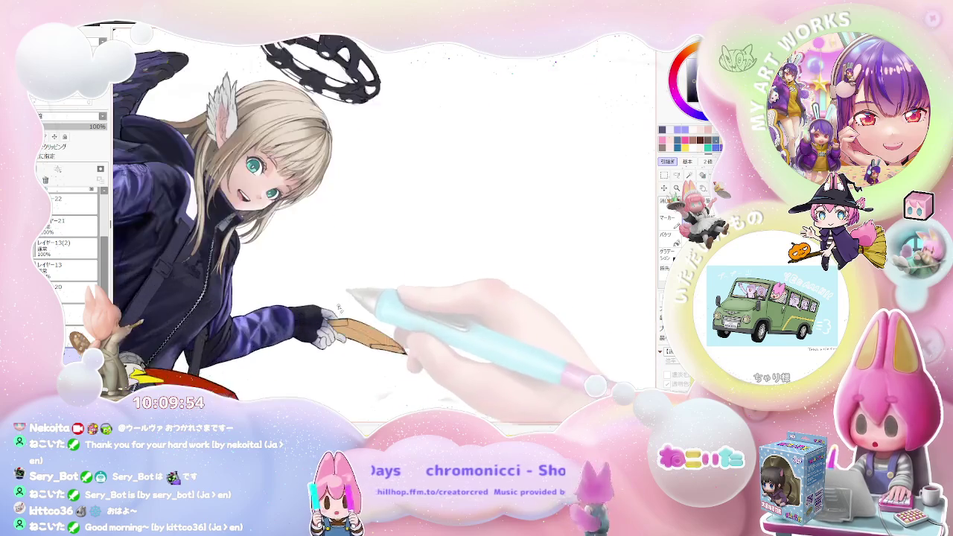
scroll(335, 312, up, 1)
scroll(298, 306, up, 1)
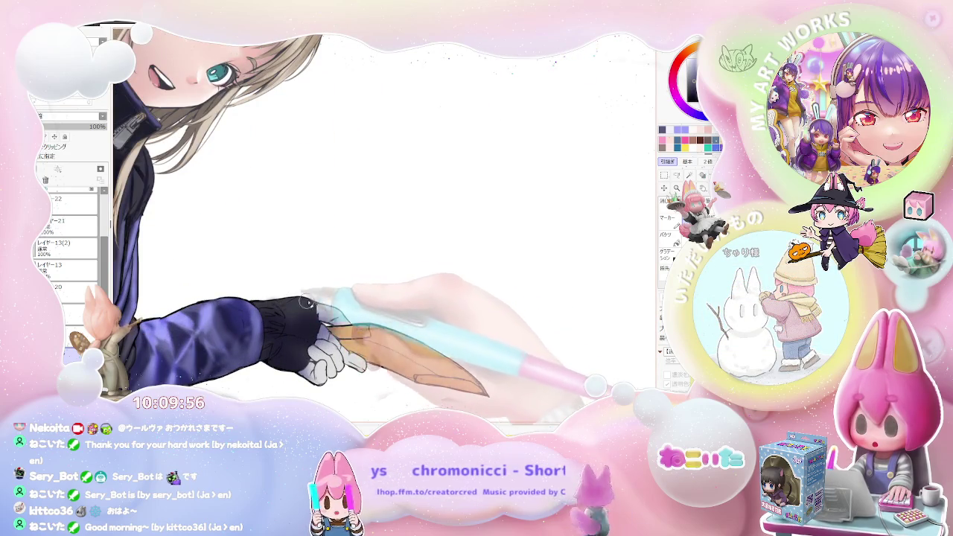
scroll(326, 303, down, 2)
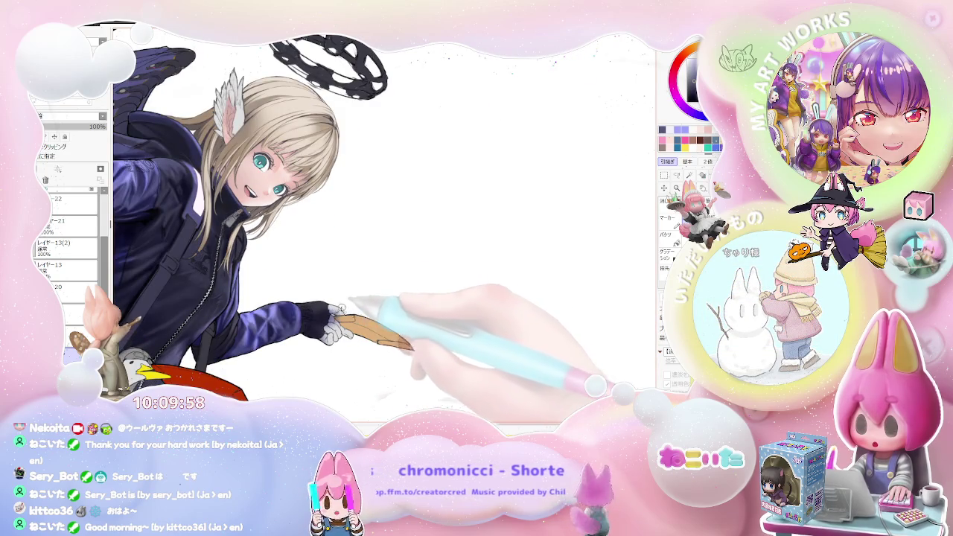
scroll(391, 316, down, 1)
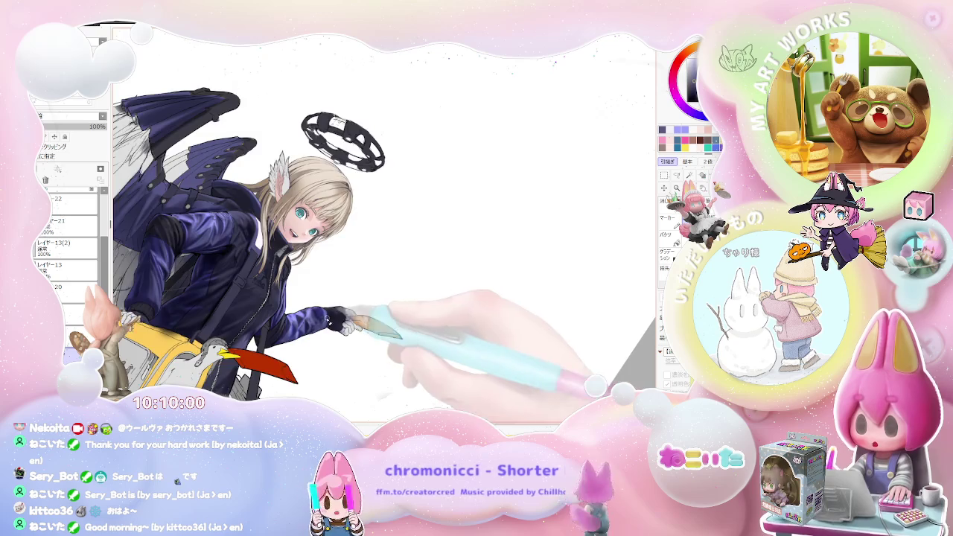
scroll(320, 298, up, 1)
scroll(283, 268, up, 1)
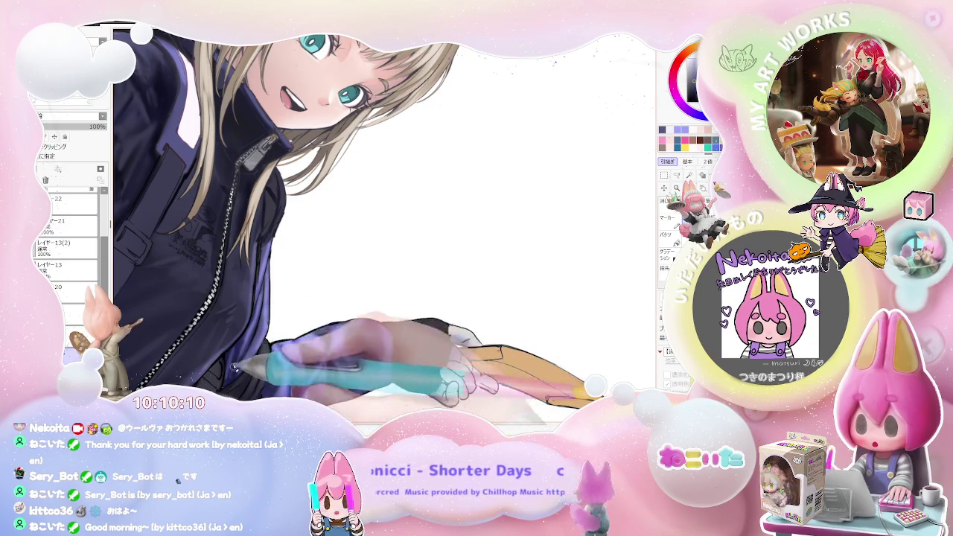
Step: Check the whole winged girl, then gloss the jacket chest beside the zipper with violet highlights
key(ctrl+minus)
key(ctrl+minus)
key(Delete)
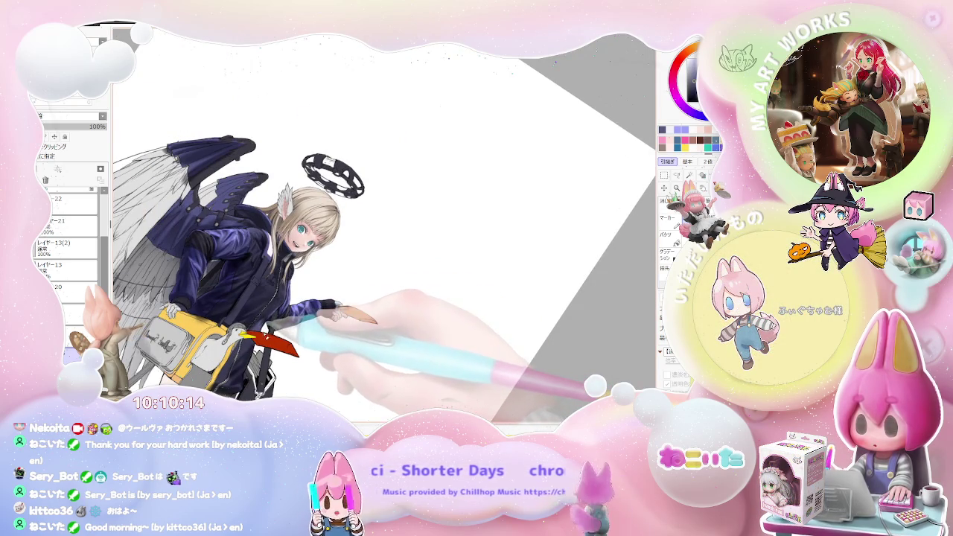
key(ctrl+plus)
key(ctrl+plus)
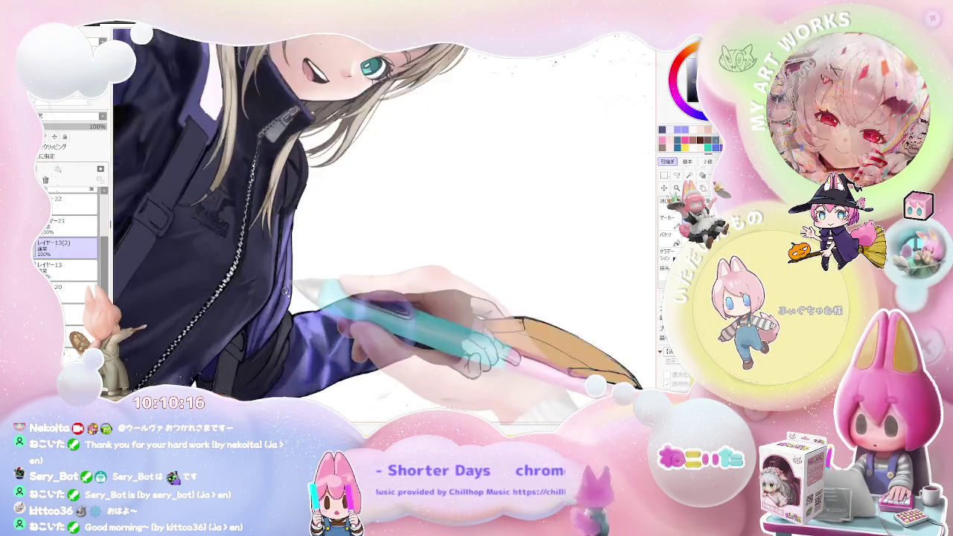
key(ctrl+plus)
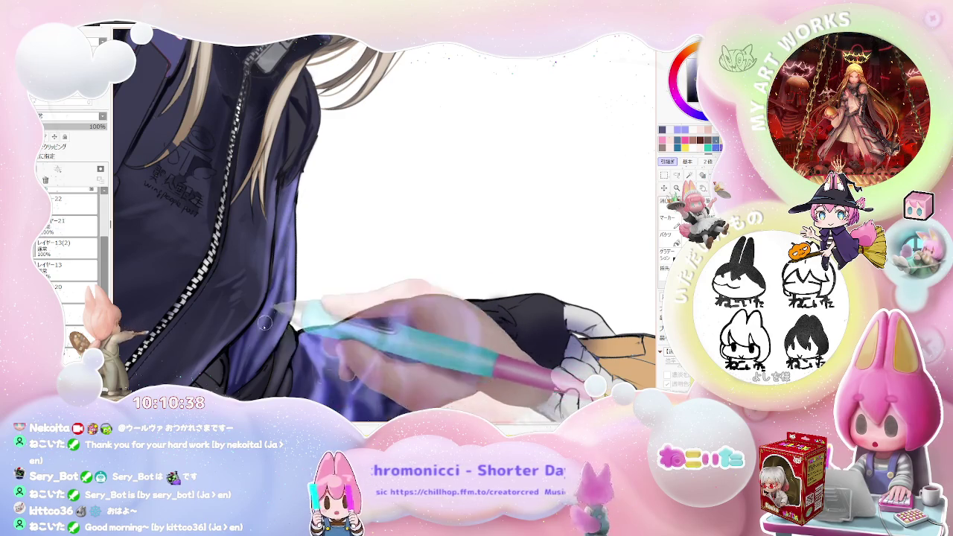
scroll(264, 323, down, 1)
scroll(290, 306, down, 1)
scroll(324, 280, down, 2)
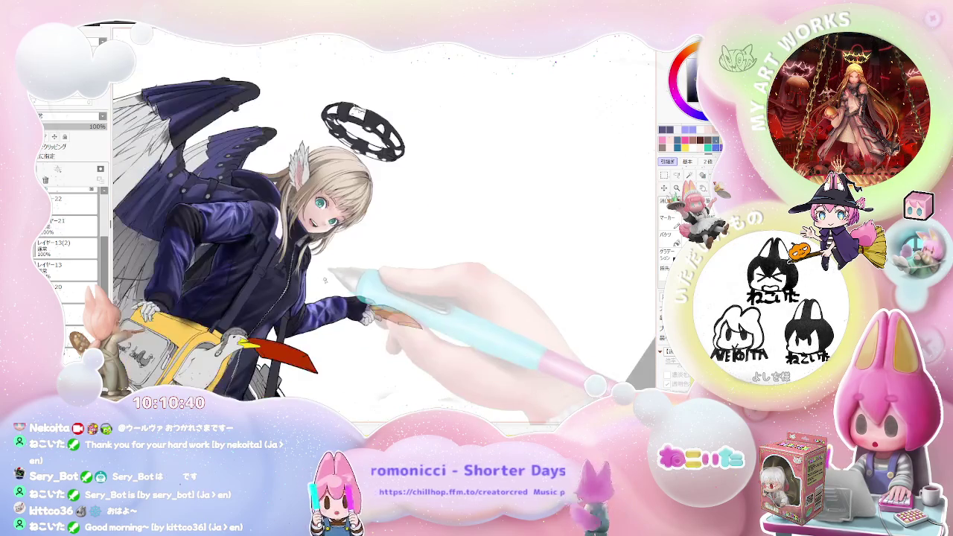
Step: Straighten the view and paint a lighter highlight stroke on the purple sleeve
key(Home)
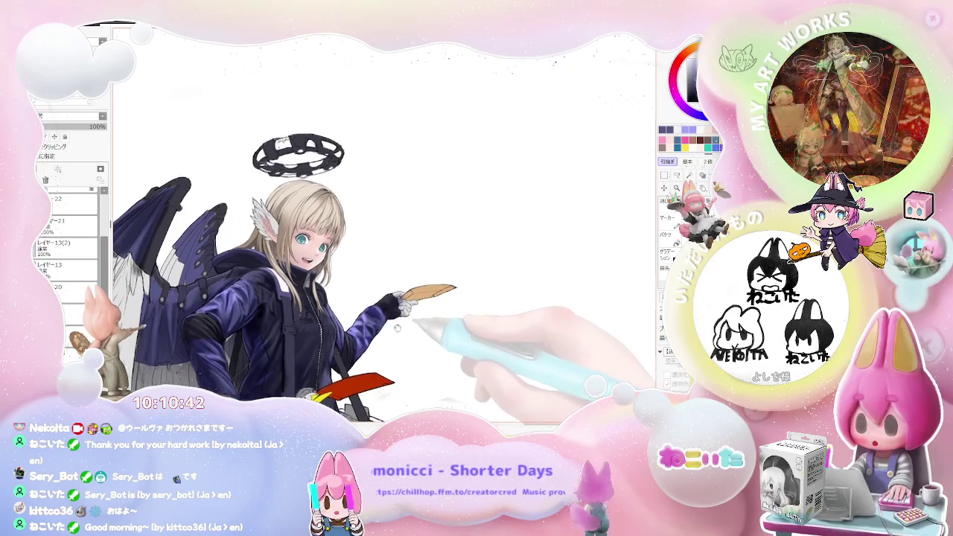
scroll(432, 297, up, 5)
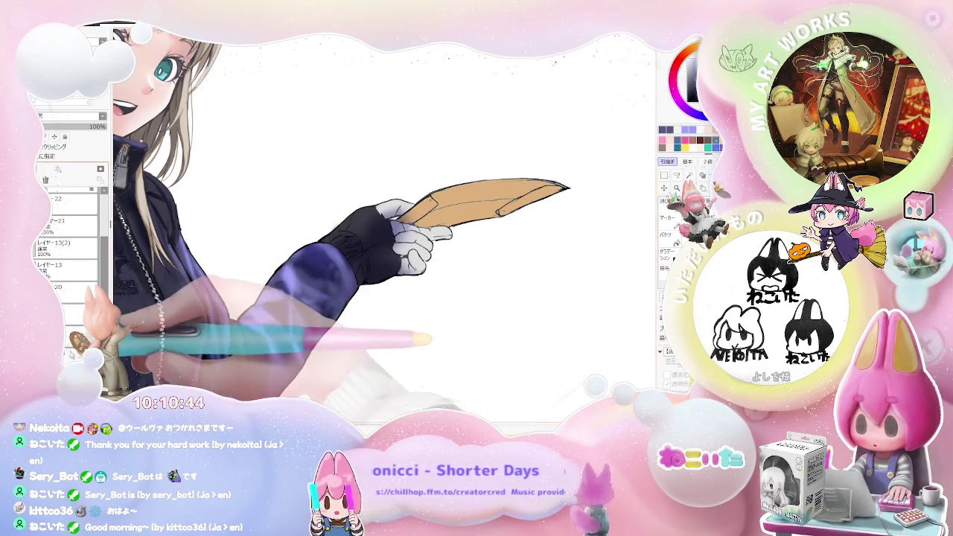
scroll(210, 298, up, 2)
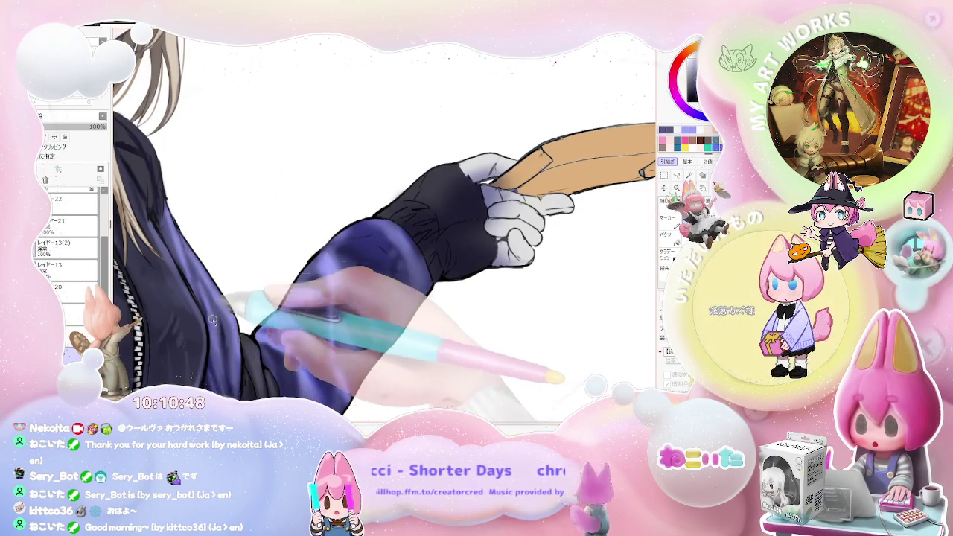
scroll(220, 326, down, 2)
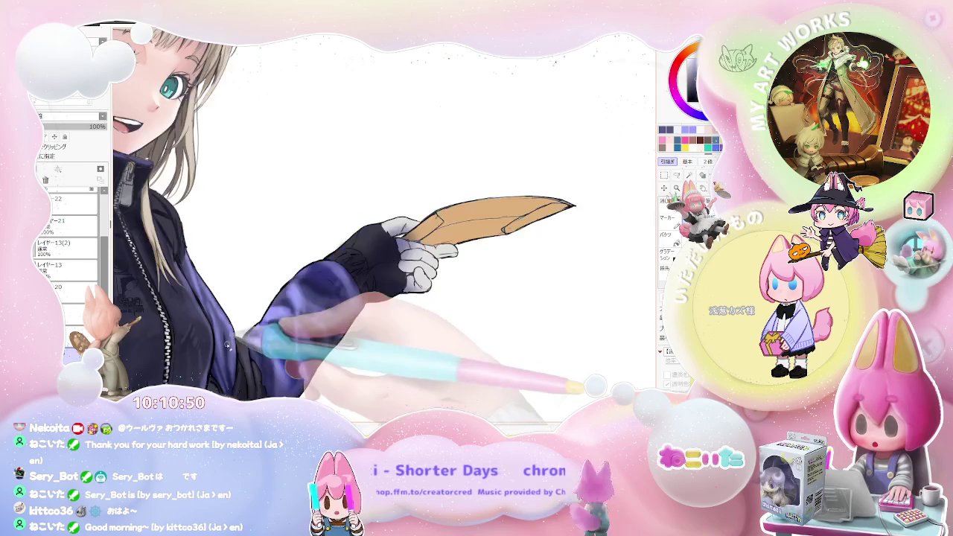
scroll(219, 312, up, 2)
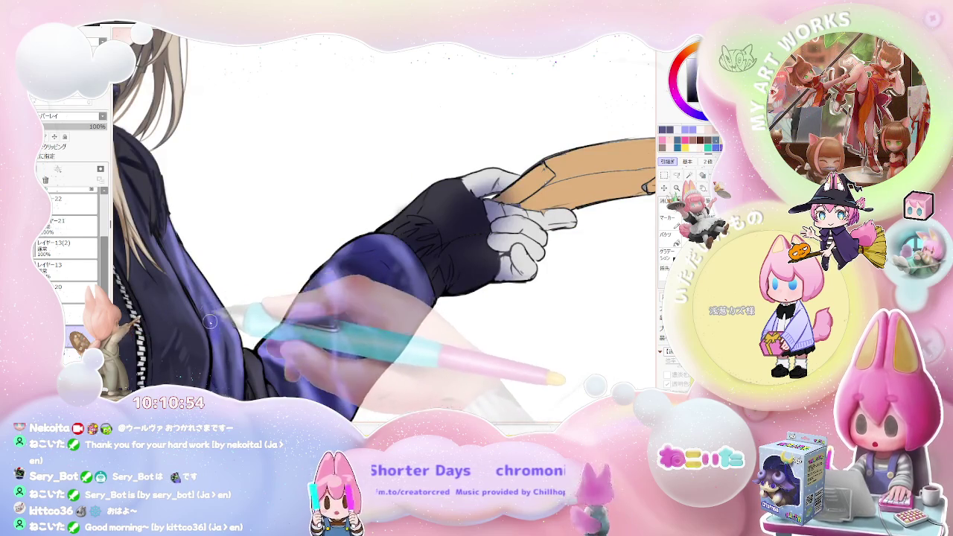
scroll(210, 322, down, 1)
scroll(224, 308, up, 1)
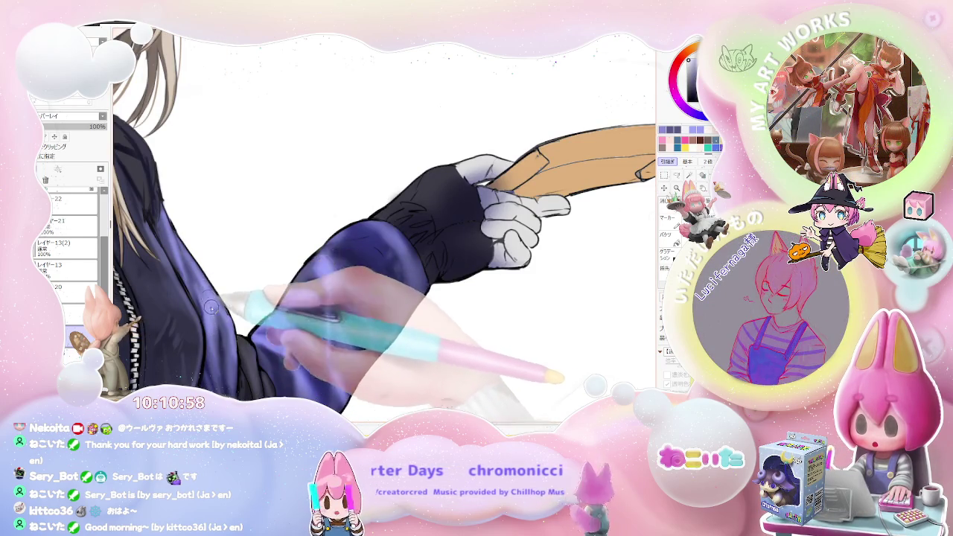
scroll(210, 307, down, 1)
scroll(221, 336, up, 2)
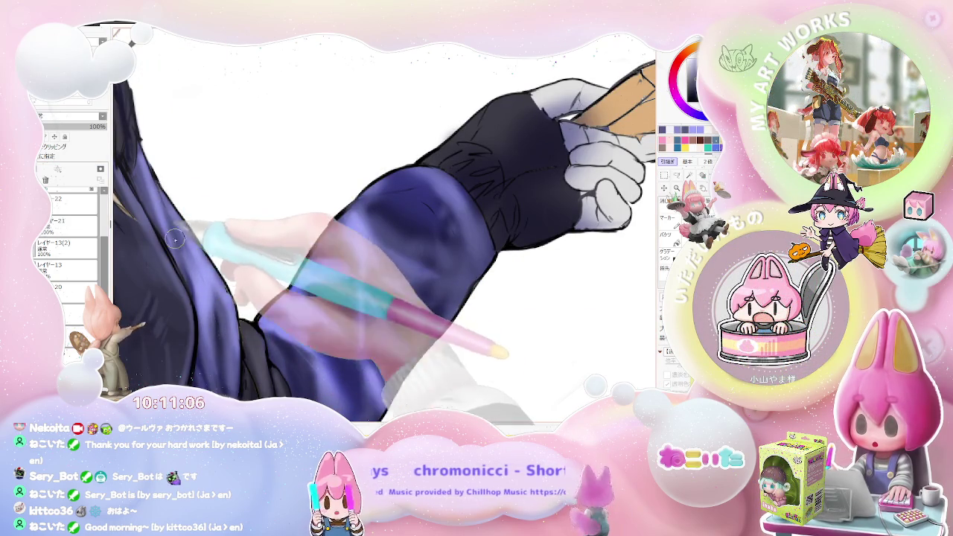
scroll(169, 223, down, 1)
scroll(201, 298, down, 1)
scroll(223, 357, down, 1)
scroll(223, 357, down, 1)
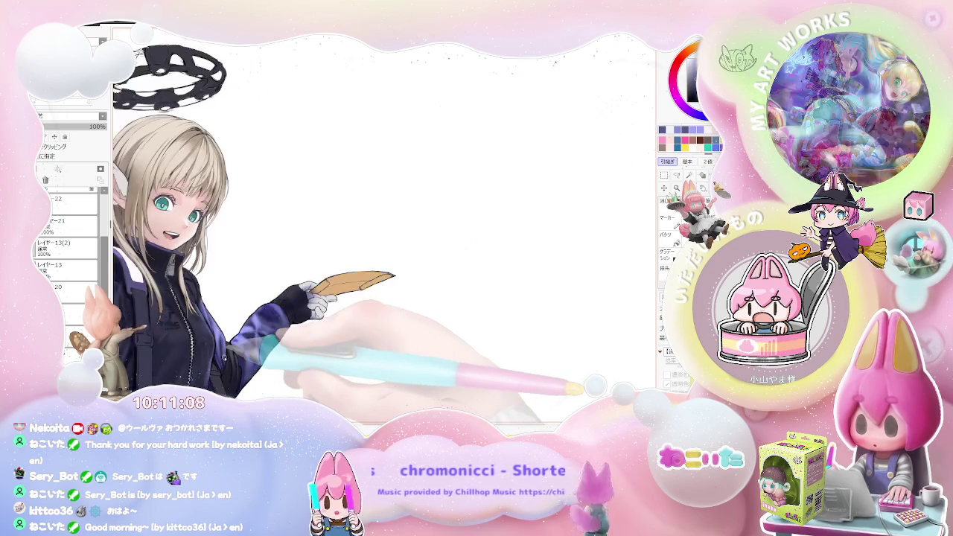
scroll(223, 356, down, 1)
scroll(223, 356, up, 1)
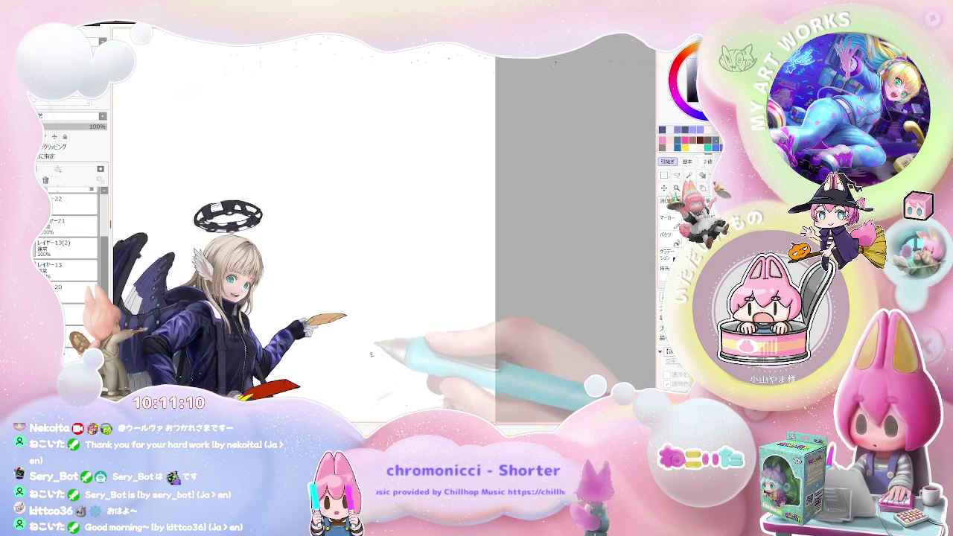
scroll(223, 357, up, 1)
scroll(223, 357, up, 1)
scroll(181, 333, up, 1)
scroll(165, 314, up, 1)
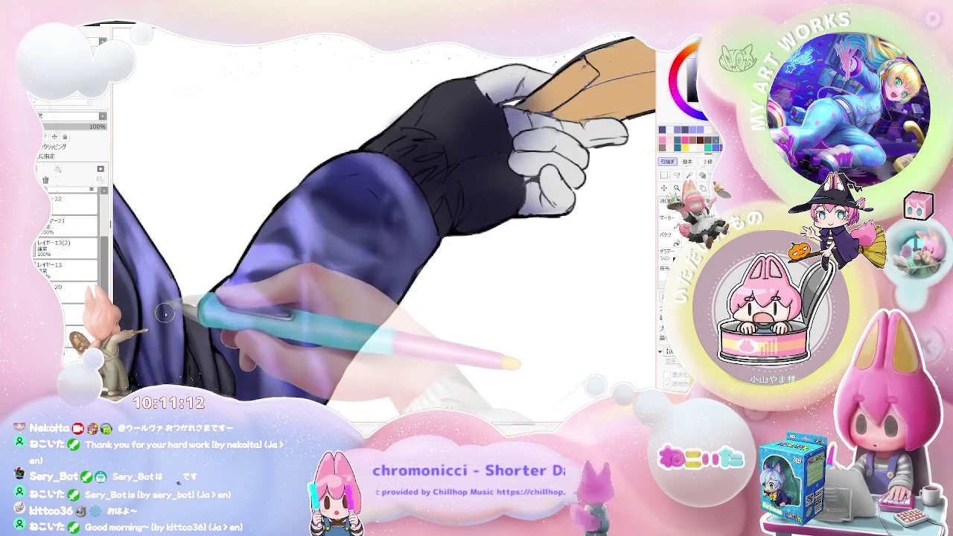
key(bracketleft)
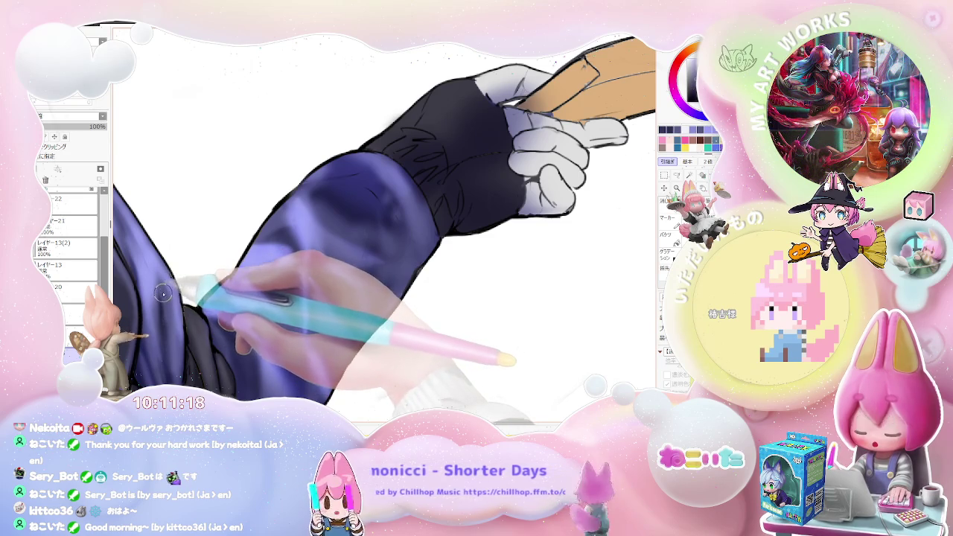
drag(163, 285, 175, 305)
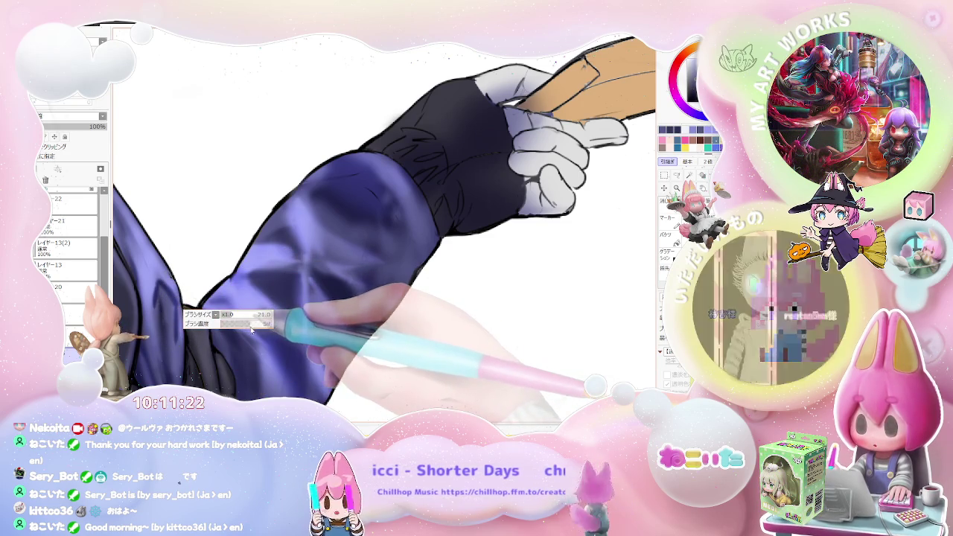
Step: Enlarge the brush to size 75 and frame the arm at an angle for sleeve strokes
key(End)
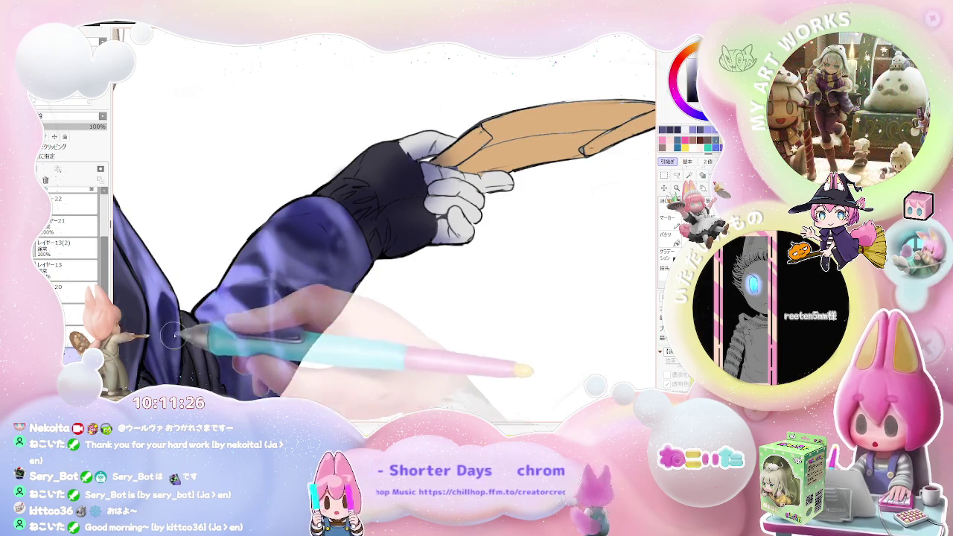
key(Page_Down)
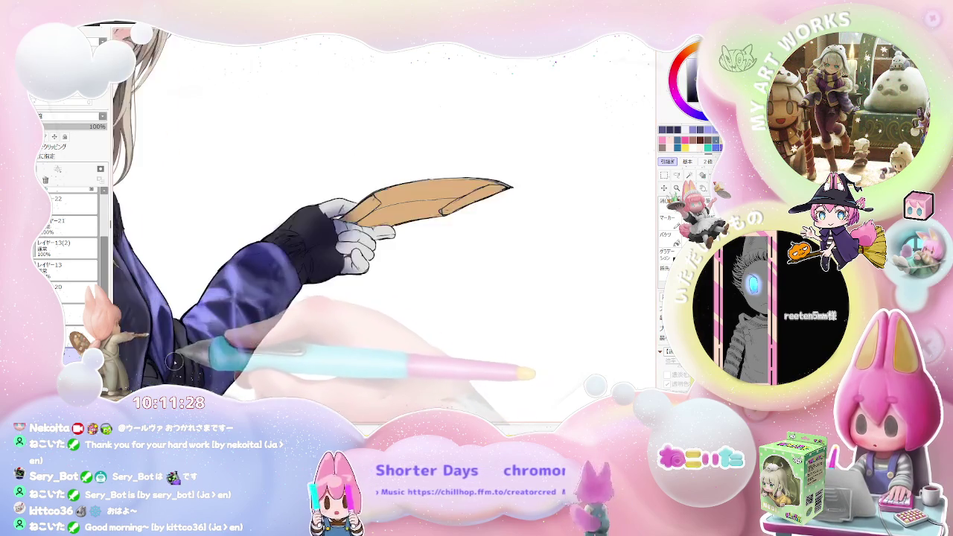
key(Page_Up)
key(bracketright)
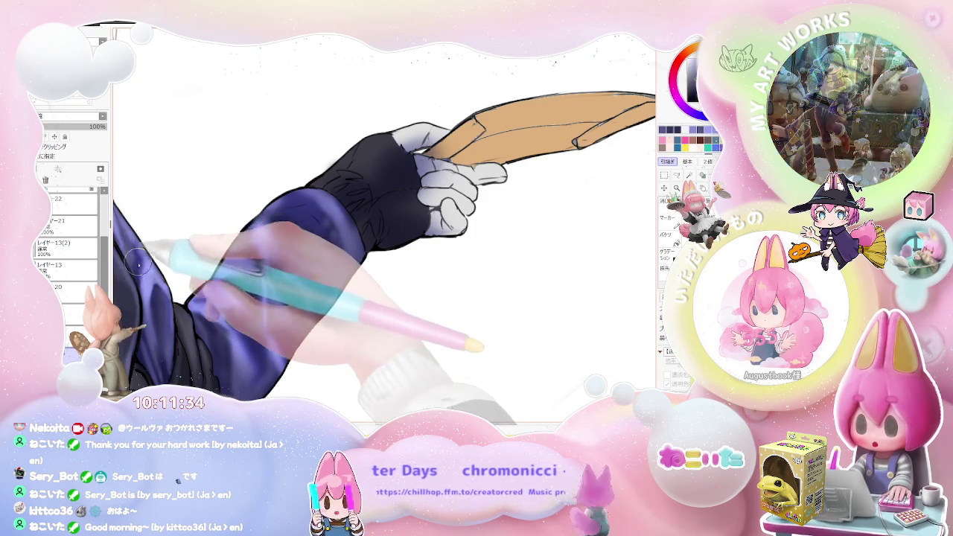
scroll(138, 262, down, 2)
scroll(130, 250, down, 3)
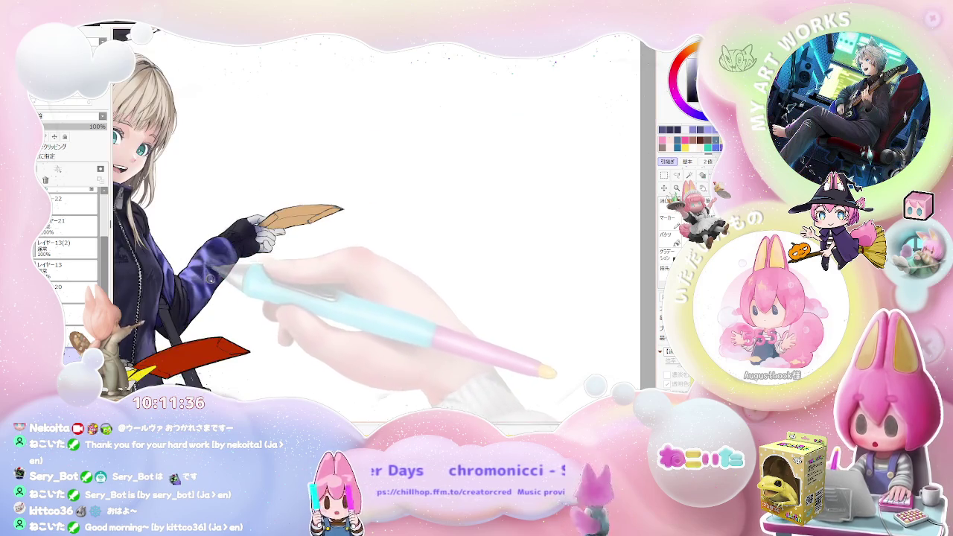
drag(148, 253, 312, 294)
key(Delete)
key(Delete)
key(Delete)
scroll(312, 312, up, 3)
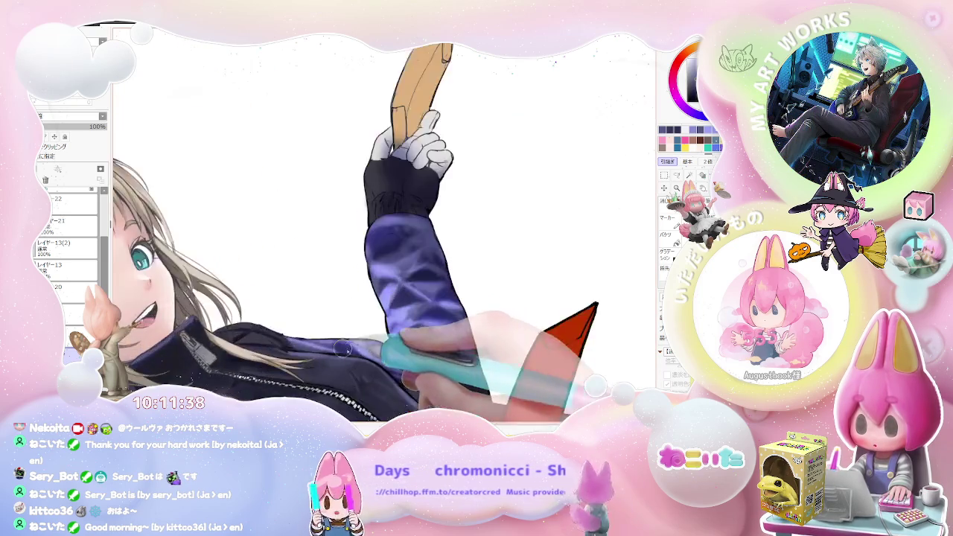
scroll(313, 335, up, 2)
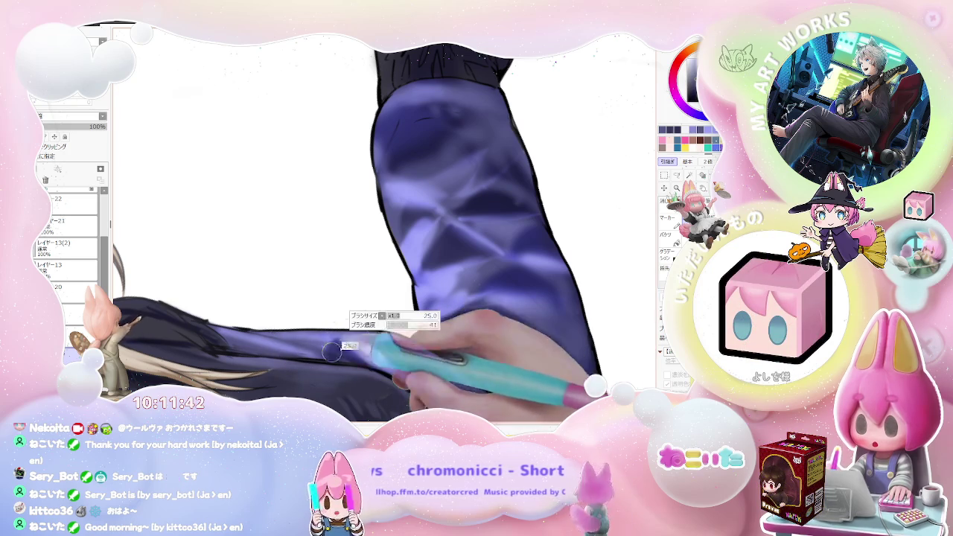
scroll(351, 352, down, 2)
scroll(373, 352, down, 1)
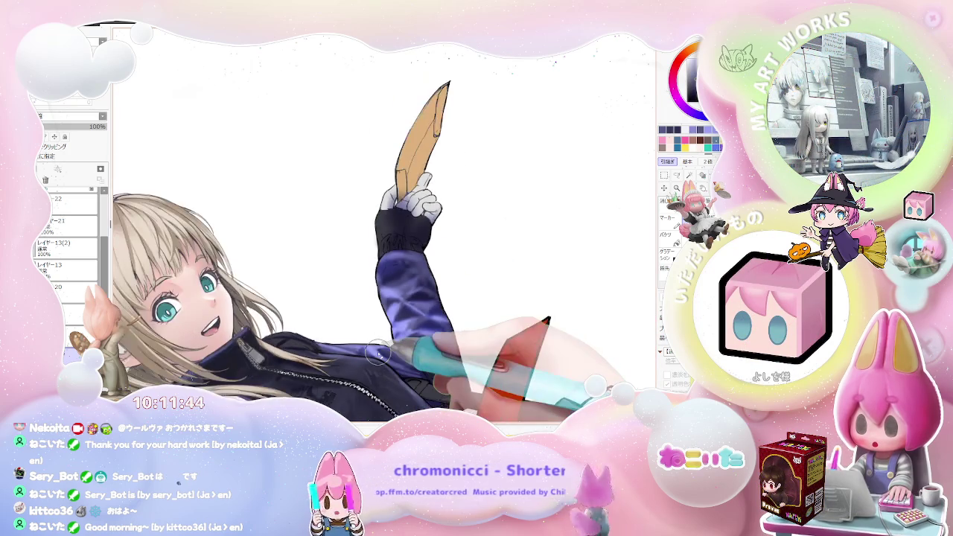
Step: Build up glossy violet shading on the jacket's chest and upper arm, checking the whole figure
key(End)
key(End)
key(End)
key(End)
key(End)
key(End)
scroll(283, 276, up, 2)
scroll(231, 287, up, 1)
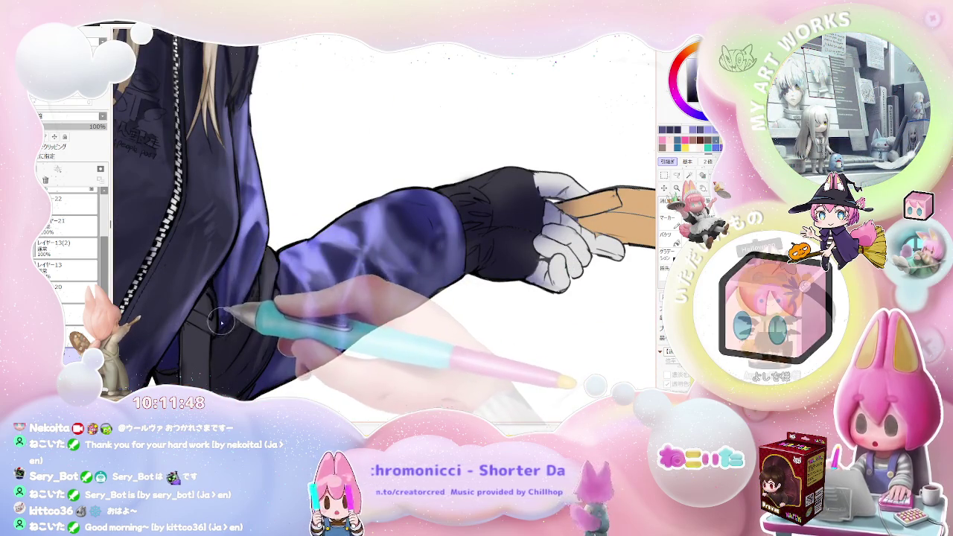
scroll(223, 320, down, 1)
scroll(298, 298, down, 1)
scroll(362, 275, down, 1)
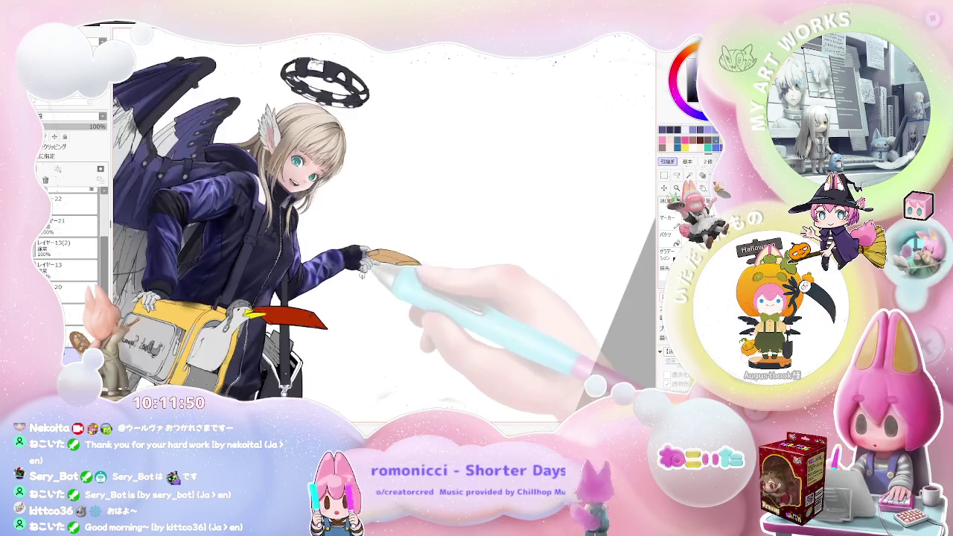
scroll(320, 268, up, 2)
scroll(257, 275, up, 2)
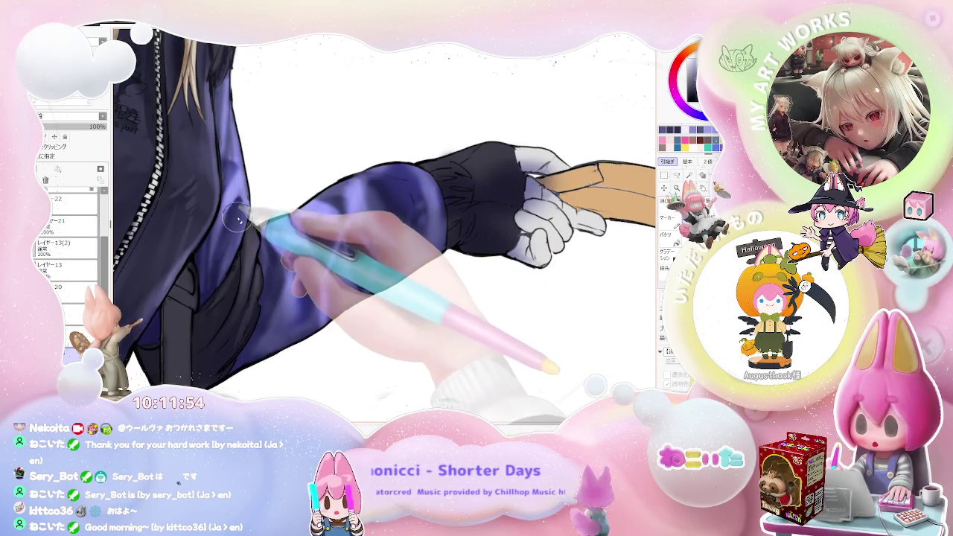
scroll(219, 275, down, 1)
scroll(220, 276, down, 1)
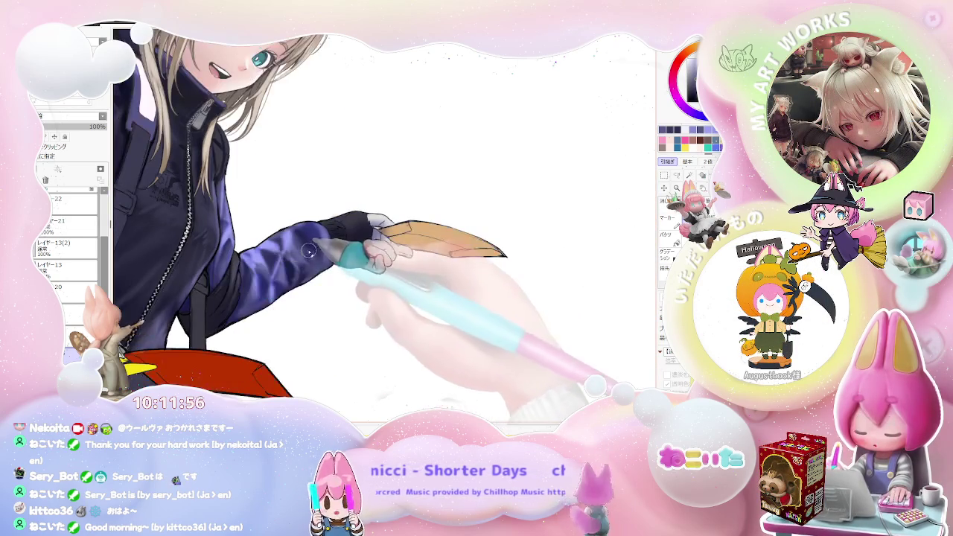
scroll(229, 237, up, 2)
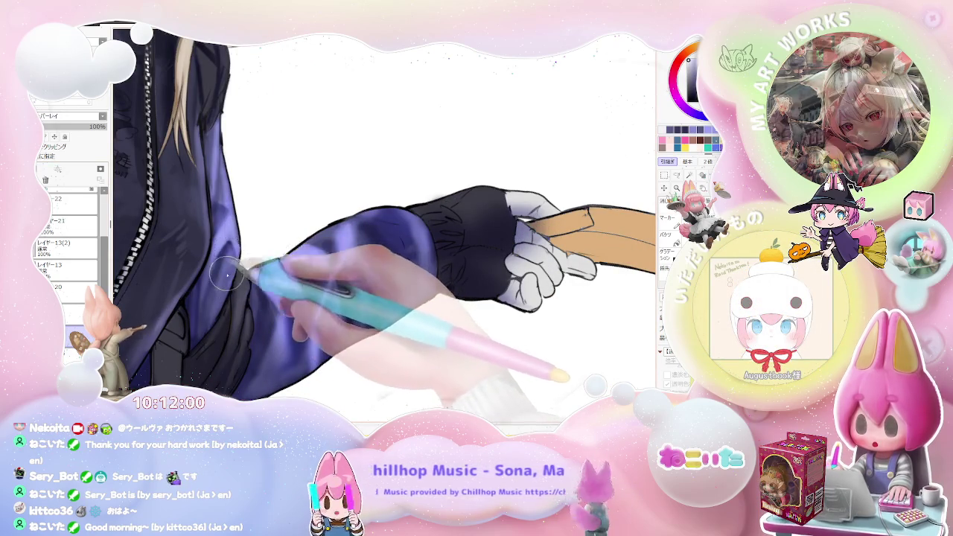
scroll(253, 276, down, 1)
scroll(325, 258, down, 1)
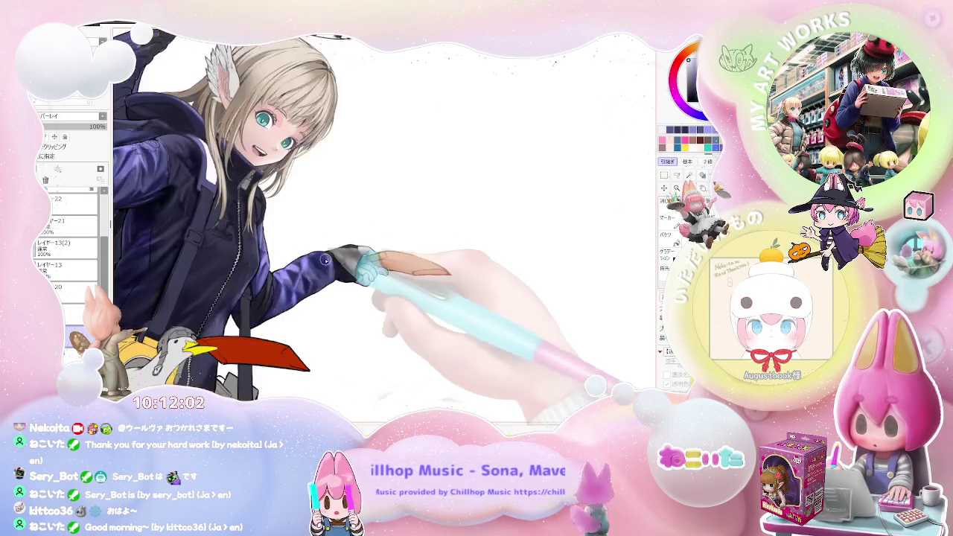
scroll(325, 258, up, 2)
scroll(254, 252, up, 1)
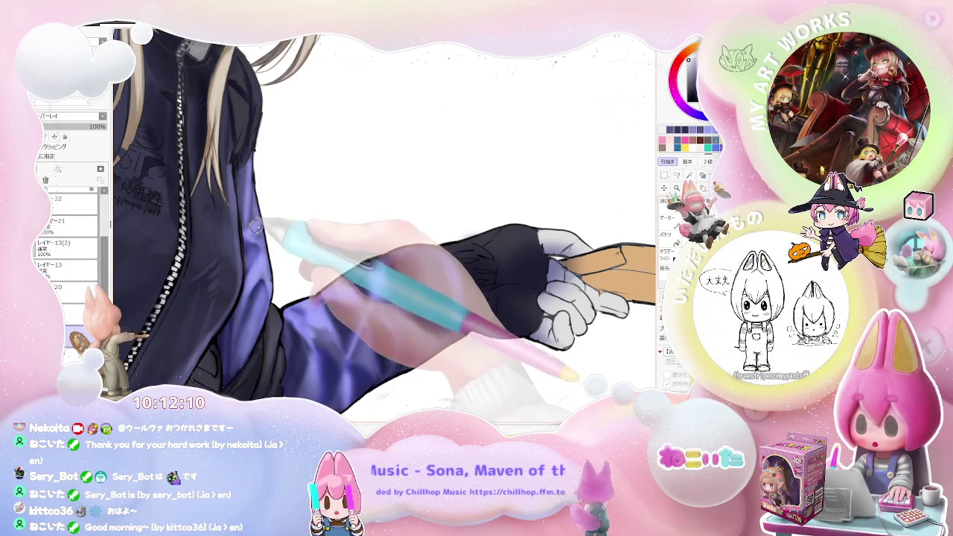
scroll(259, 231, down, 1)
scroll(259, 231, down, 2)
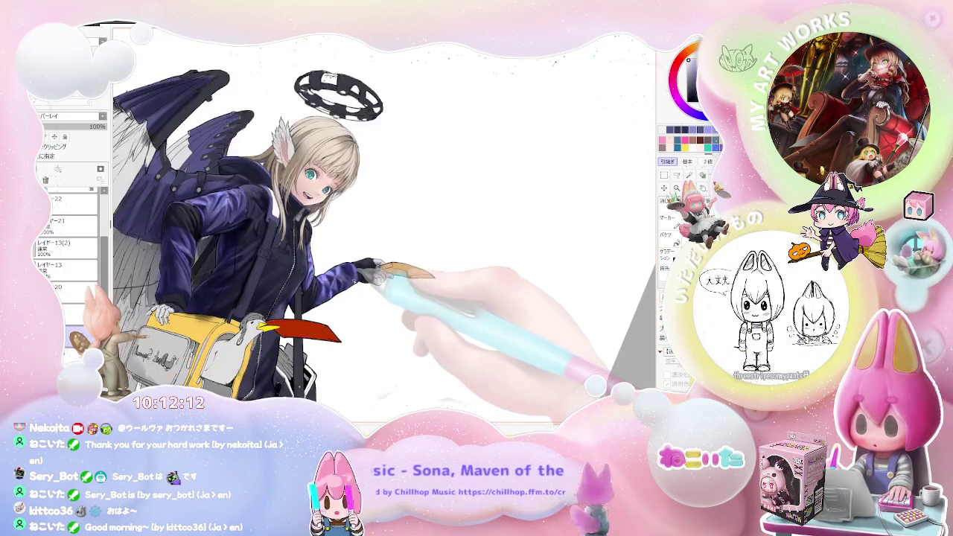
scroll(269, 336, up, 1)
scroll(270, 336, up, 1)
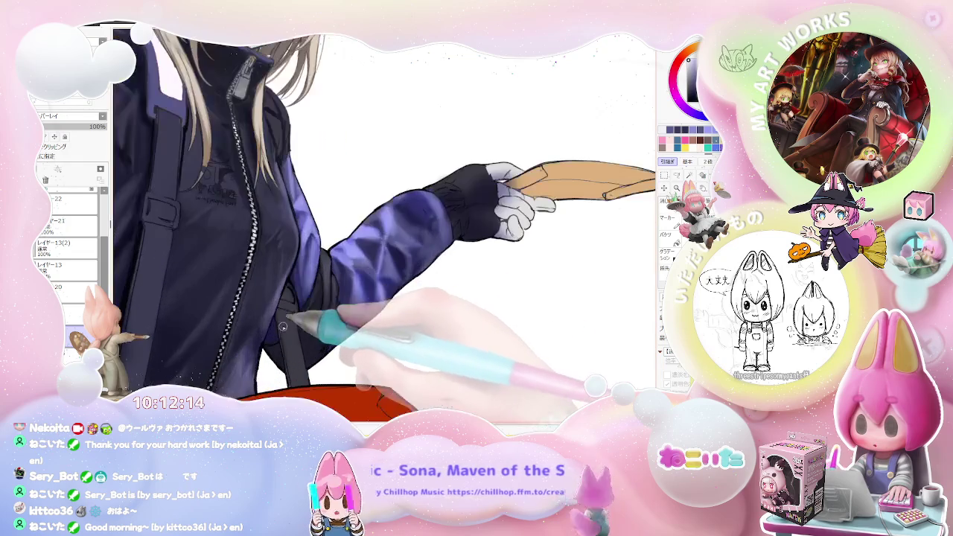
scroll(270, 336, up, 1)
scroll(283, 328, down, 1)
scroll(280, 312, down, 1)
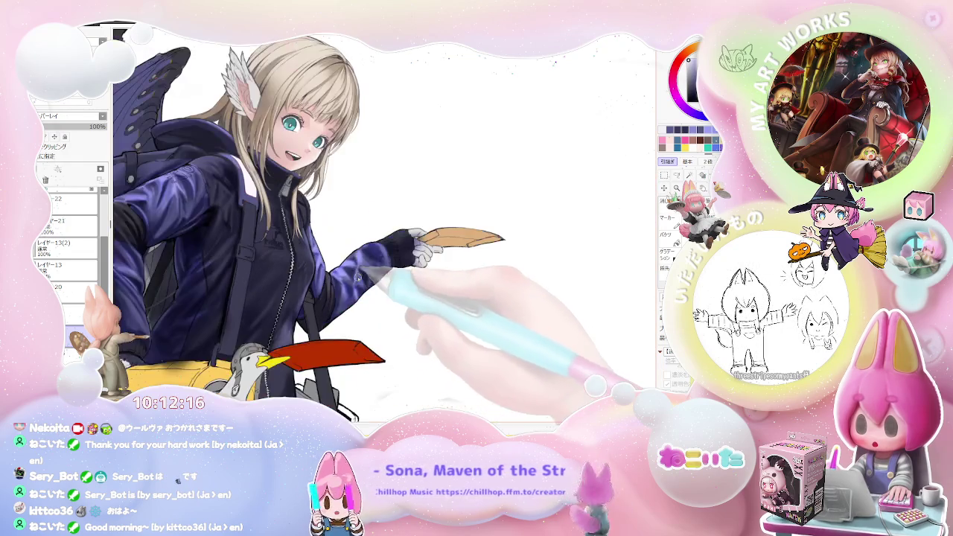
scroll(279, 298, down, 1)
scroll(282, 280, up, 2)
scroll(282, 283, up, 1)
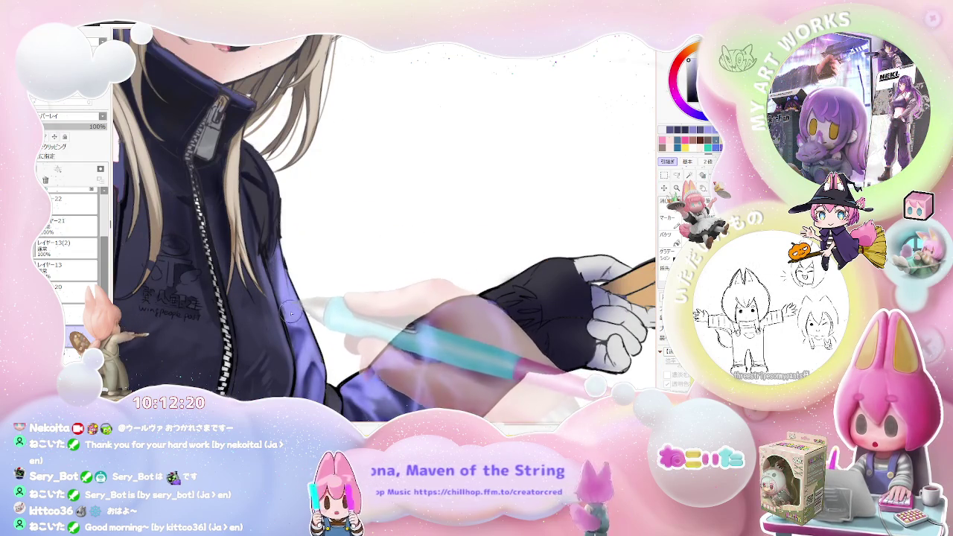
scroll(276, 253, down, 1)
scroll(402, 261, down, 1)
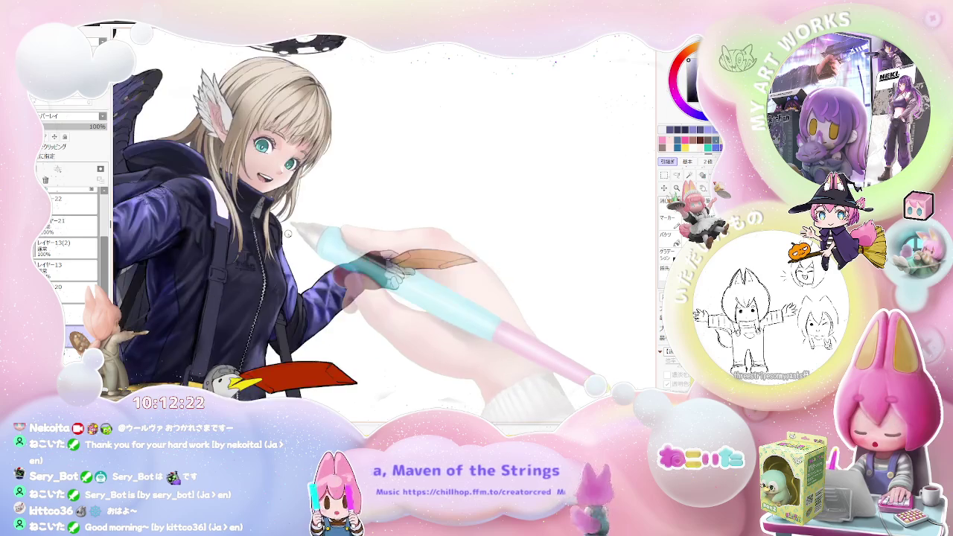
scroll(422, 266, down, 1)
scroll(447, 298, down, 1)
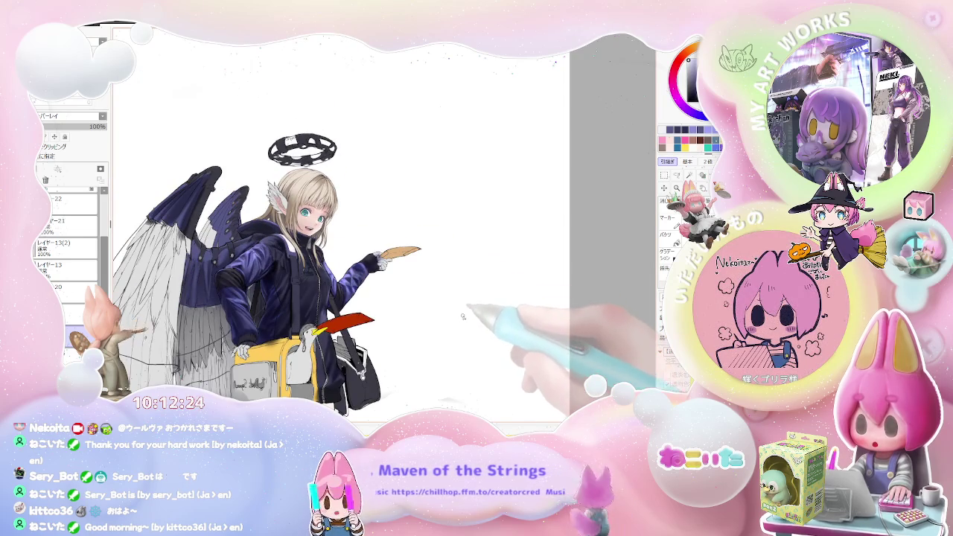
scroll(335, 320, up, 1)
scroll(238, 298, up, 2)
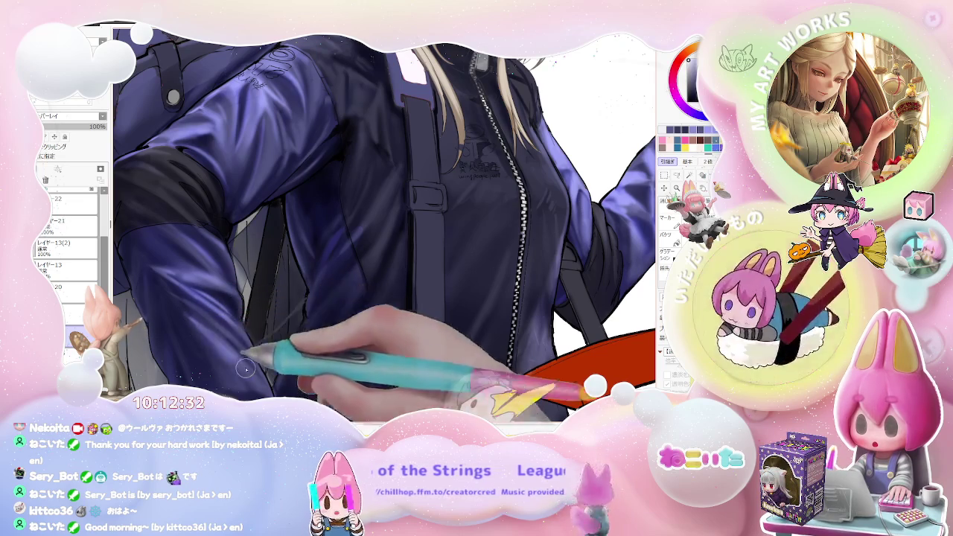
scroll(245, 376, down, 5)
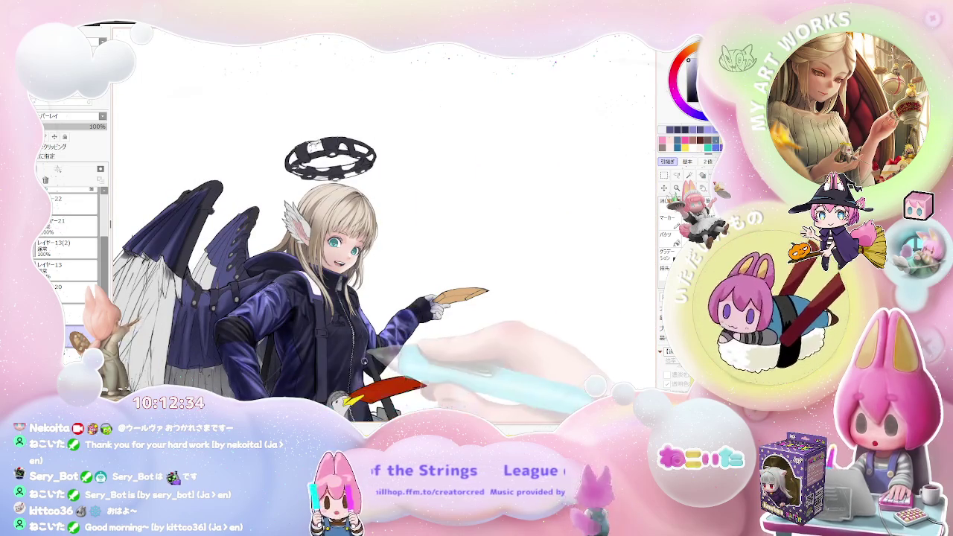
Step: Flip the canvas horizontally to check the drawing and shrink the brush for fine shading
key(h)
scroll(376, 331, up, 2)
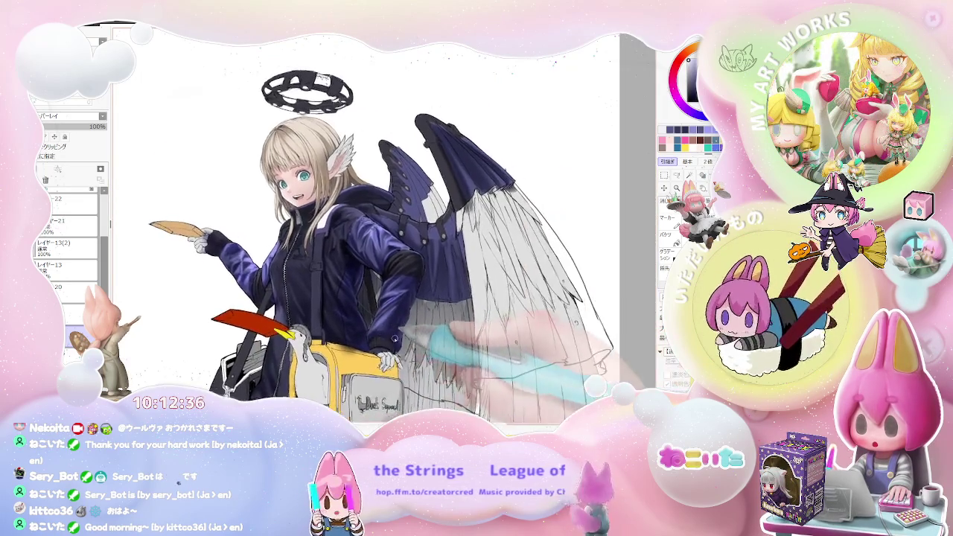
scroll(379, 326, up, 3)
scroll(378, 326, up, 2)
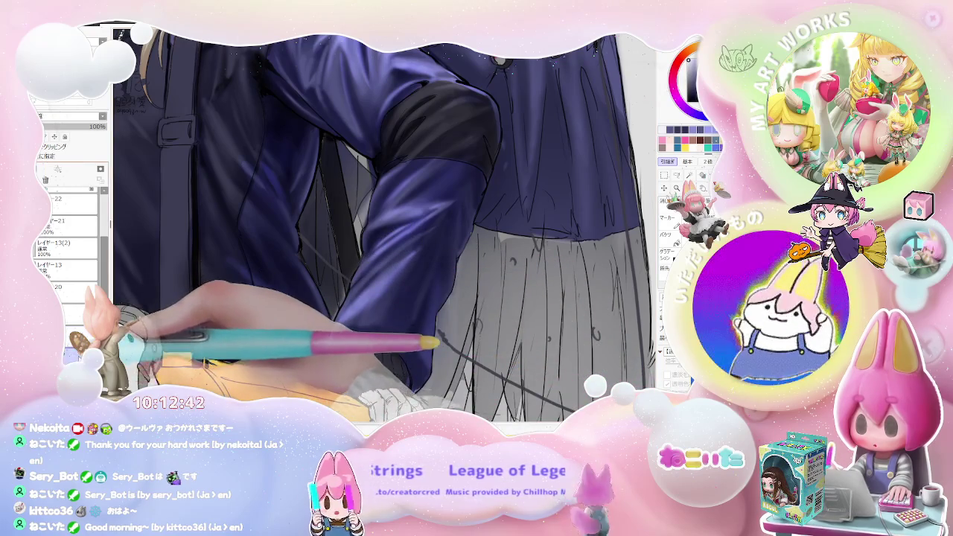
key(h)
key(bracketleft)
key(bracketleft)
key(bracketleft)
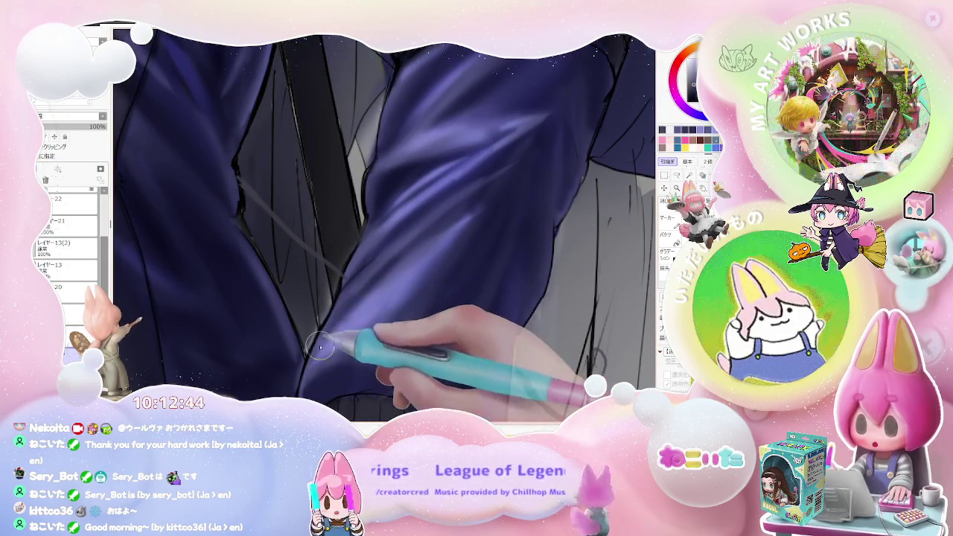
Step: Paint glossy violet highlights on the lower sleeve folds, elbow patch and ribbed cuff
key(minus)
key(minus)
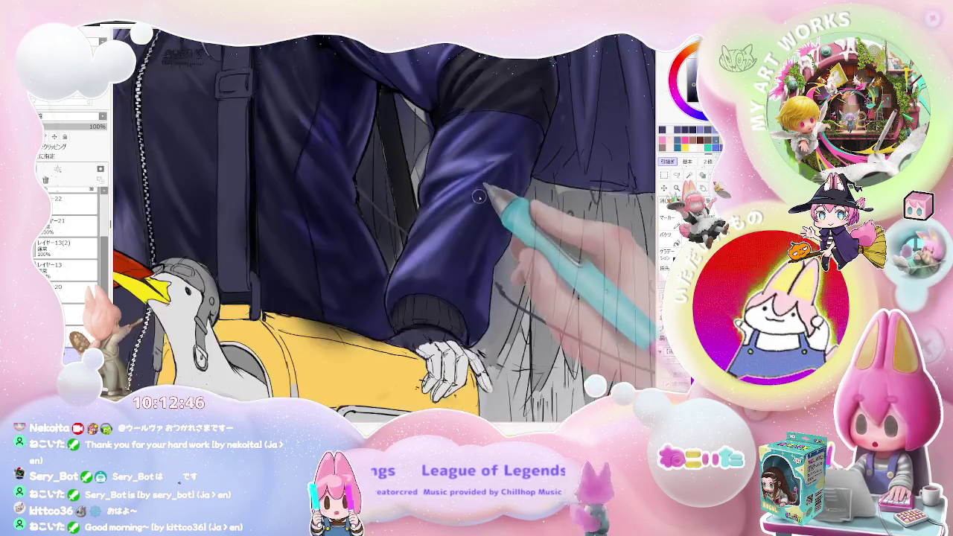
key(minus)
key(plus)
key(plus)
key(plus)
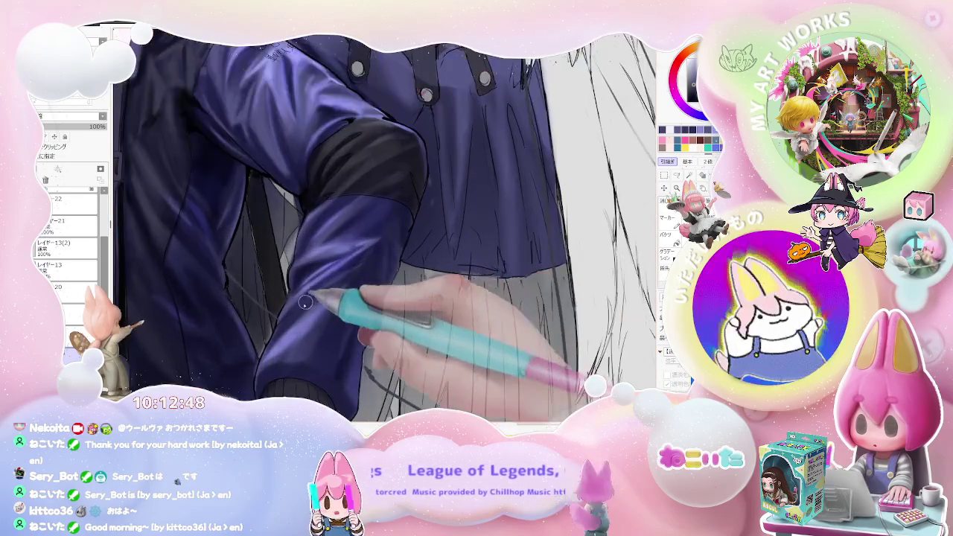
key(minus)
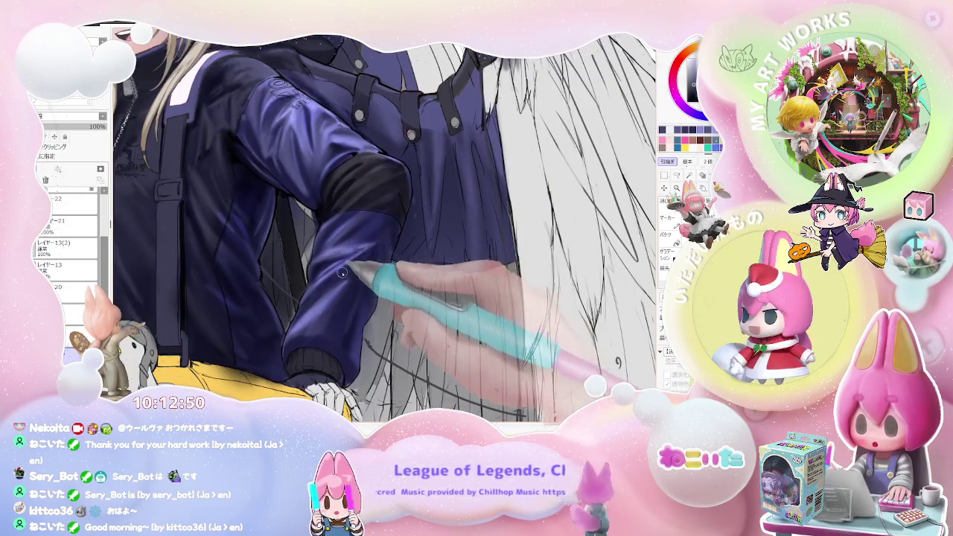
key(plus)
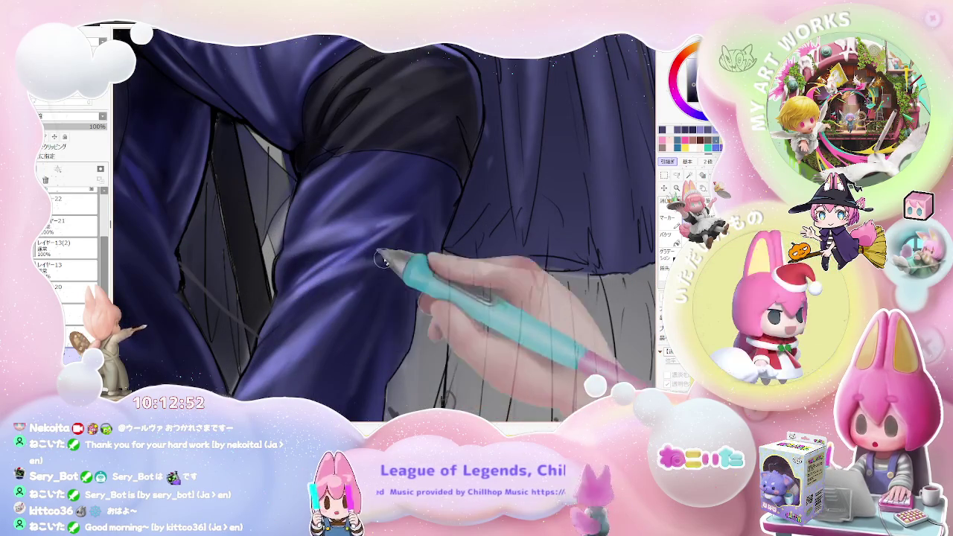
key(minus)
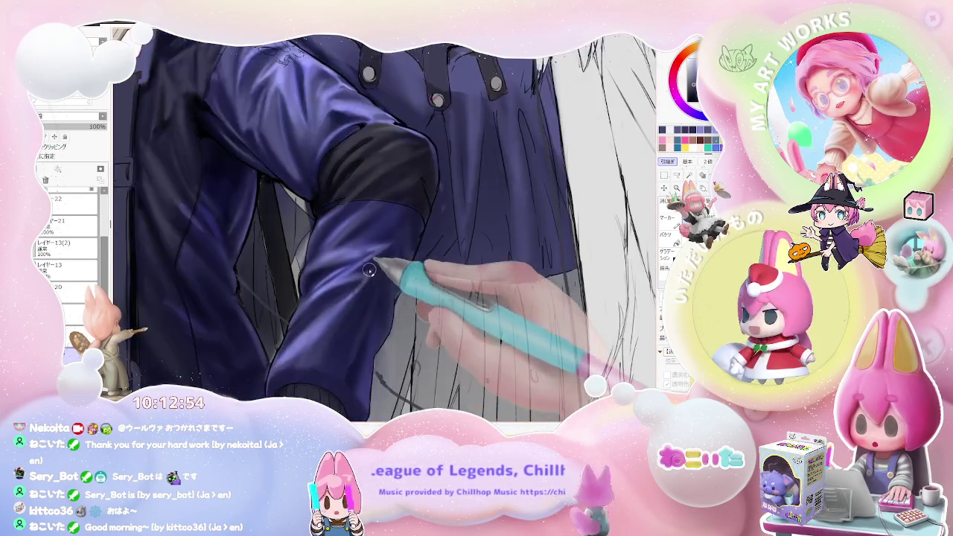
key(minus)
key(minus)
key(minus)
key(plus)
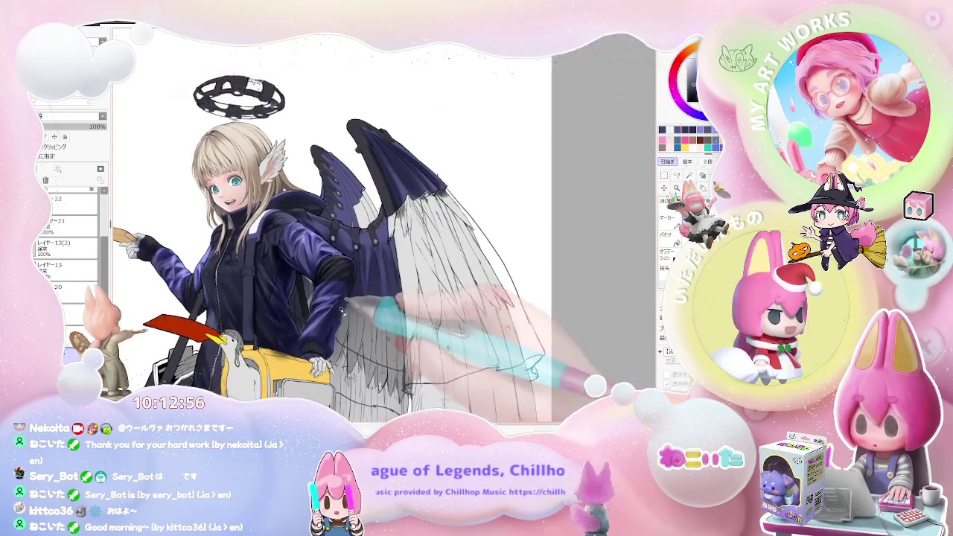
key(plus)
key(plus)
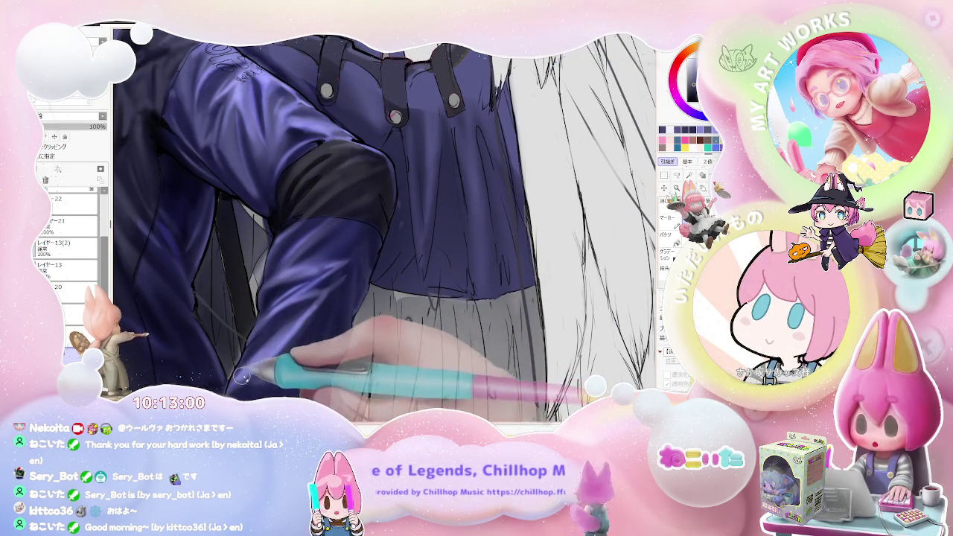
key(minus)
key(minus)
key(minus)
key(minus)
key(minus)
key(plus)
key(plus)
key(plus)
key(plus)
key(plus)
key(plus)
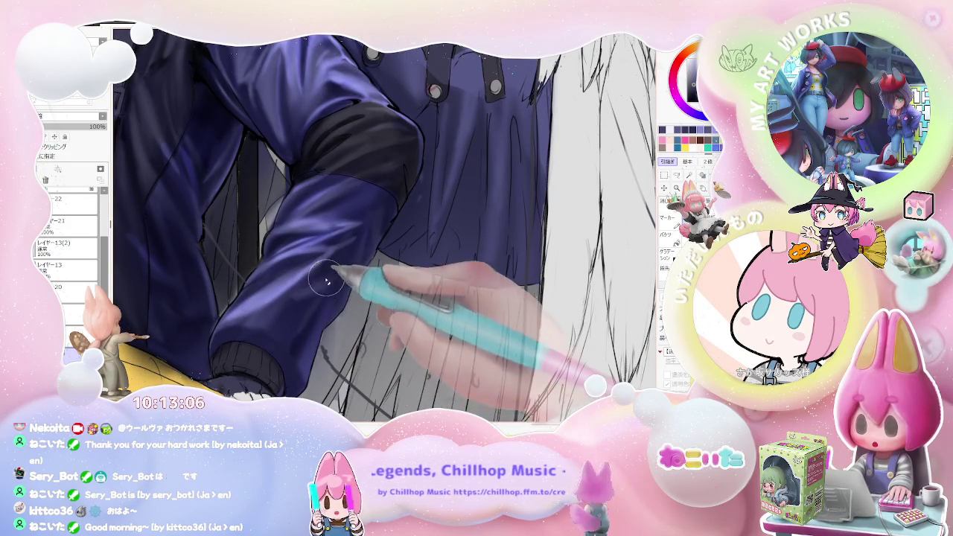
key(minus)
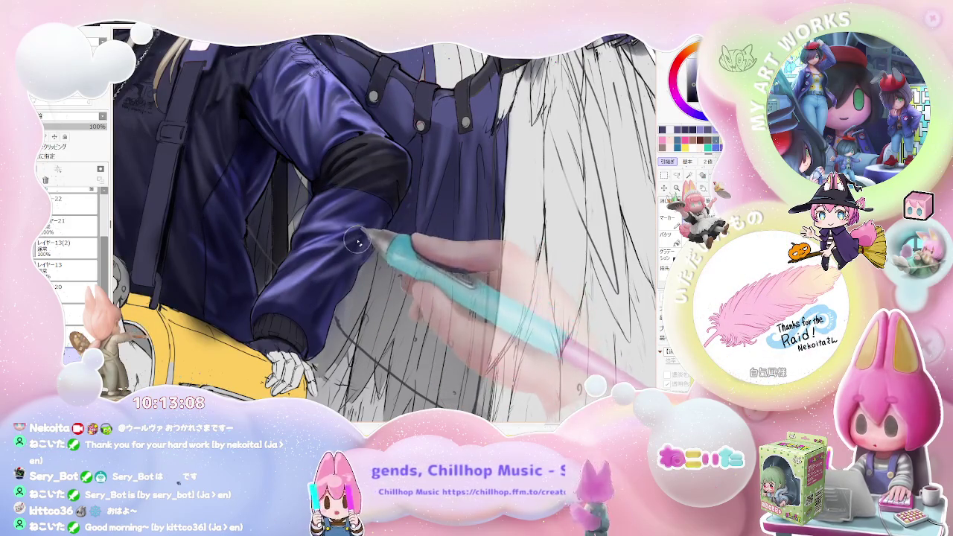
key(minus)
key(minus)
key(minus)
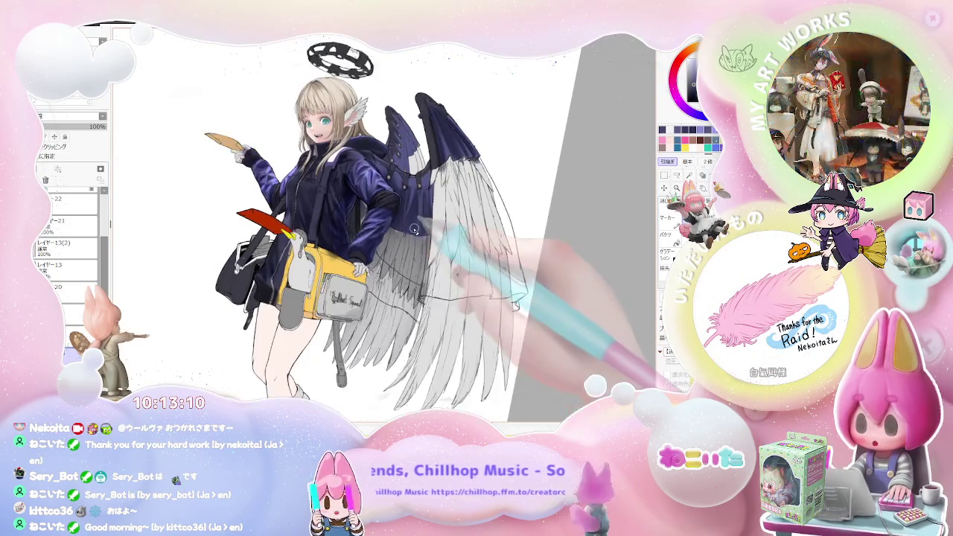
key(plus)
key(plus)
key(plus)
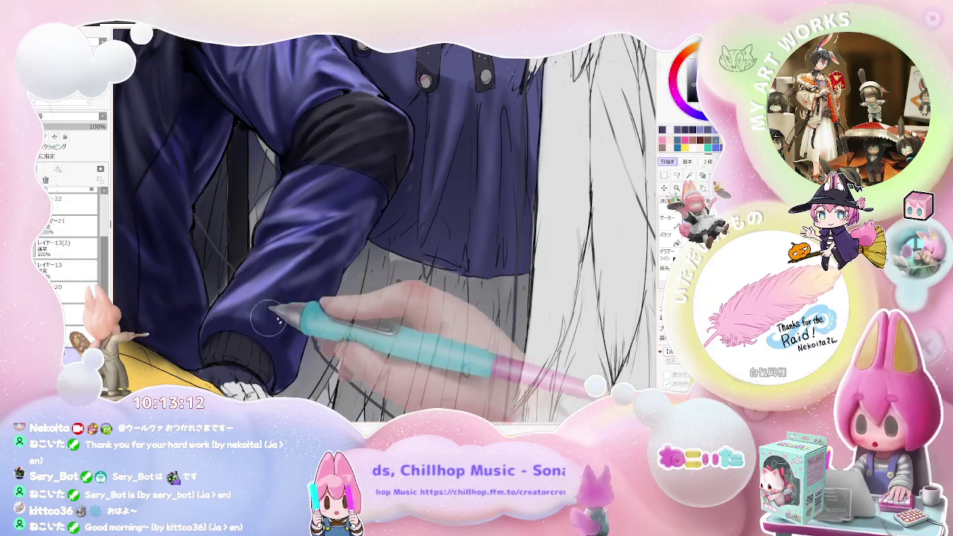
key(minus)
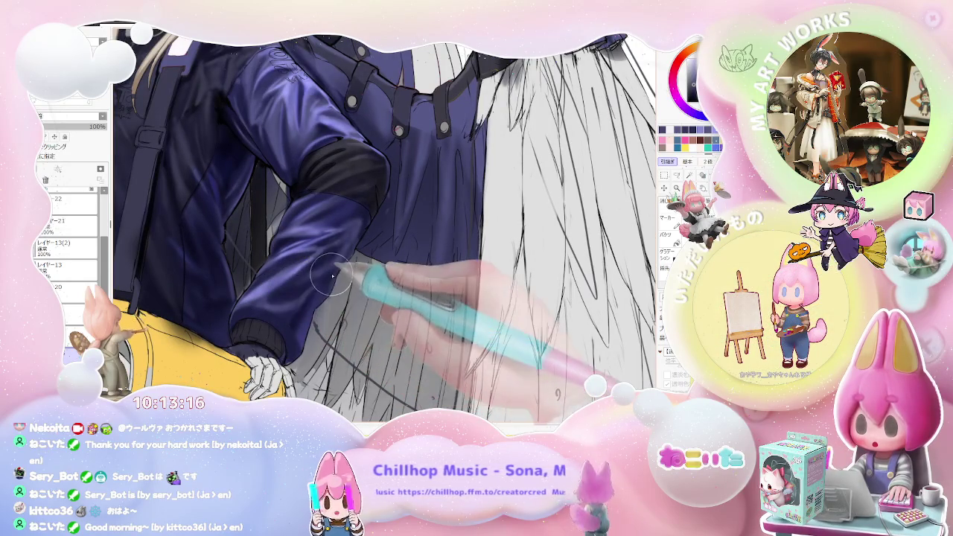
key(minus)
key(minus)
key(minus)
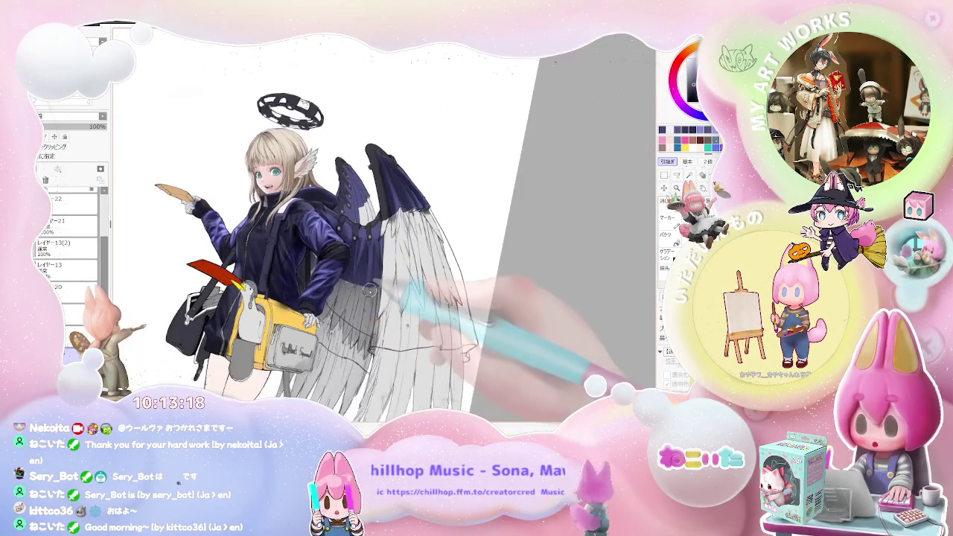
key(plus)
key(plus)
key(plus)
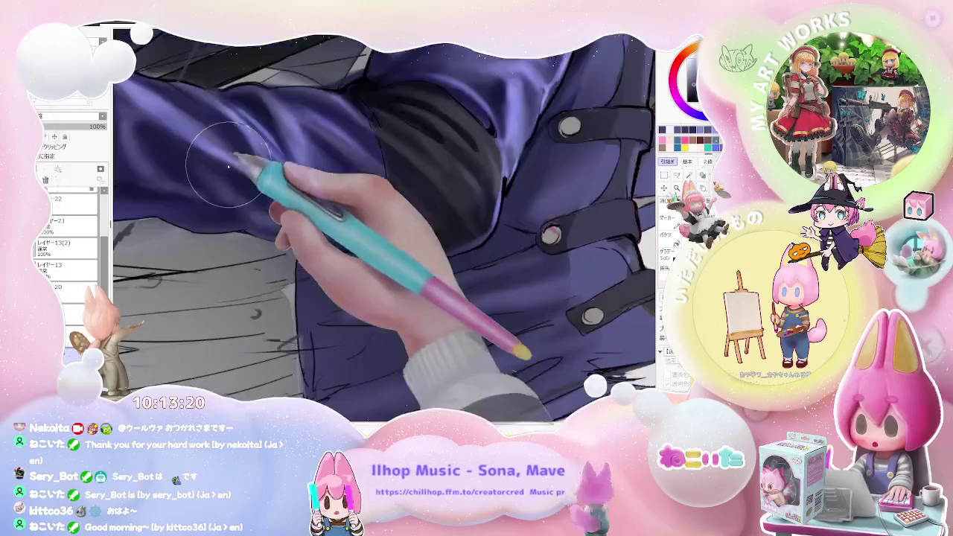
Step: Double the brush size and paint soft sheen on the sleeve above the hand on the yellow bag
key(Delete)
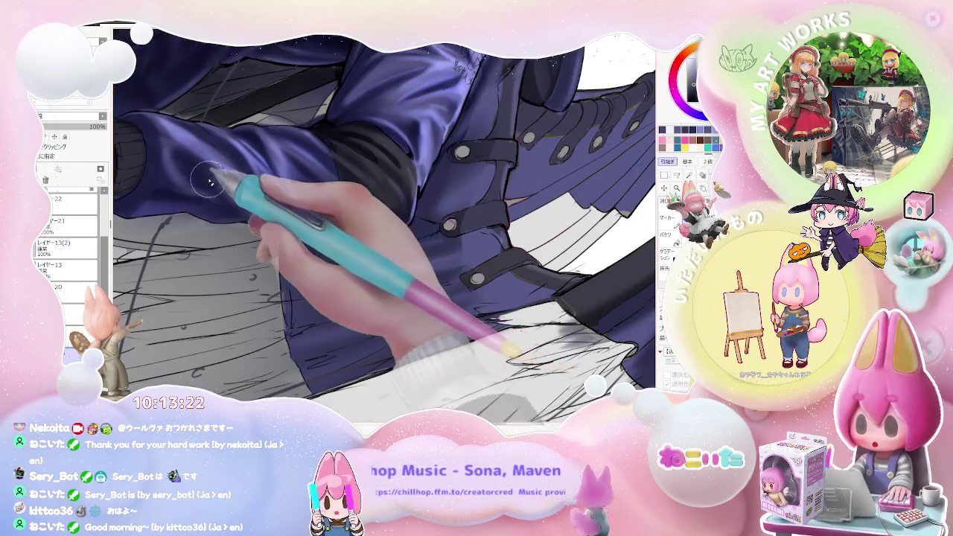
key(bracketright)
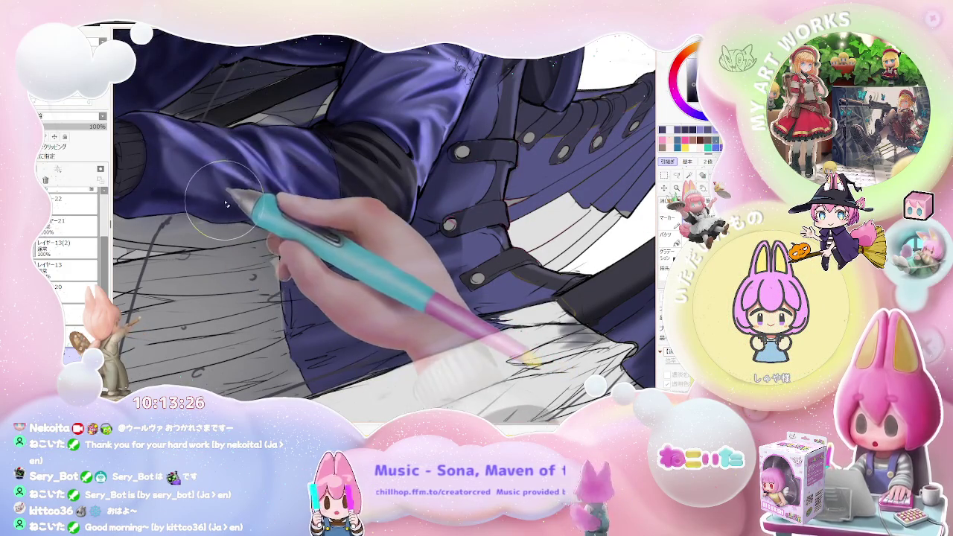
key(Delete)
key(End)
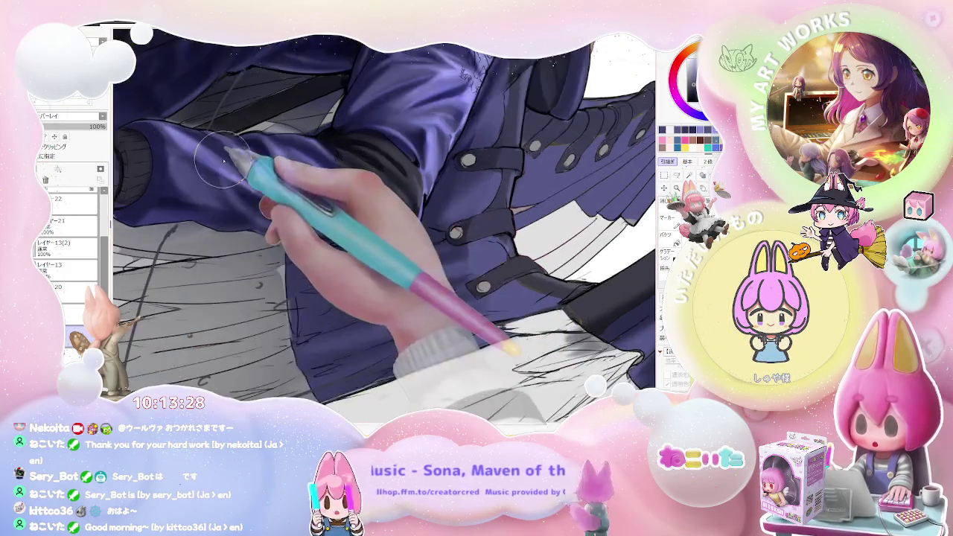
scroll(224, 160, up, 2)
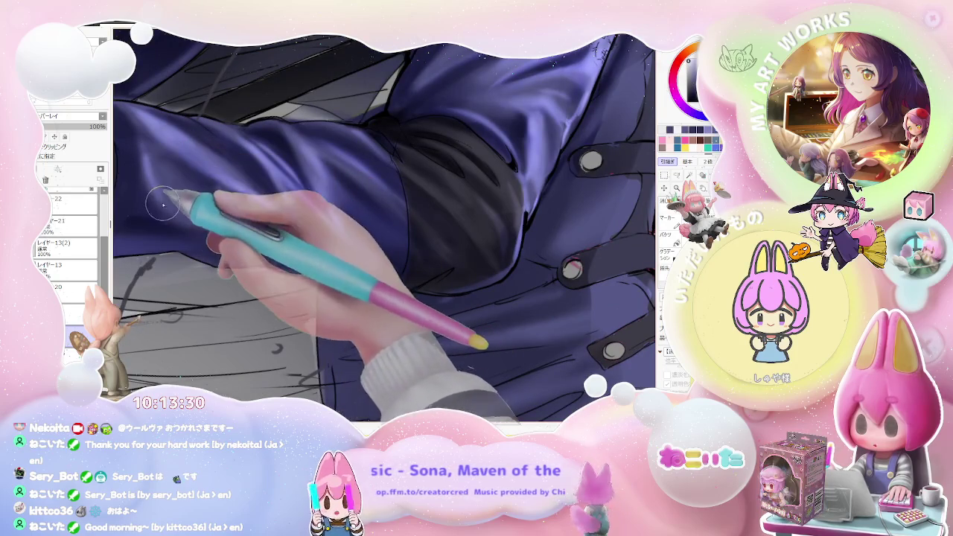
scroll(171, 216, down, 2)
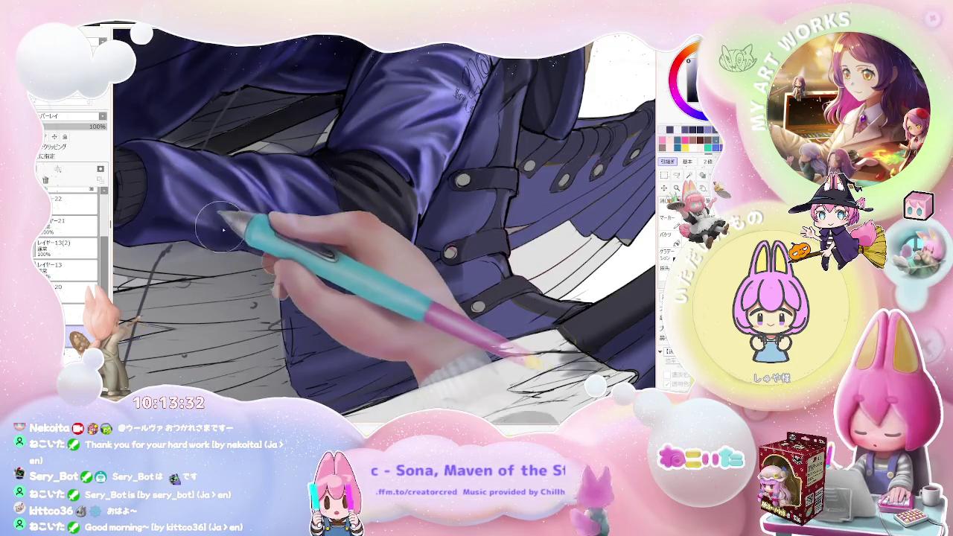
scroll(223, 229, down, 2)
scroll(298, 260, down, 2)
Step: Set the brush to about size 159 and density 41, then zoom out to the full figure
key(Home)
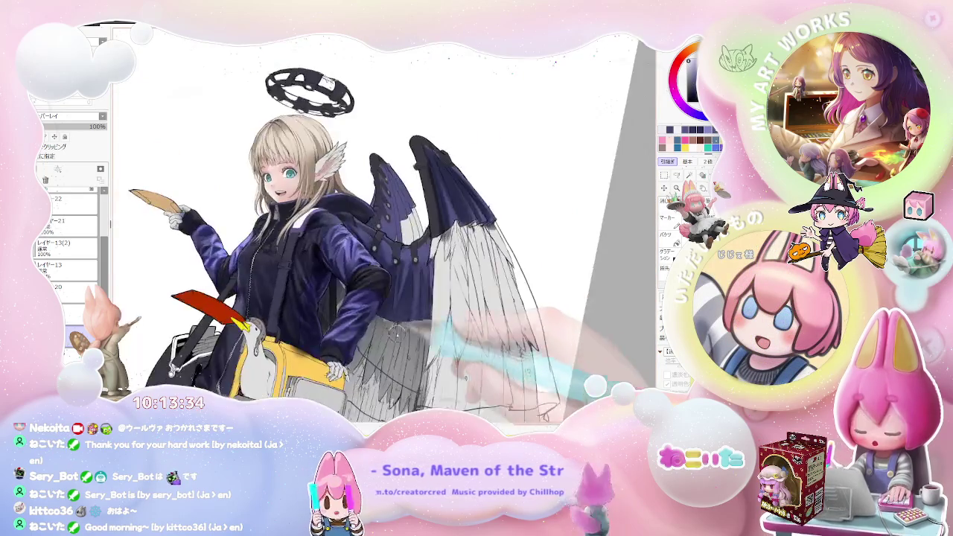
scroll(394, 332, up, 4)
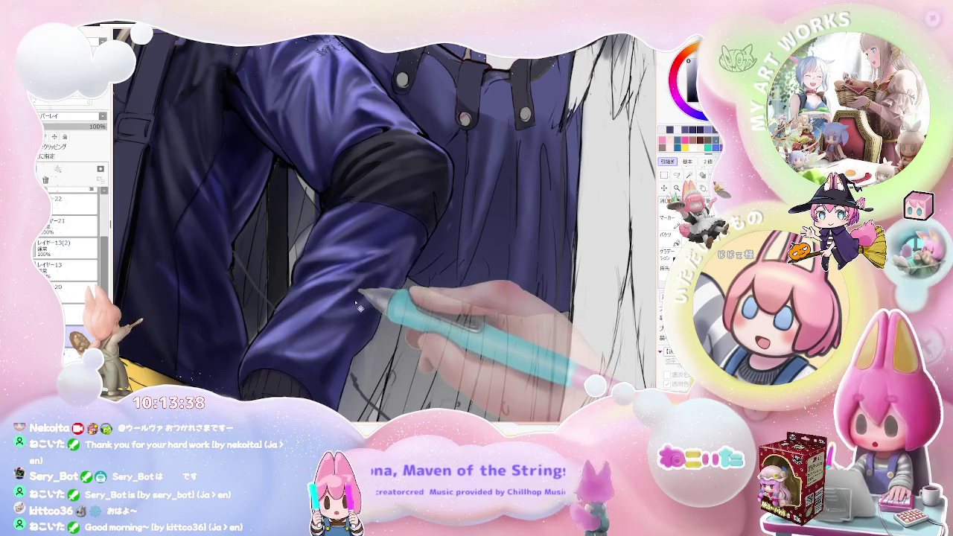
right_click(332, 311)
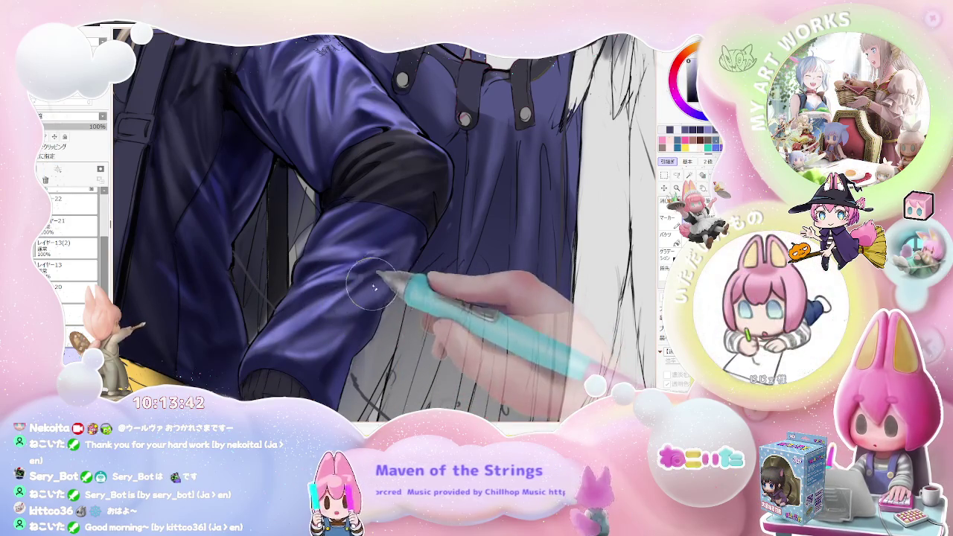
scroll(408, 279, down, 1)
scroll(415, 260, down, 3)
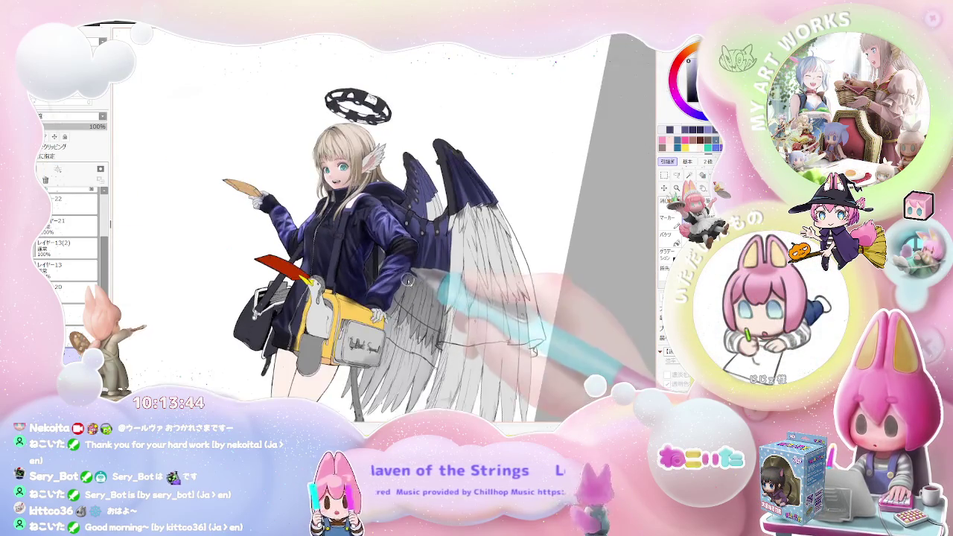
Step: Tilt the view to paint shading on the jacket sleeve, then return it upright
drag(415, 272, 355, 285)
scroll(354, 284, up, 3)
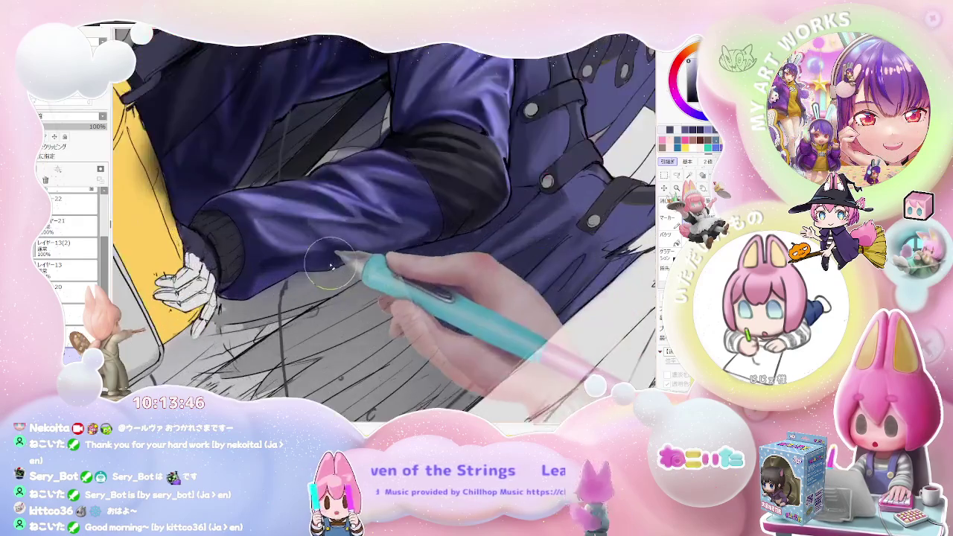
scroll(298, 265, up, 1)
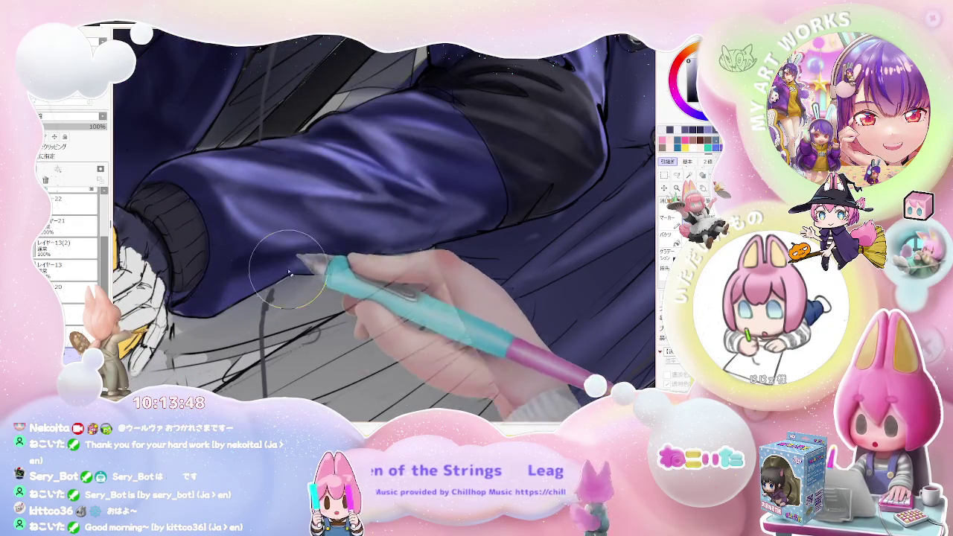
scroll(289, 272, down, 1)
scroll(312, 253, down, 1)
scroll(388, 276, down, 1)
scroll(453, 290, down, 1)
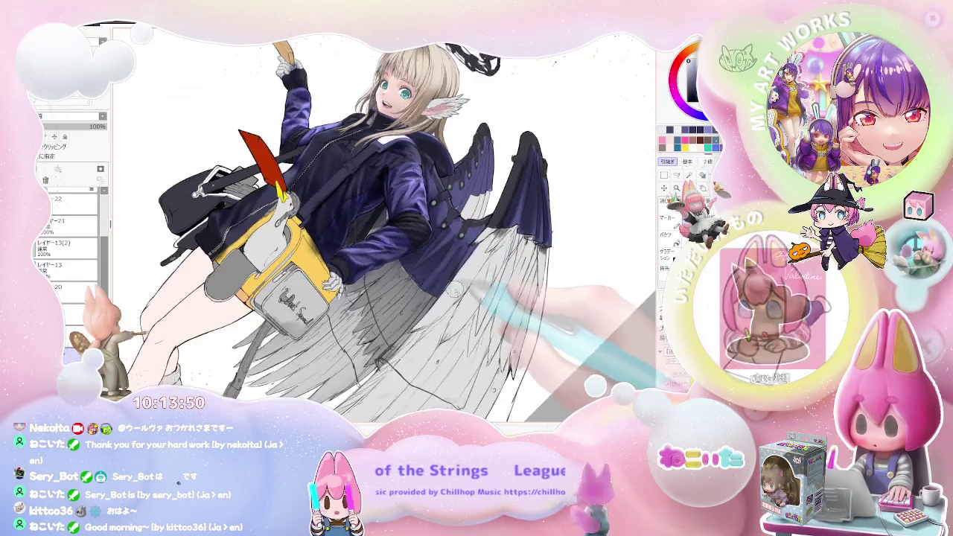
key(Home)
Step: Check the jacket shading in a mirrored view, then reset the view to show everything
key(Insert)
scroll(455, 289, up, 1)
scroll(454, 289, up, 2)
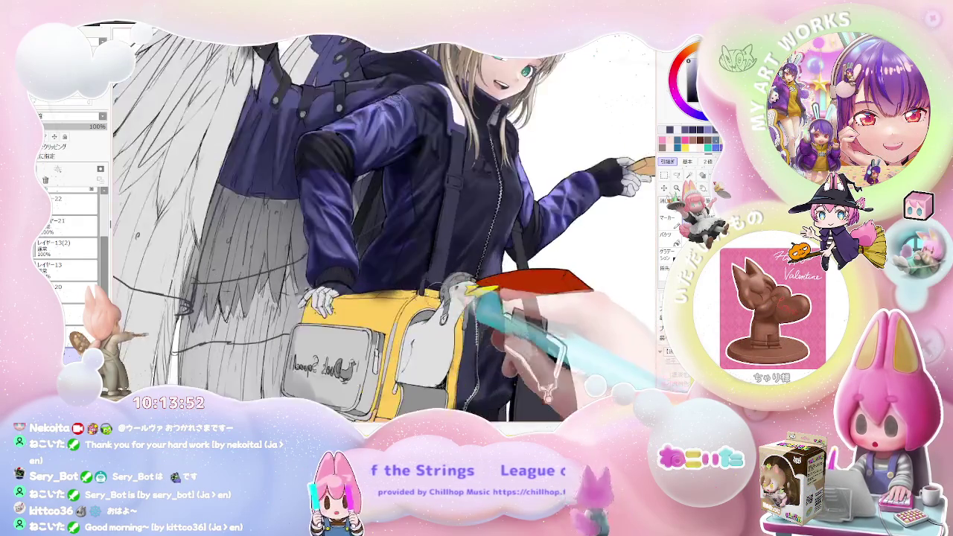
scroll(477, 291, up, 2)
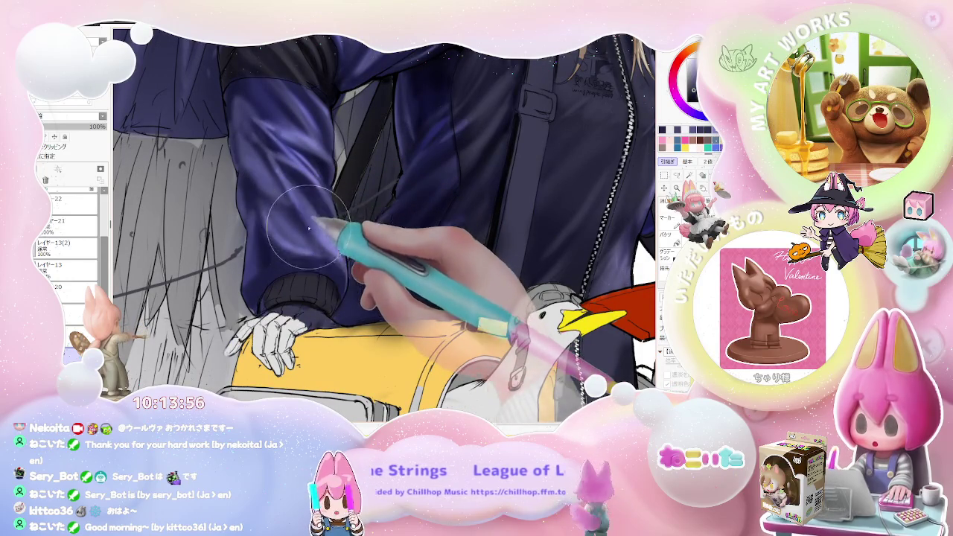
scroll(339, 275, down, 1)
scroll(387, 291, down, 1)
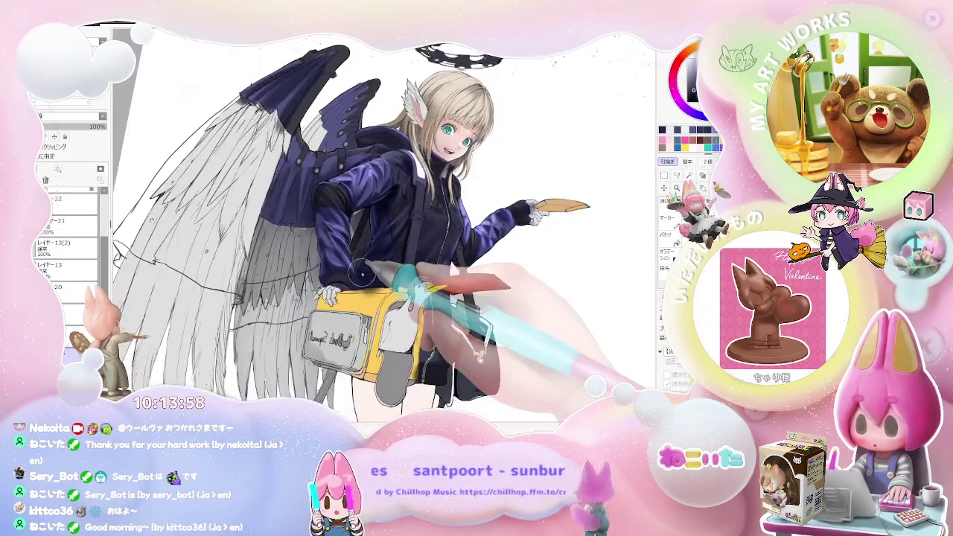
scroll(443, 317, up, 1)
scroll(380, 316, up, 2)
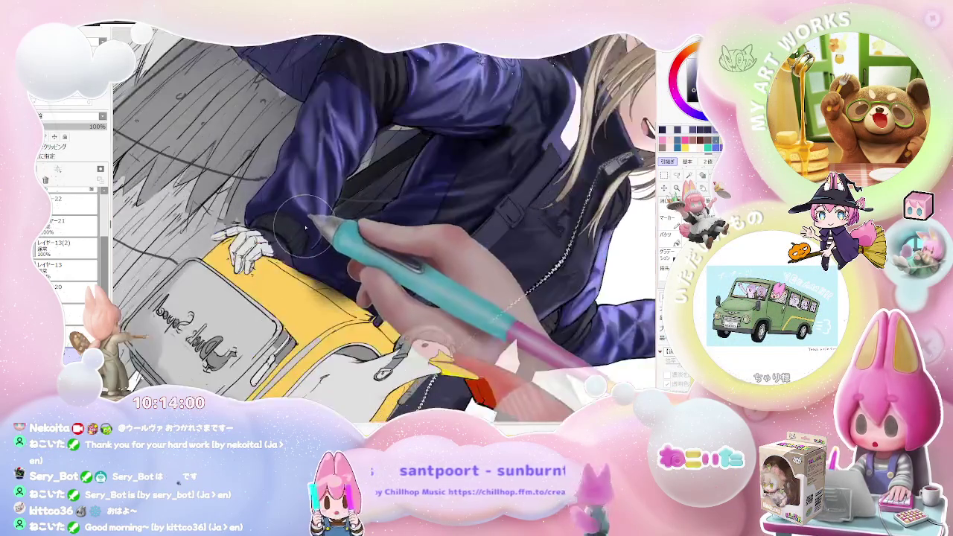
scroll(320, 254, up, 1)
key(ctrl+0)
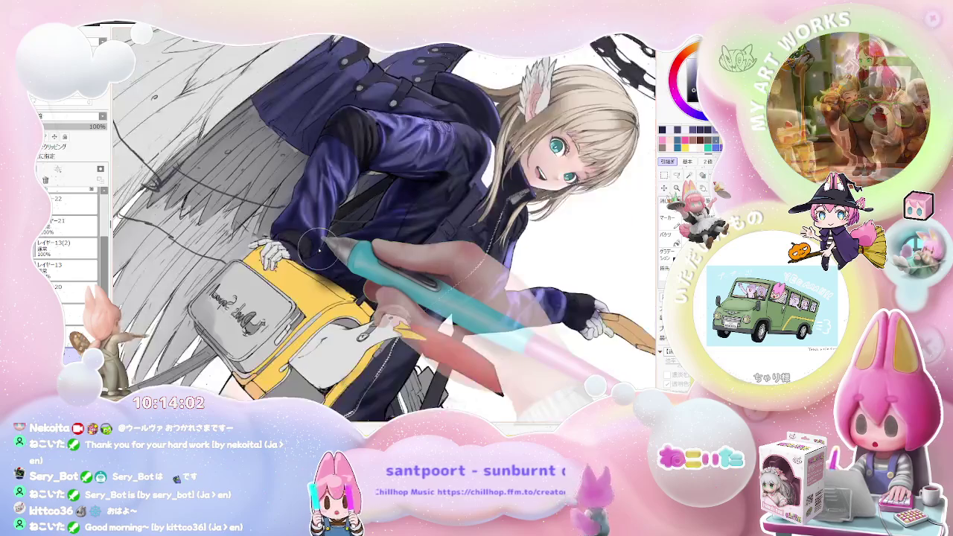
Step: Add violet sheen to the jacket's side panel beside the arm resting on the yellow bag
scroll(350, 295, up, 5)
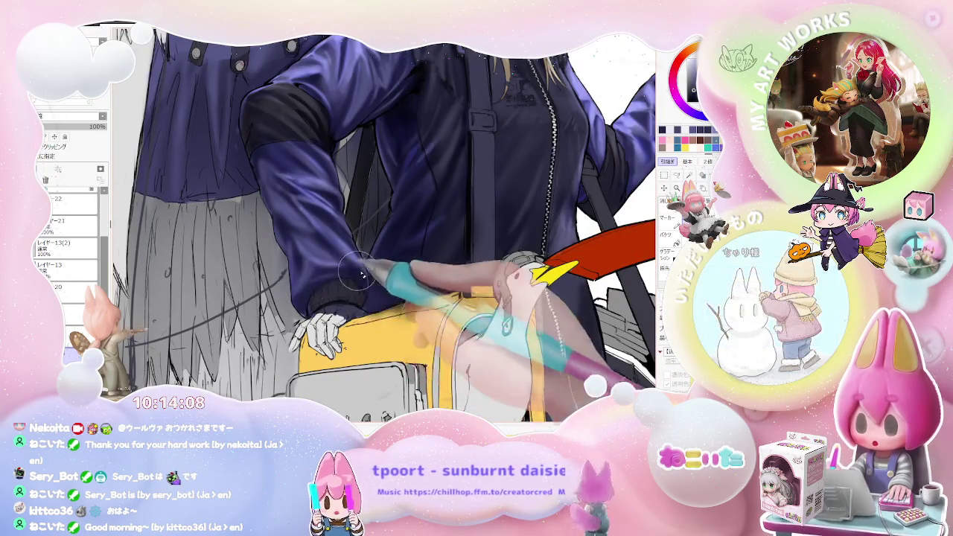
scroll(305, 287, down, 5)
scroll(273, 304, up, 1)
scroll(273, 304, up, 2)
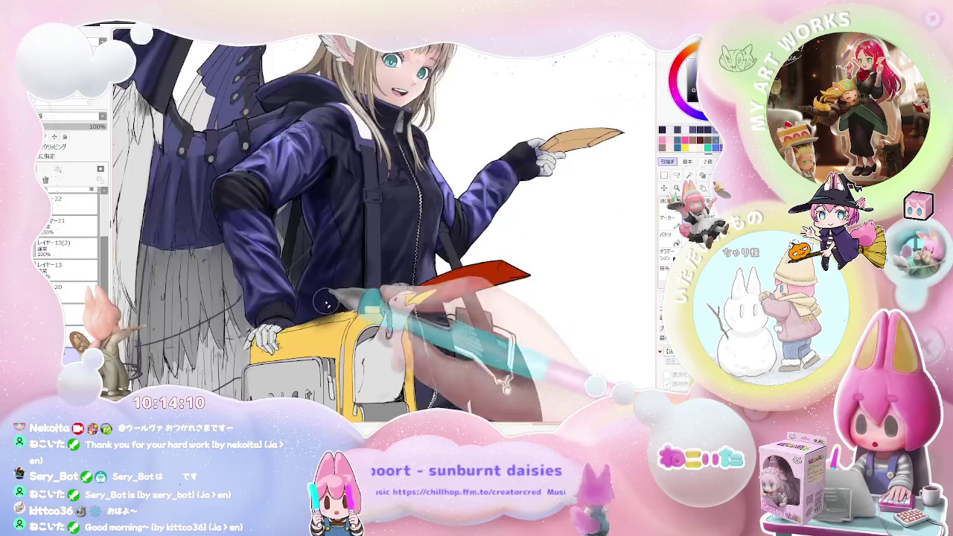
scroll(273, 304, up, 2)
scroll(274, 304, up, 1)
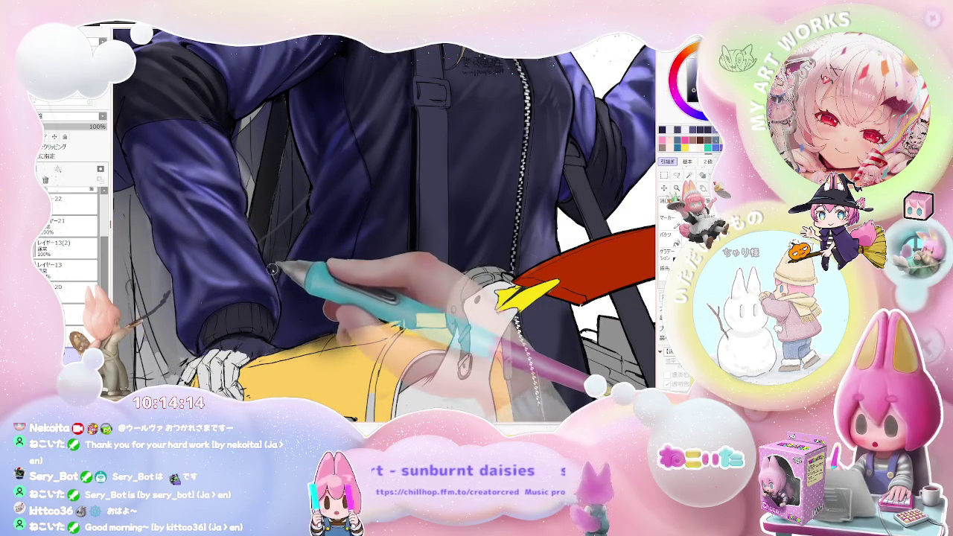
scroll(273, 269, down, 1)
scroll(278, 250, up, 1)
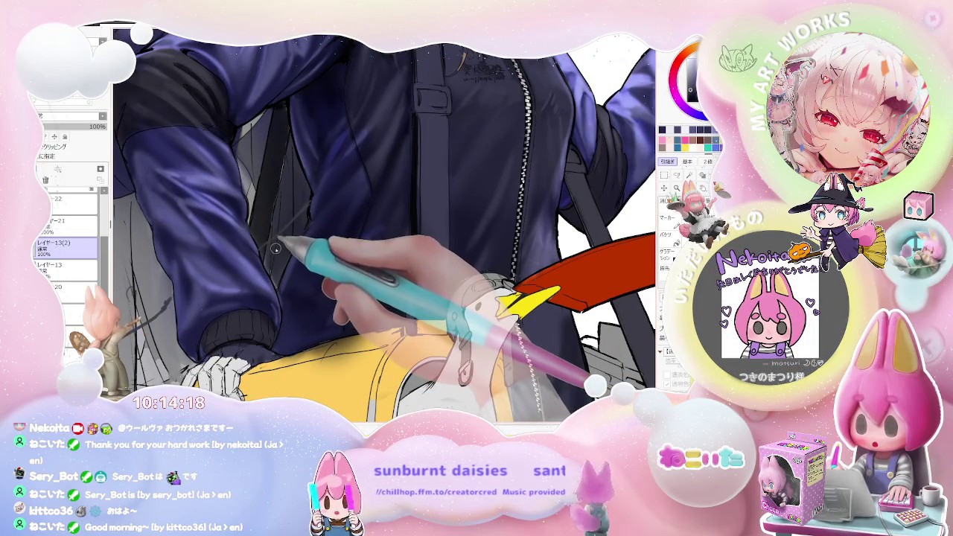
scroll(280, 258, up, 1)
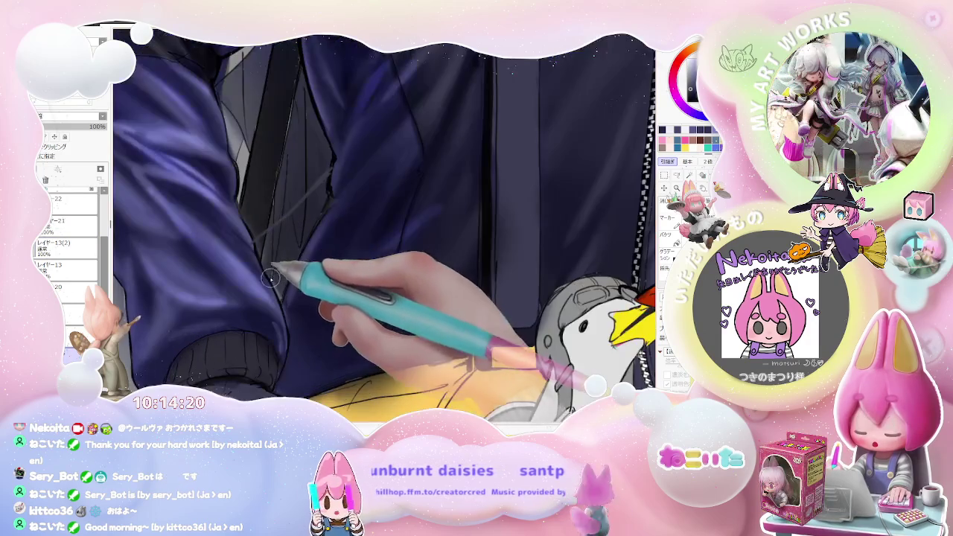
scroll(278, 294, down, 1)
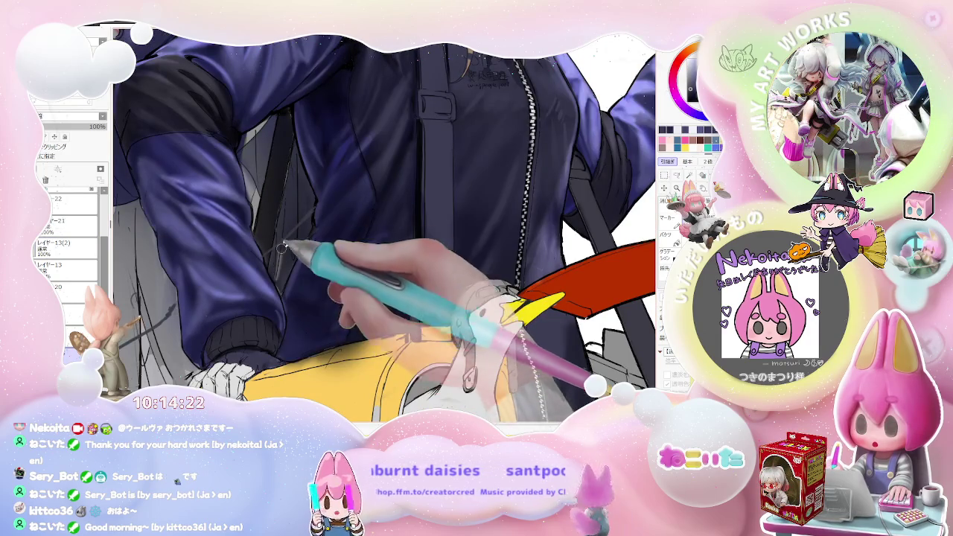
scroll(282, 249, down, 1)
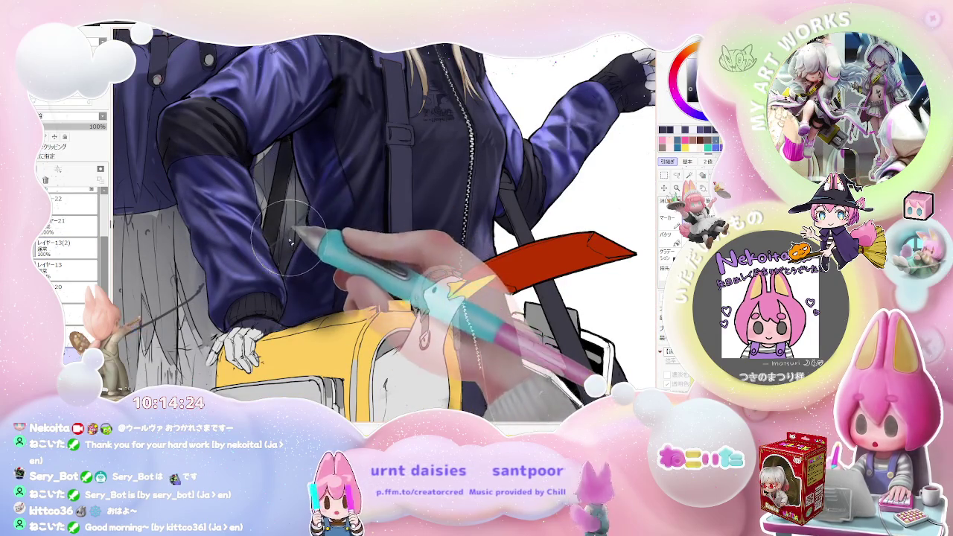
scroll(292, 237, down, 1)
scroll(309, 221, down, 1)
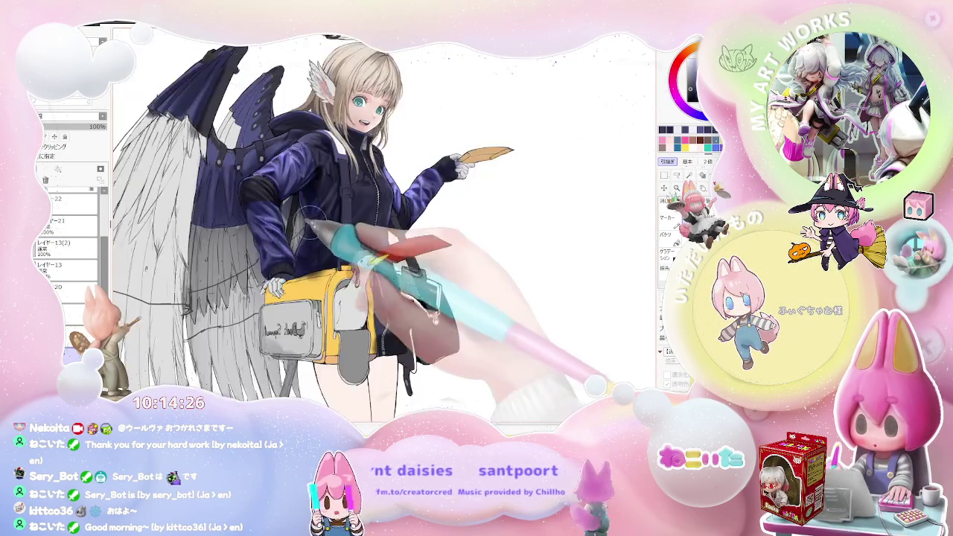
scroll(302, 235, up, 1)
scroll(294, 246, up, 1)
scroll(283, 261, up, 2)
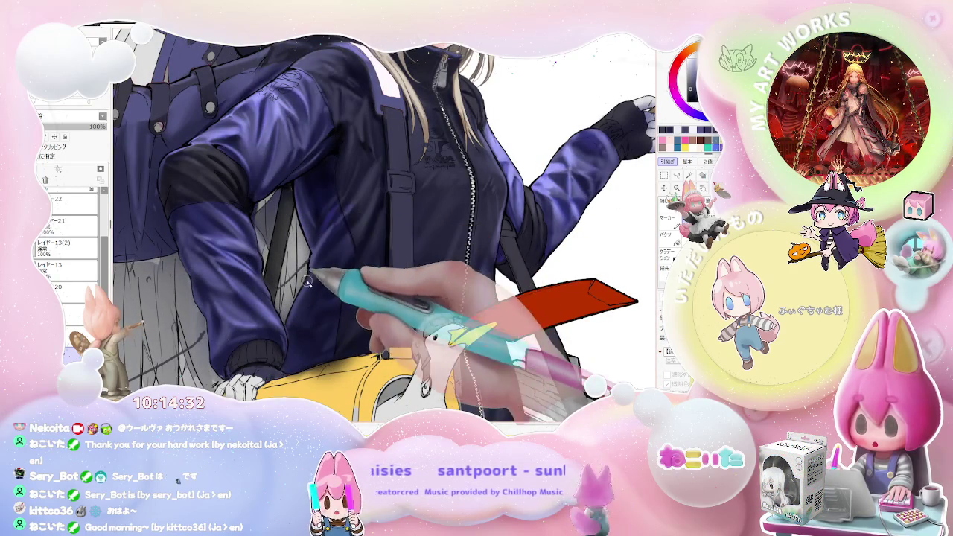
scroll(320, 269, down, 2)
scroll(440, 257, down, 2)
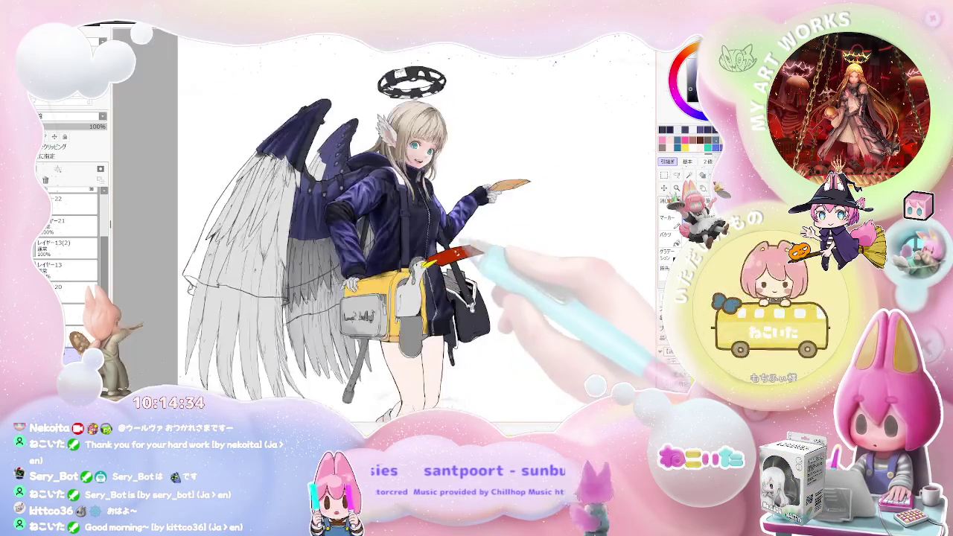
Step: Mirror the canvas horizontally and zoom in to deepen the shading on the jacket chest
key(h)
scroll(417, 254, up, 1)
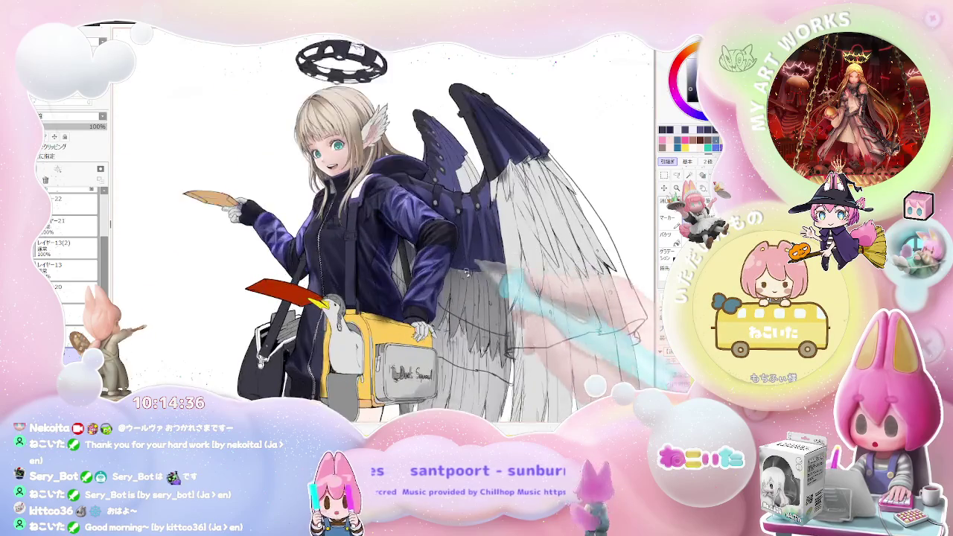
scroll(354, 246, up, 2)
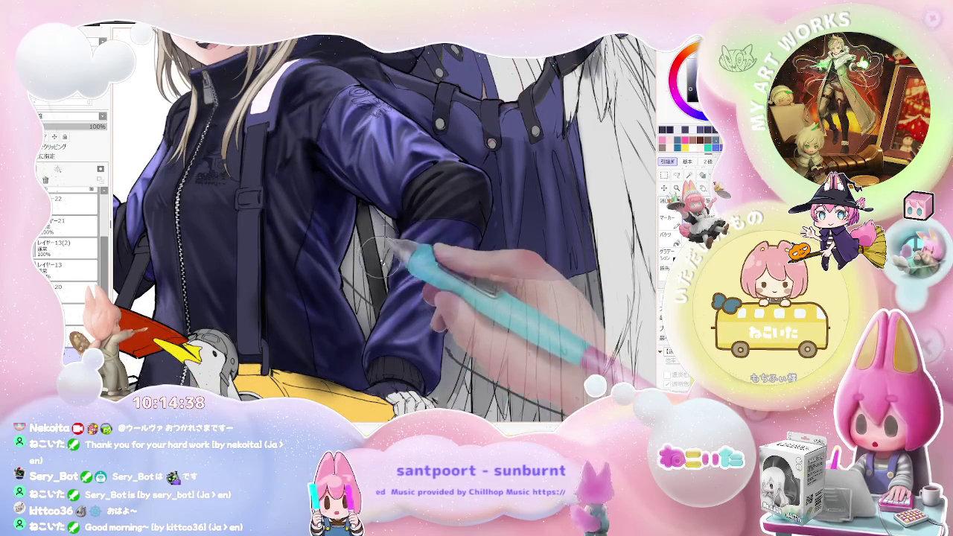
scroll(371, 224, down, 2)
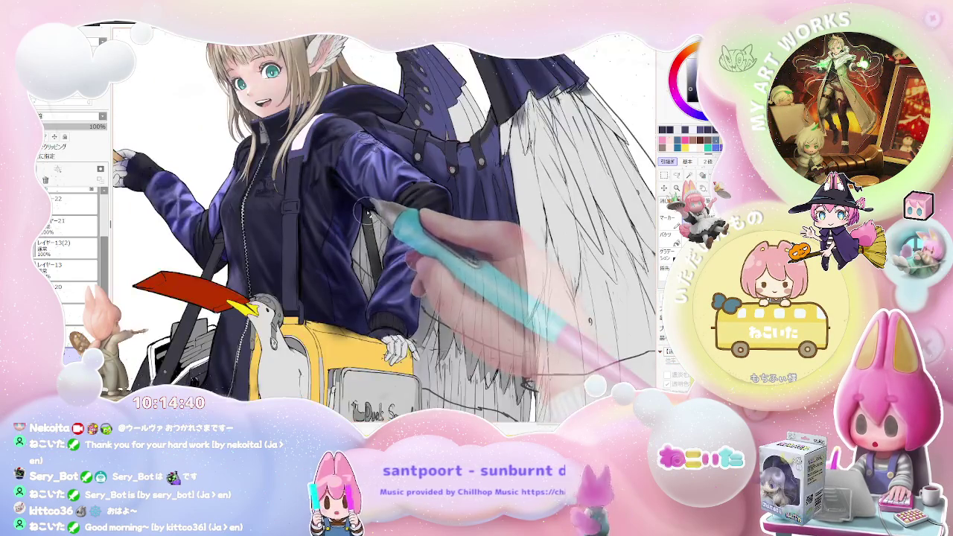
scroll(370, 255, down, 1)
scroll(394, 268, down, 1)
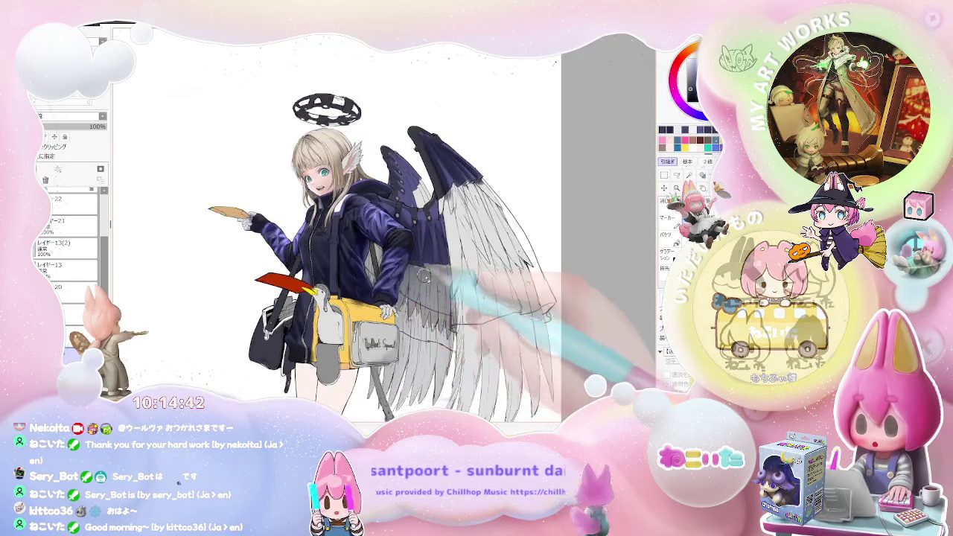
scroll(447, 298, down, 1)
scroll(446, 302, up, 1)
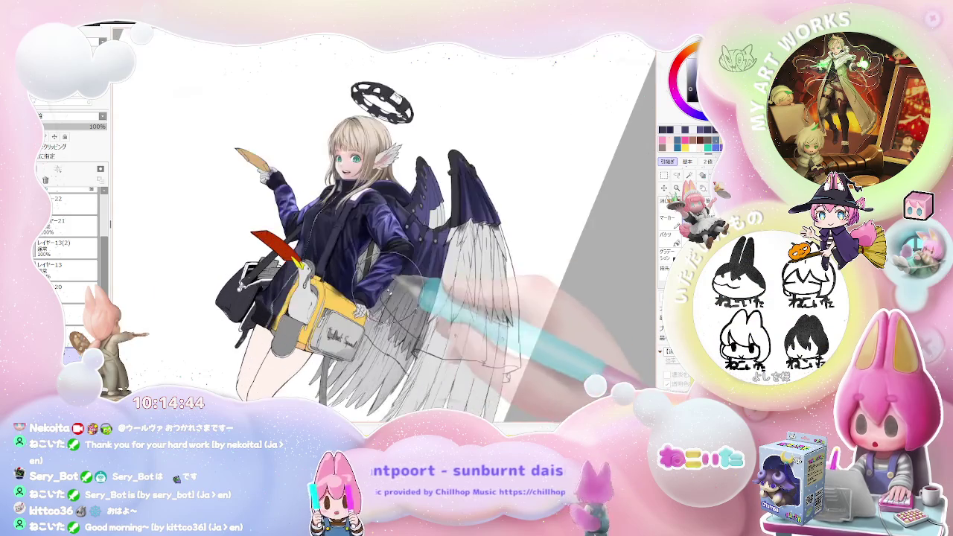
scroll(417, 309, up, 2)
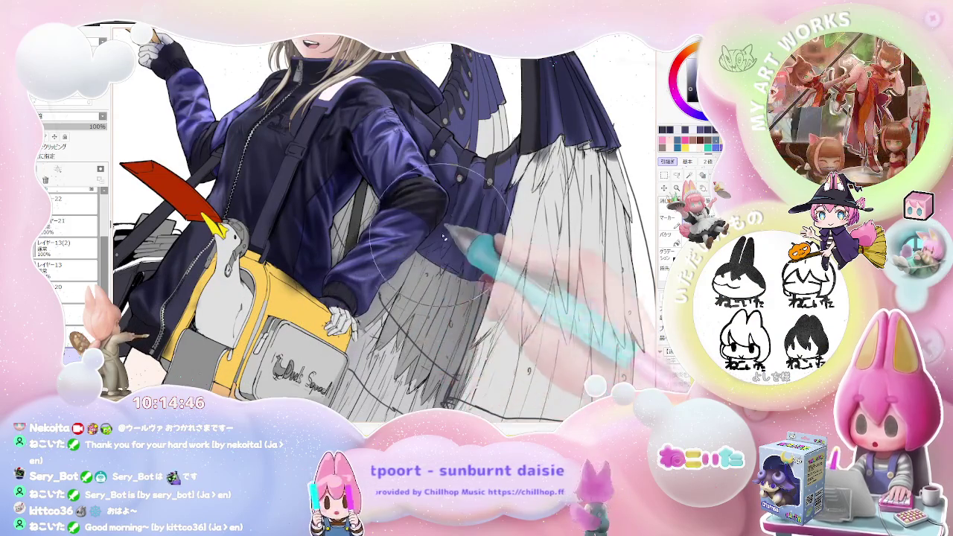
scroll(478, 210, down, 2)
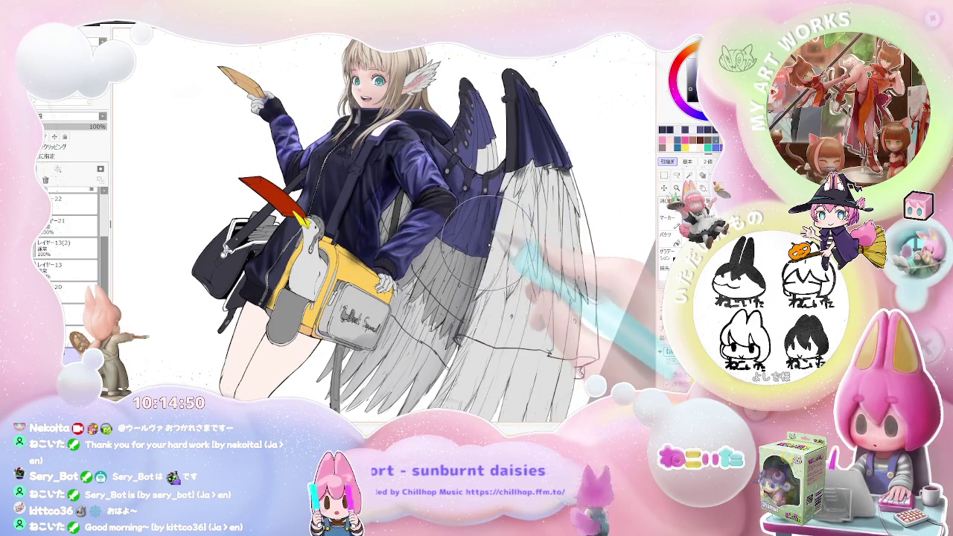
scroll(489, 244, down, 1)
Step: Tilt the view clockwise and add glossy violet highlights to the sleeve beside the wings
key(End)
key(End)
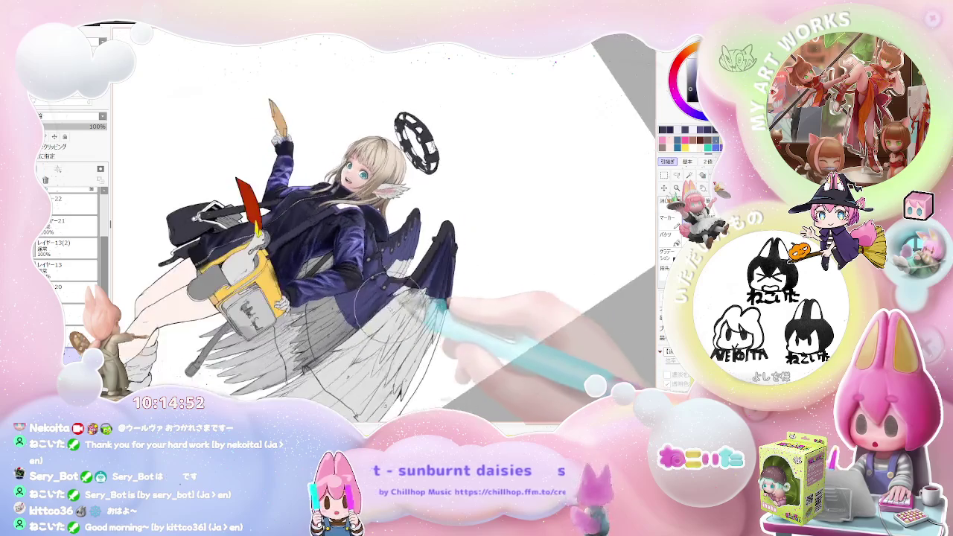
scroll(443, 301, up, 2)
scroll(341, 279, up, 2)
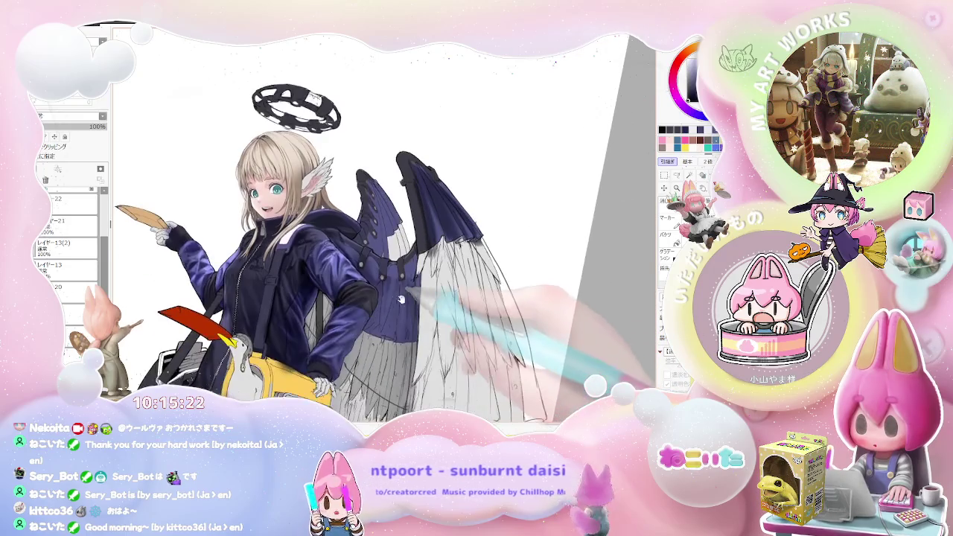
scroll(313, 254, up, 1)
scroll(313, 253, up, 2)
scroll(313, 253, up, 1)
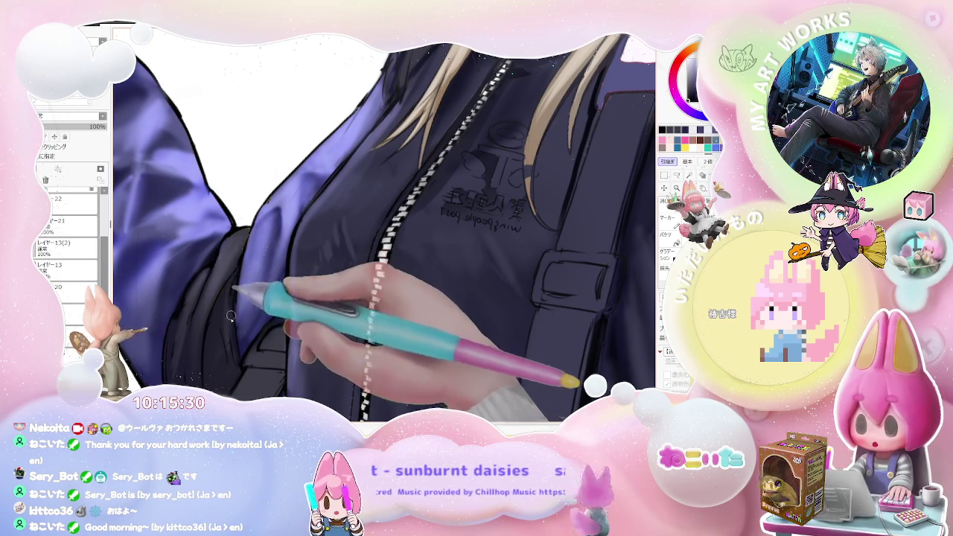
Step: Zoom out to the whole figure, then zoom in close on one teal eye to refine it
scroll(231, 317, down, 1)
scroll(297, 328, down, 1)
scroll(373, 343, down, 1)
scroll(457, 365, down, 1)
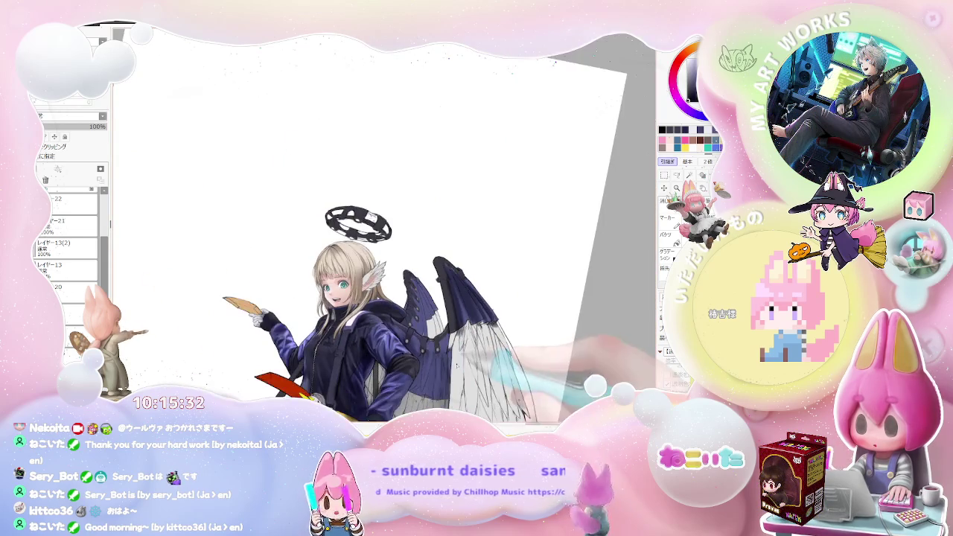
scroll(452, 371, up, 2)
scroll(469, 321, up, 1)
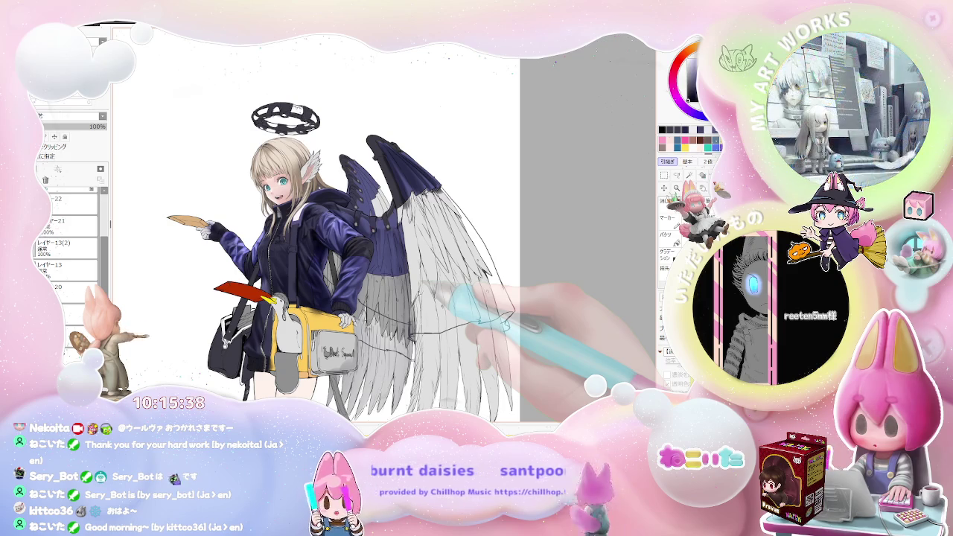
scroll(447, 298, up, 3)
scroll(269, 192, up, 2)
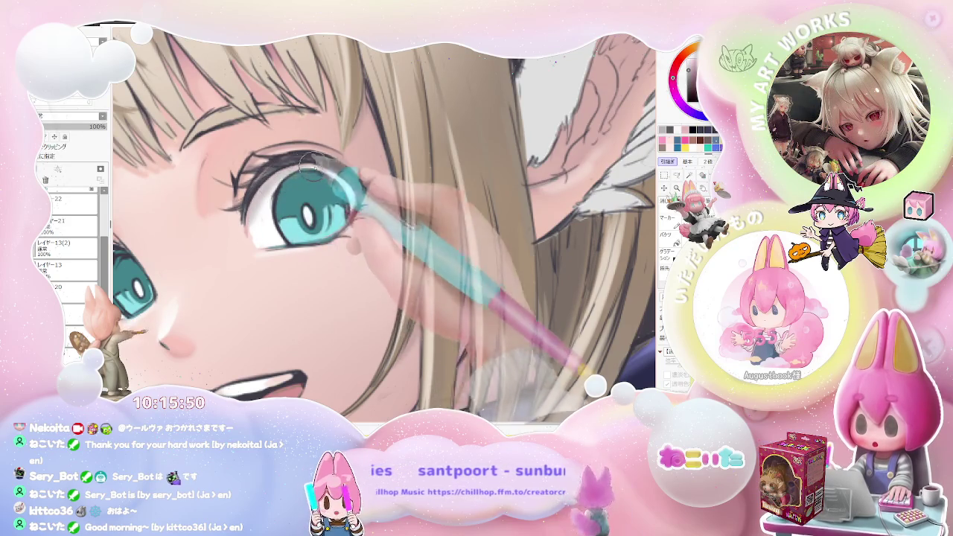
Step: Zoom in on the first eye and paint finer lash and iris details
scroll(283, 172, down, 1)
scroll(283, 172, down, 1)
scroll(283, 172, down, 2)
scroll(437, 180, up, 2)
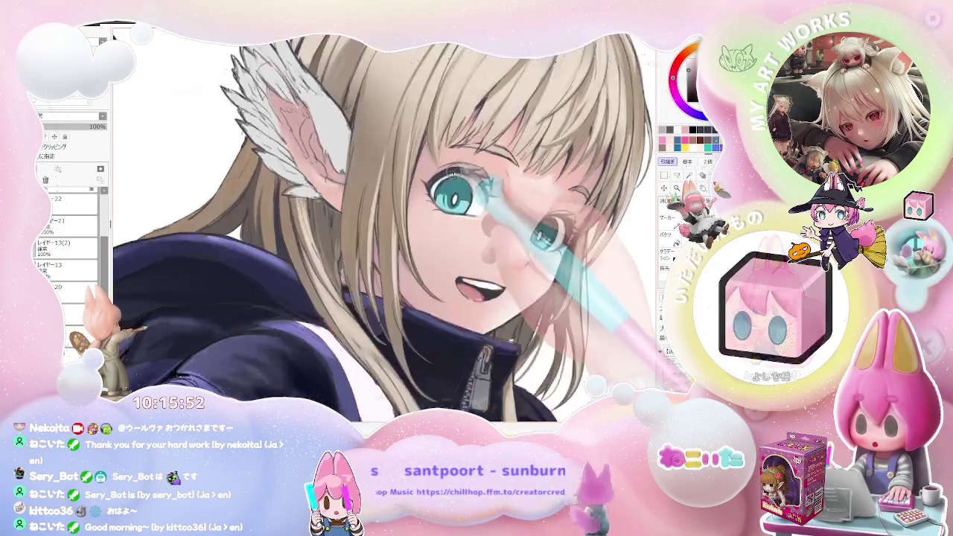
scroll(437, 180, up, 2)
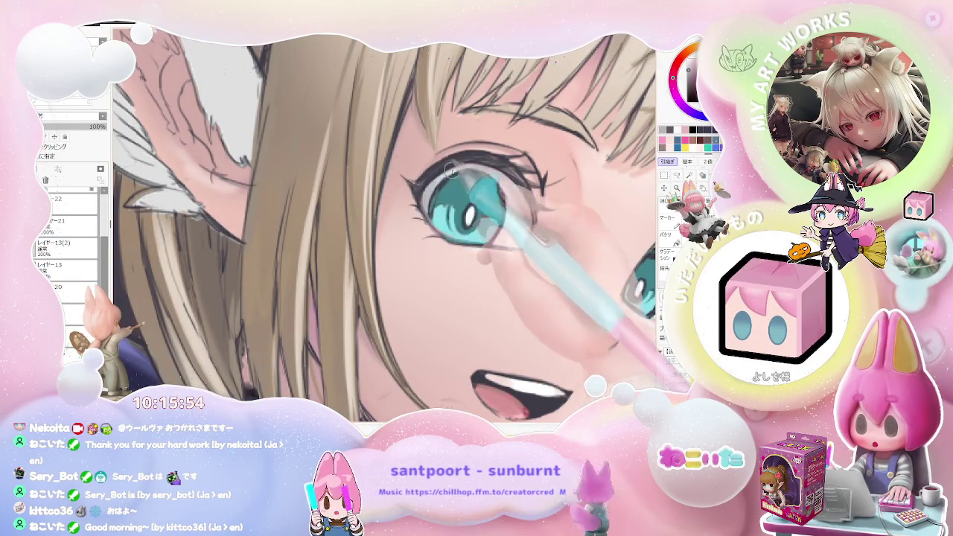
scroll(426, 206, down, 2)
scroll(529, 205, down, 1)
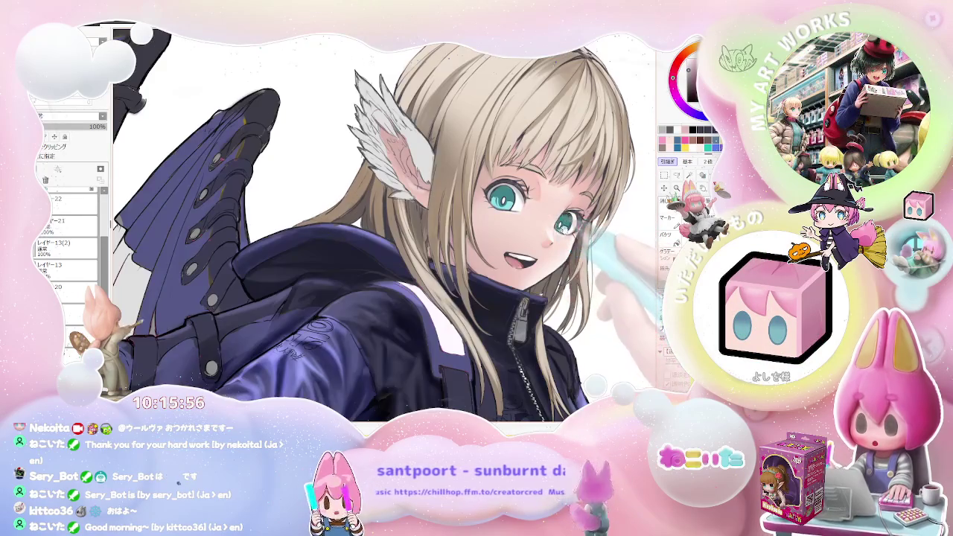
scroll(447, 223, up, 1)
scroll(417, 231, up, 1)
scroll(396, 240, up, 1)
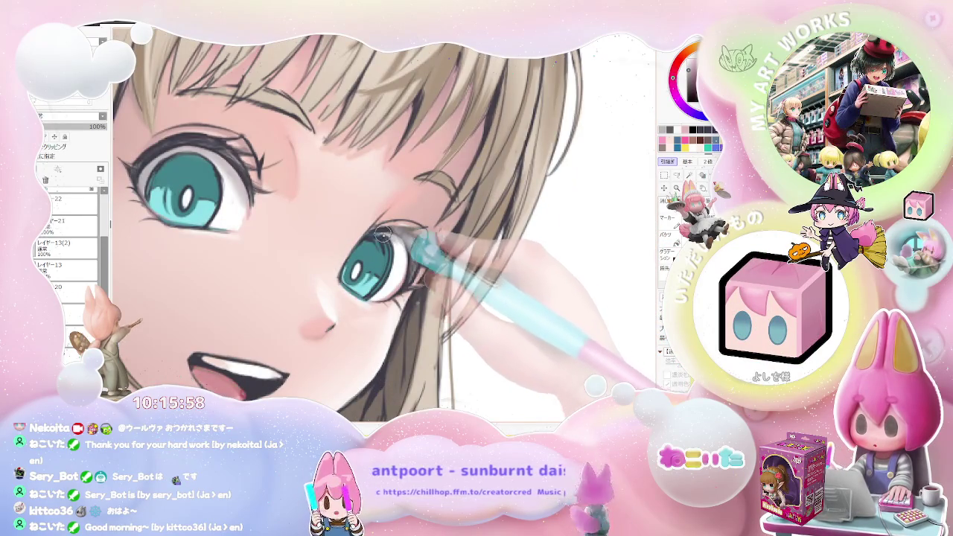
Step: Refine the second eye's details up close to match the first
scroll(402, 271, down, 1)
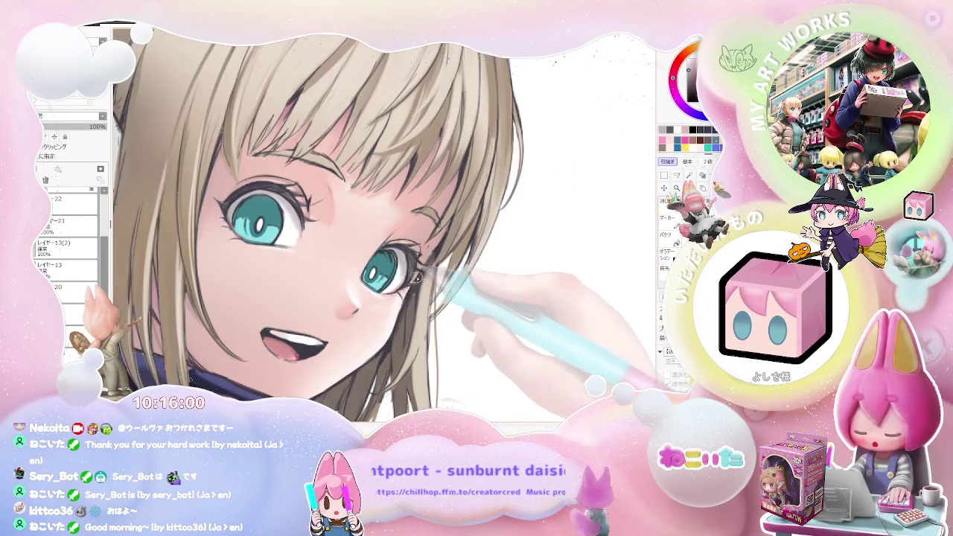
scroll(417, 278, down, 2)
scroll(395, 276, up, 1)
scroll(377, 273, up, 2)
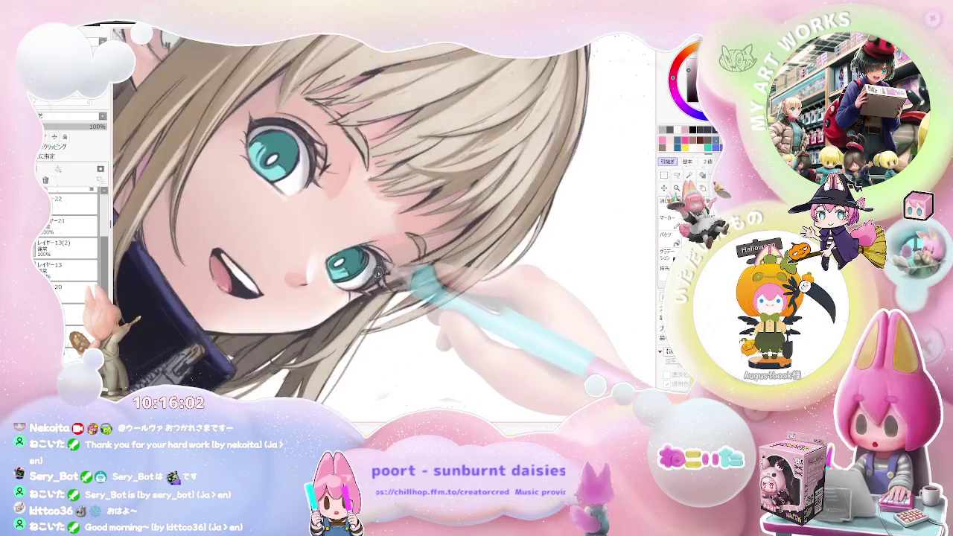
scroll(368, 267, up, 1)
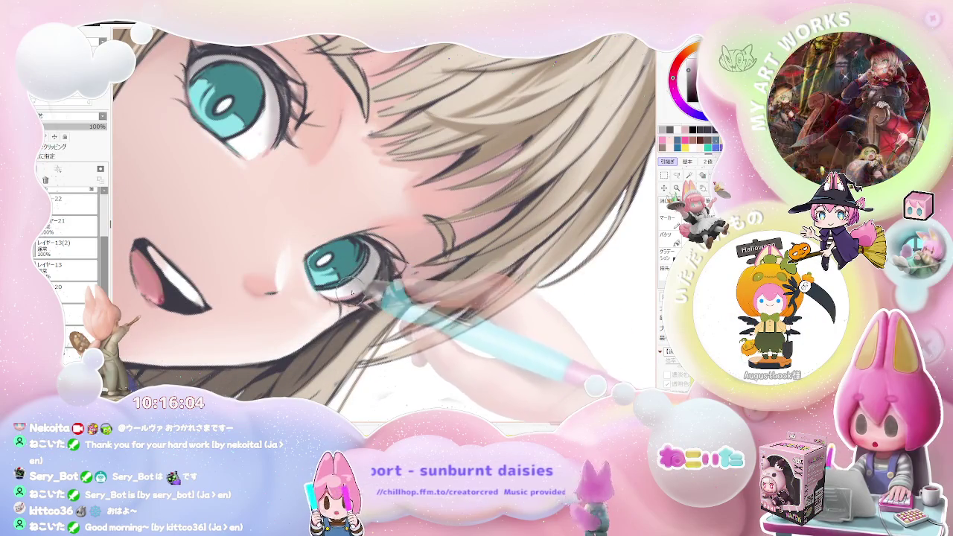
scroll(362, 288, up, 1)
scroll(358, 273, down, 2)
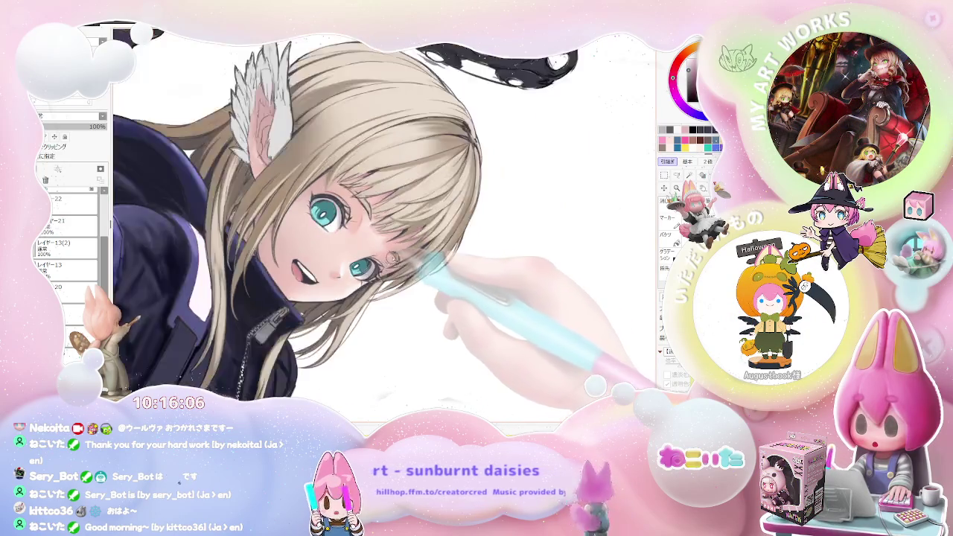
scroll(357, 272, down, 1)
scroll(420, 251, up, 1)
scroll(419, 251, up, 1)
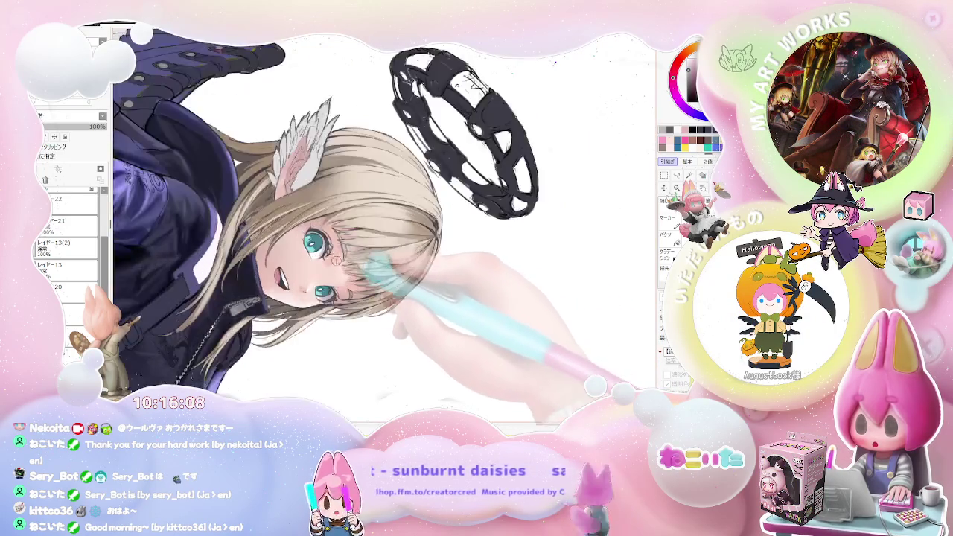
scroll(420, 251, up, 1)
scroll(320, 254, up, 1)
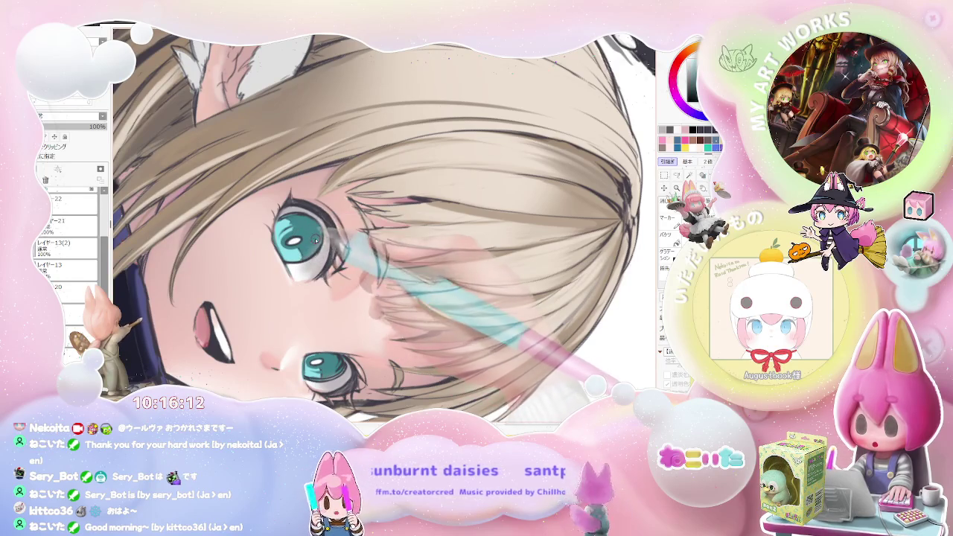
Step: Zoom out, straighten the rotation and frame the full winged figure down to the yellow bag
scroll(316, 240, down, 2)
scroll(392, 250, down, 1)
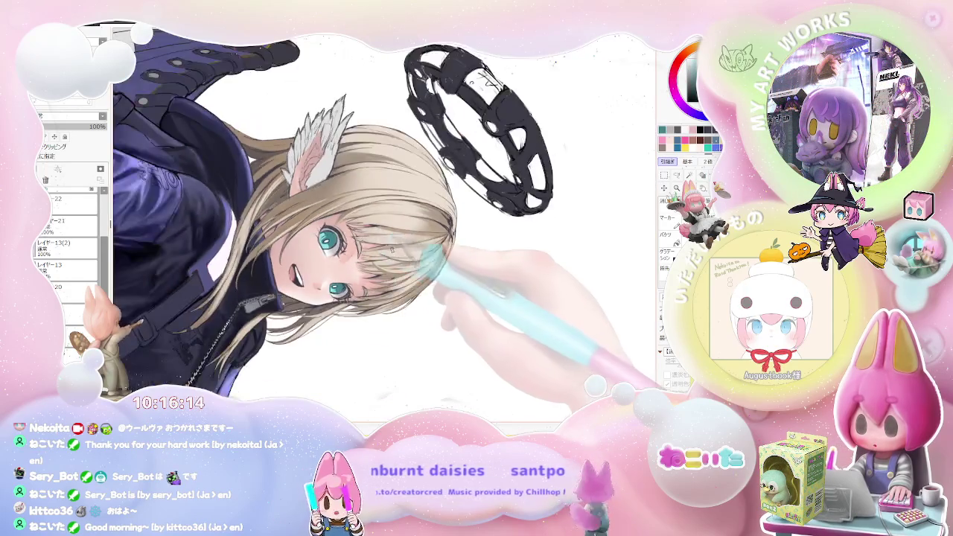
scroll(391, 249, down, 1)
scroll(417, 268, down, 1)
scroll(461, 290, down, 1)
scroll(514, 305, down, 1)
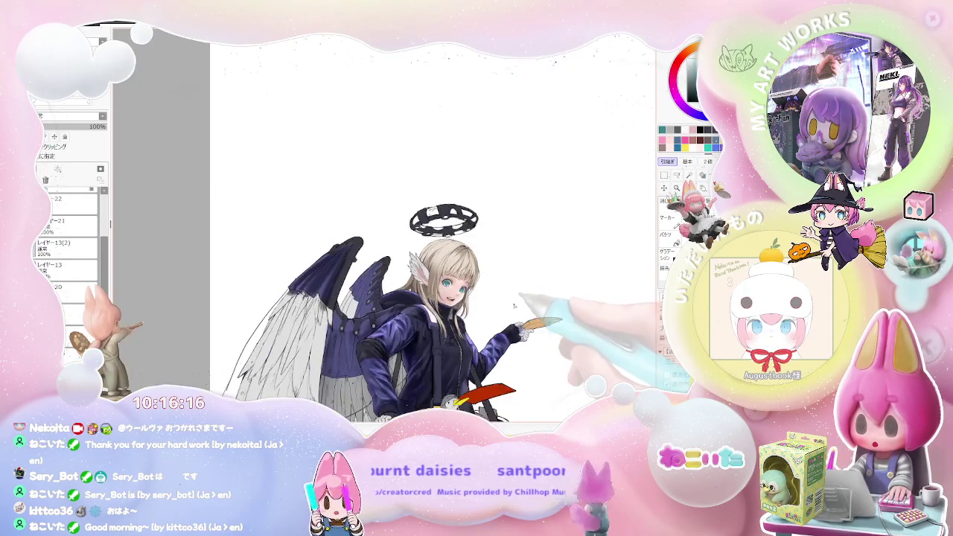
drag(622, 393, 513, 313)
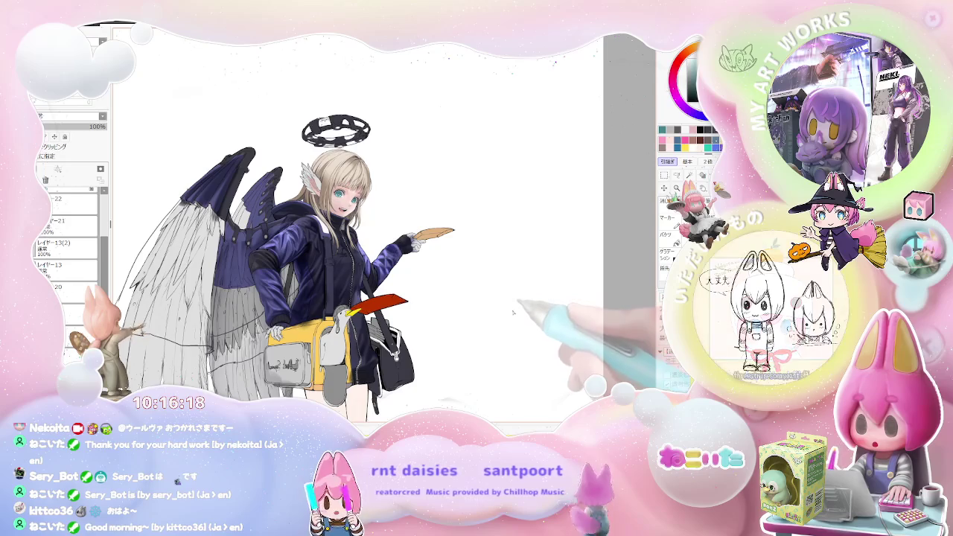
scroll(513, 313, down, 1)
scroll(513, 319, up, 1)
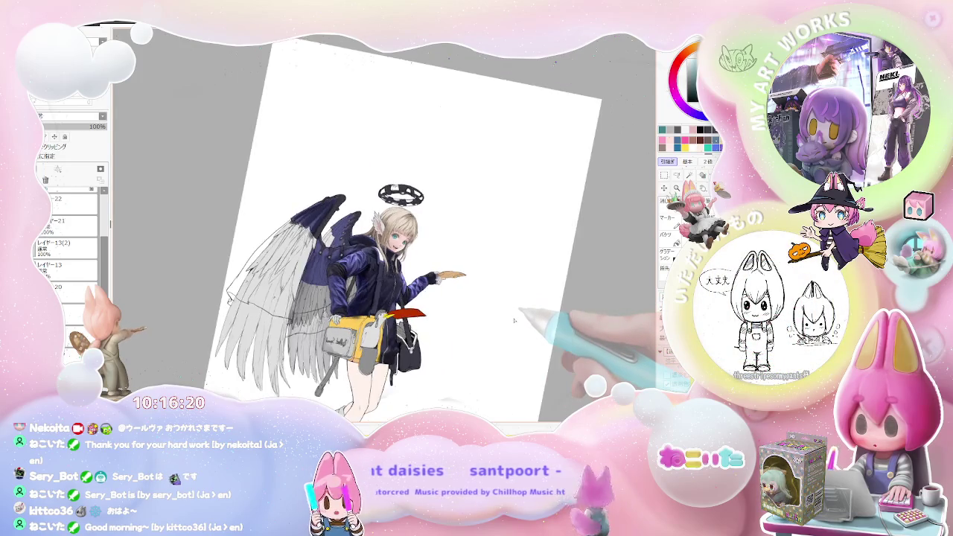
scroll(514, 319, up, 1)
scroll(513, 321, up, 1)
key(Home)
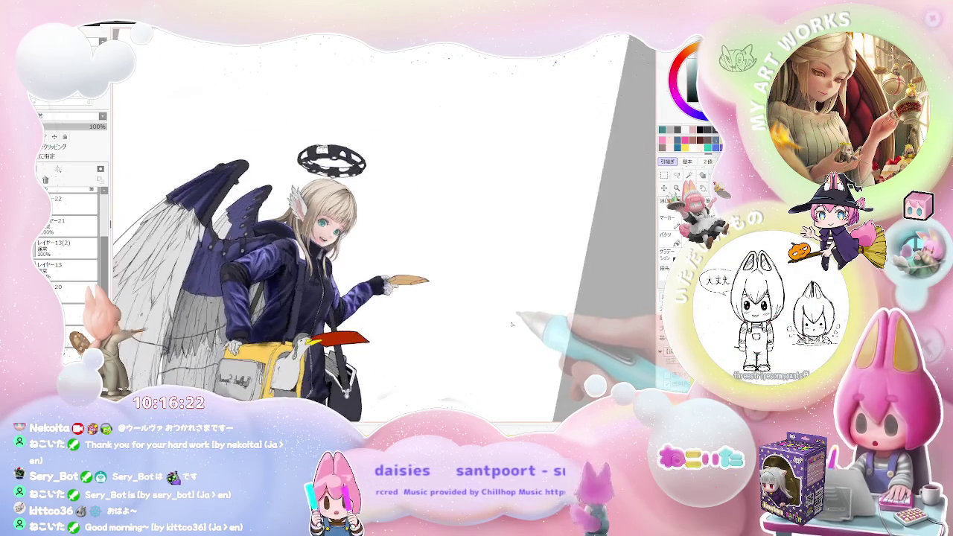
drag(512, 322, 441, 251)
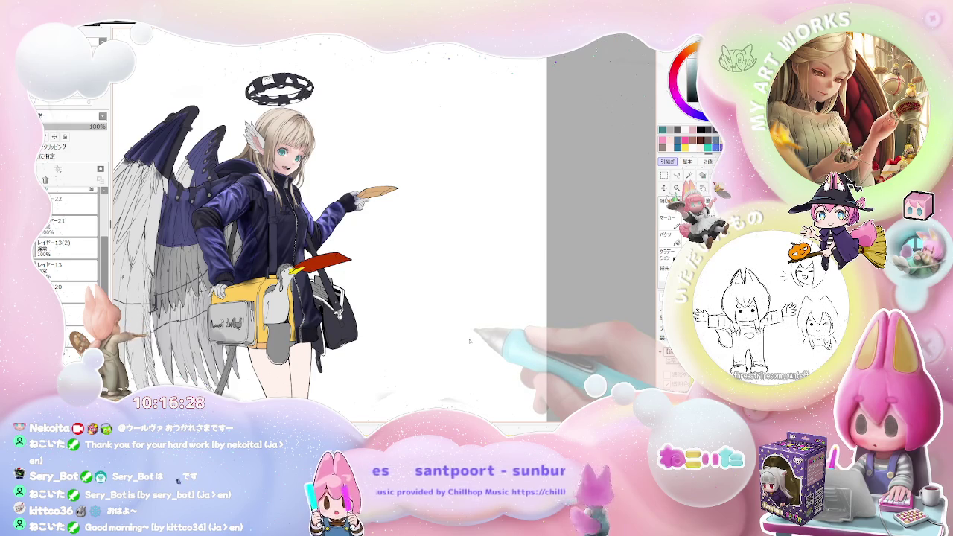
Step: Tilt the view clockwise and shade the jacket around the shoulder strap
scroll(470, 342, down, 1)
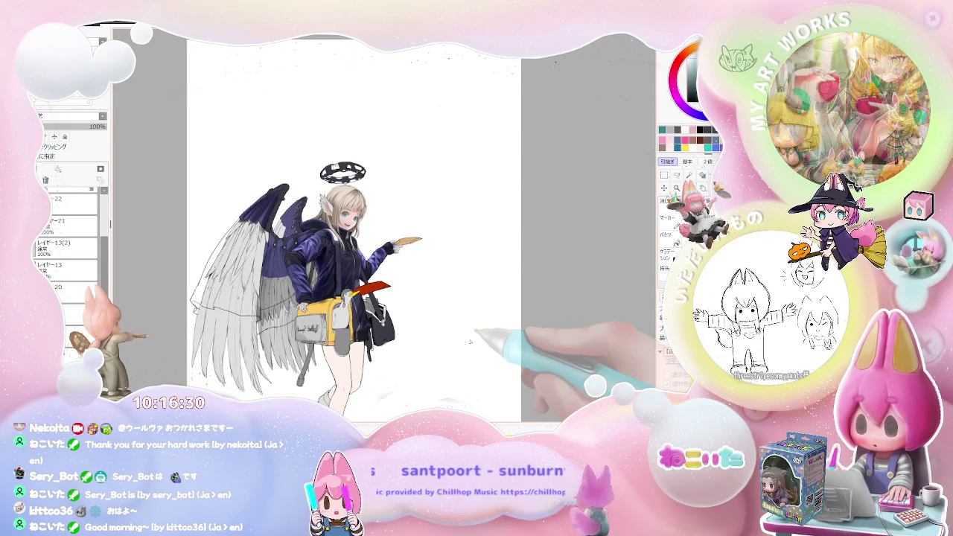
drag(470, 342, 447, 313)
scroll(446, 313, up, 1)
scroll(302, 216, up, 2)
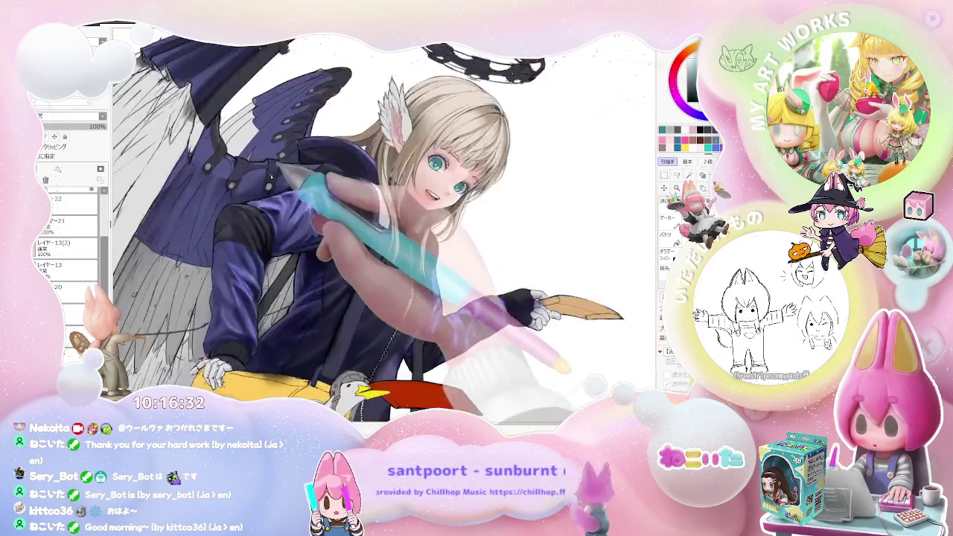
scroll(246, 205, up, 2)
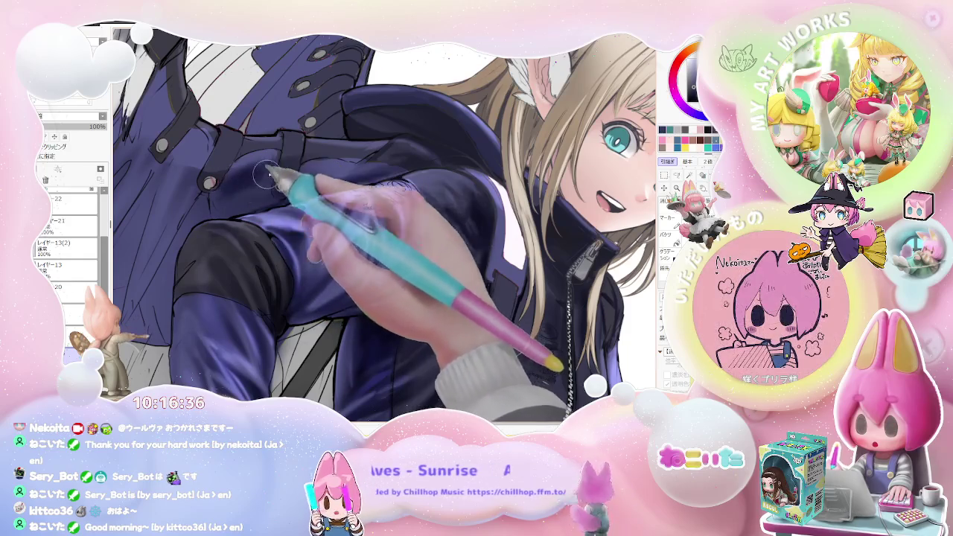
scroll(266, 175, down, 2)
scroll(320, 192, down, 2)
scroll(477, 232, down, 2)
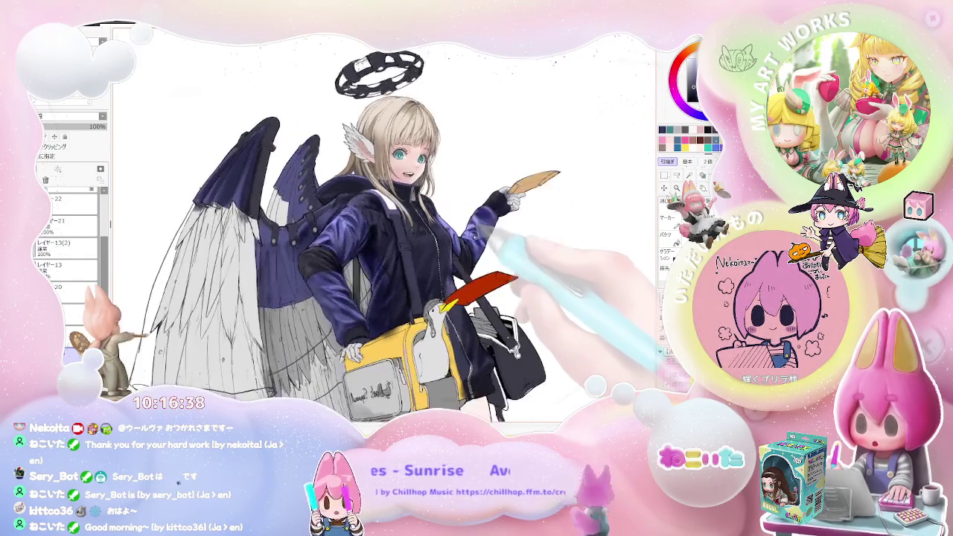
scroll(350, 246, up, 2)
scroll(247, 275, up, 2)
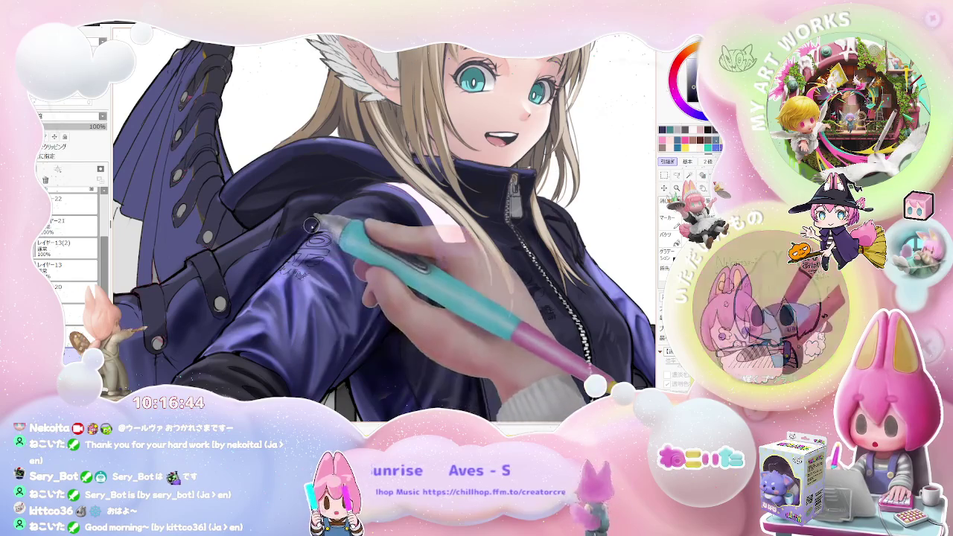
scroll(247, 297, down, 2)
scroll(372, 313, down, 1)
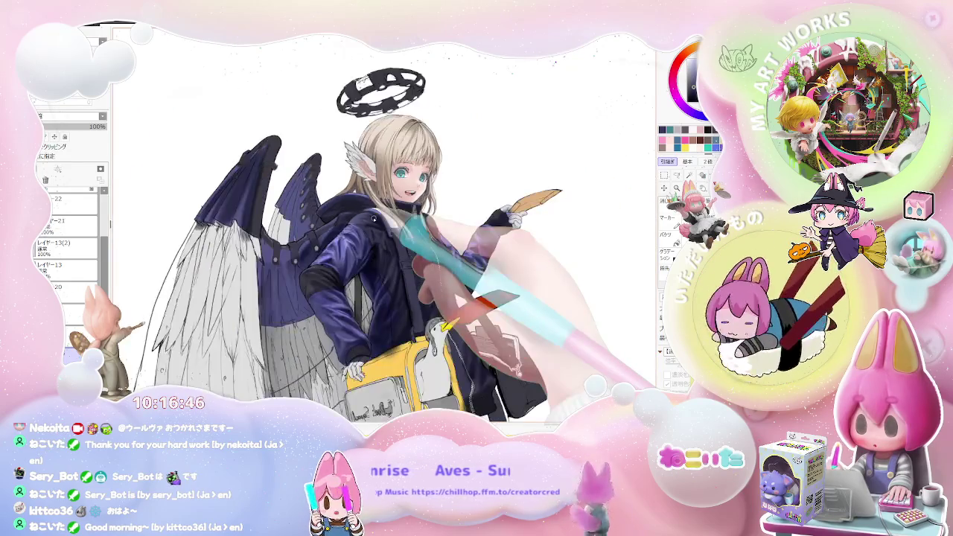
scroll(447, 328, down, 1)
scroll(507, 334, down, 1)
Step: Rotate the view to a new tilt and add violet sheen where the jacket meets the wing
key(Delete)
key(Delete)
key(Delete)
key(Delete)
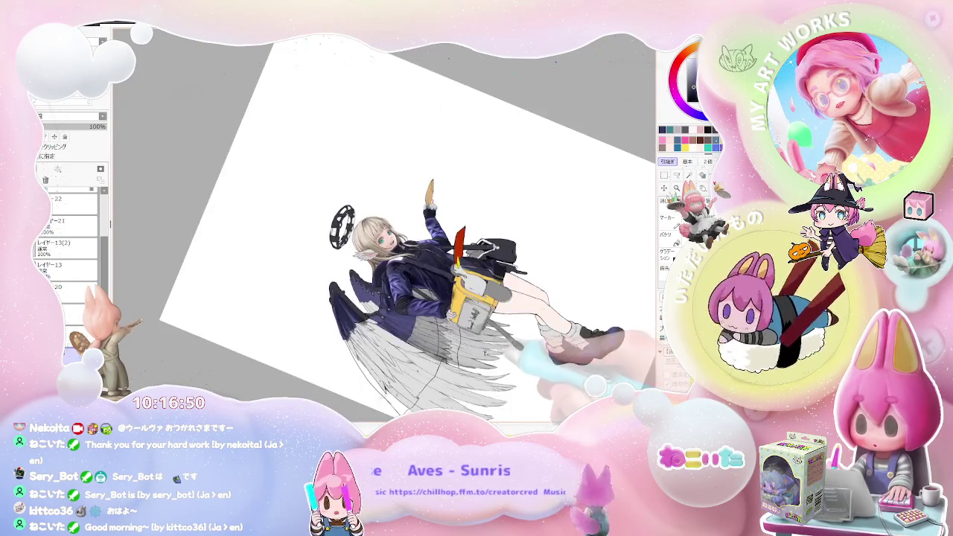
scroll(417, 283, up, 1)
scroll(372, 268, up, 1)
scroll(317, 245, up, 2)
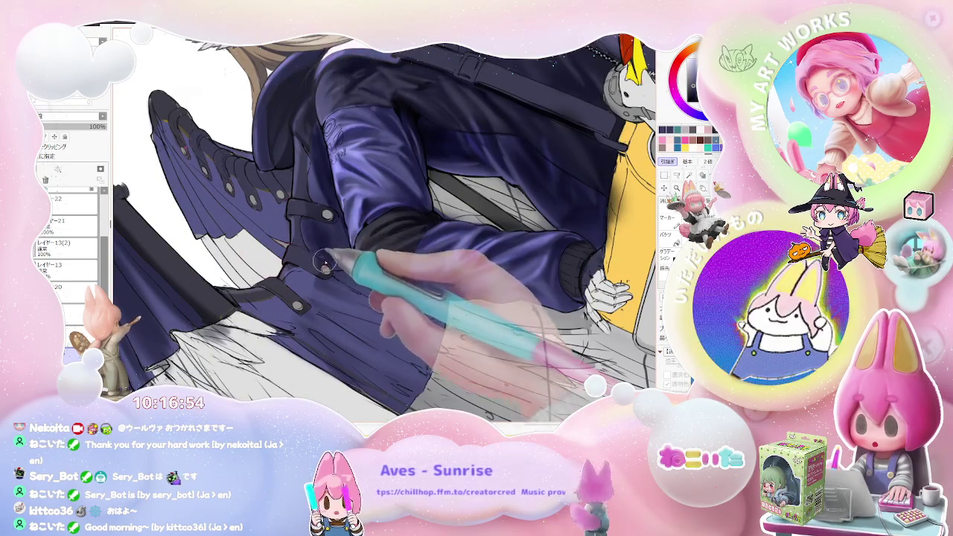
scroll(315, 278, down, 1)
scroll(320, 283, down, 1)
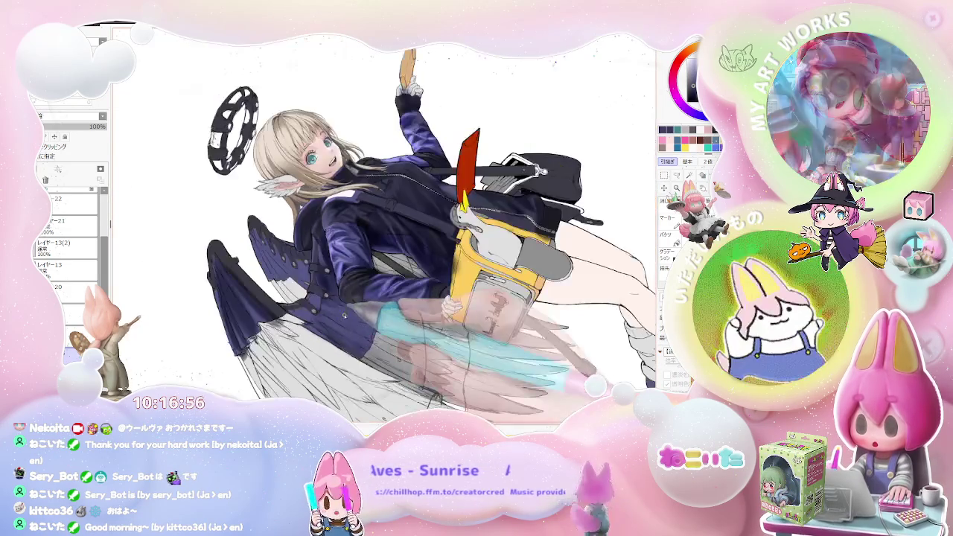
scroll(373, 298, down, 1)
scroll(475, 344, down, 1)
Step: Straighten, then re-tilt the view and gloss the shoulder and upper sleeve beneath the wing
key(Home)
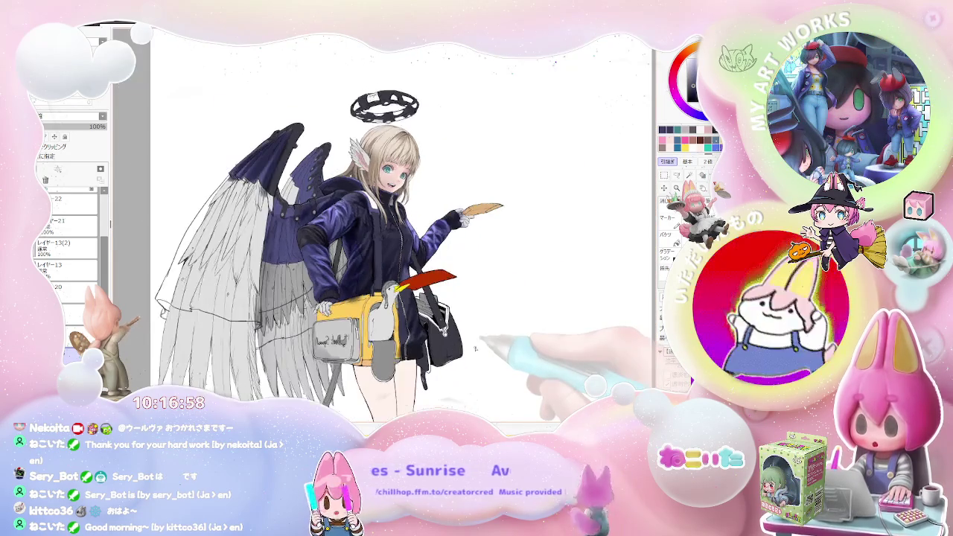
scroll(477, 348, down, 1)
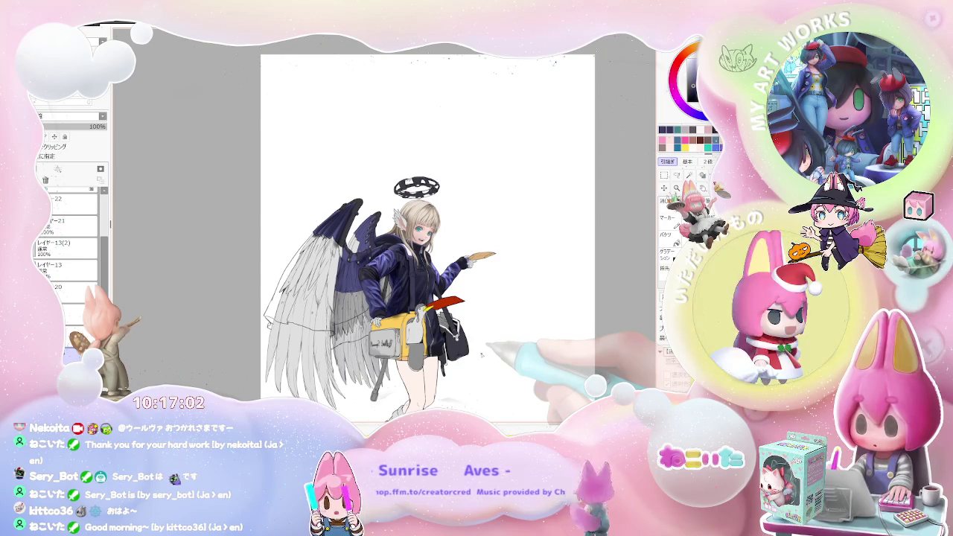
scroll(481, 356, up, 1)
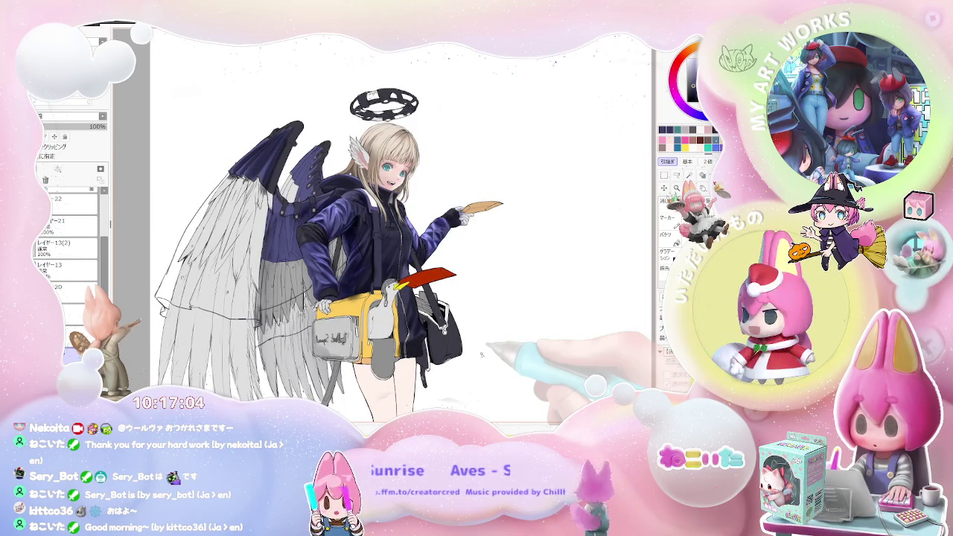
scroll(283, 235, up, 2)
scroll(281, 236, up, 1)
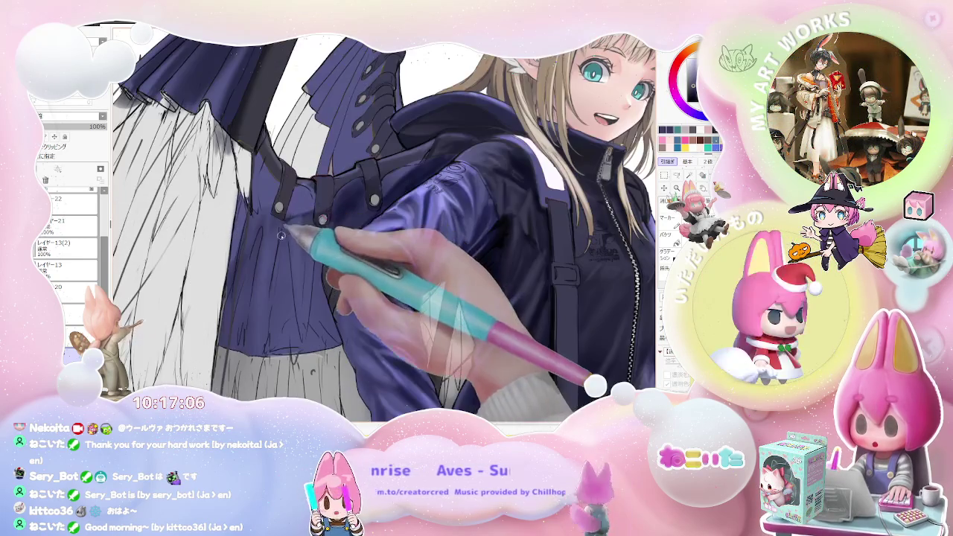
scroll(282, 238, down, 2)
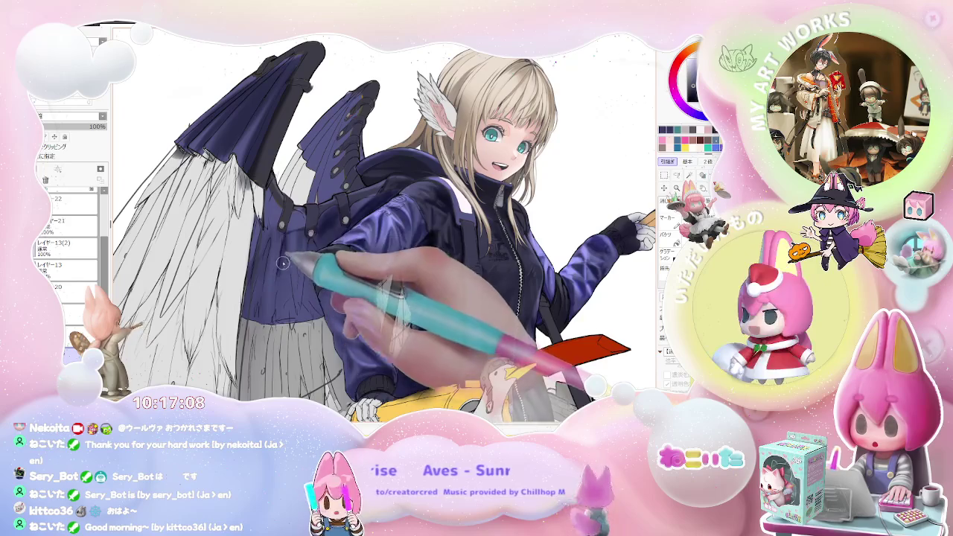
scroll(283, 262, down, 1)
scroll(303, 313, down, 1)
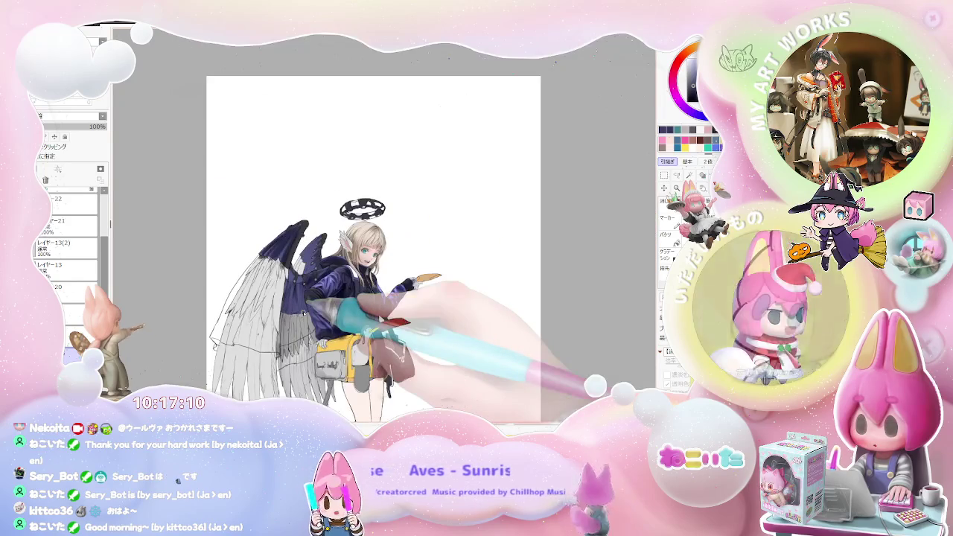
drag(305, 313, 327, 309)
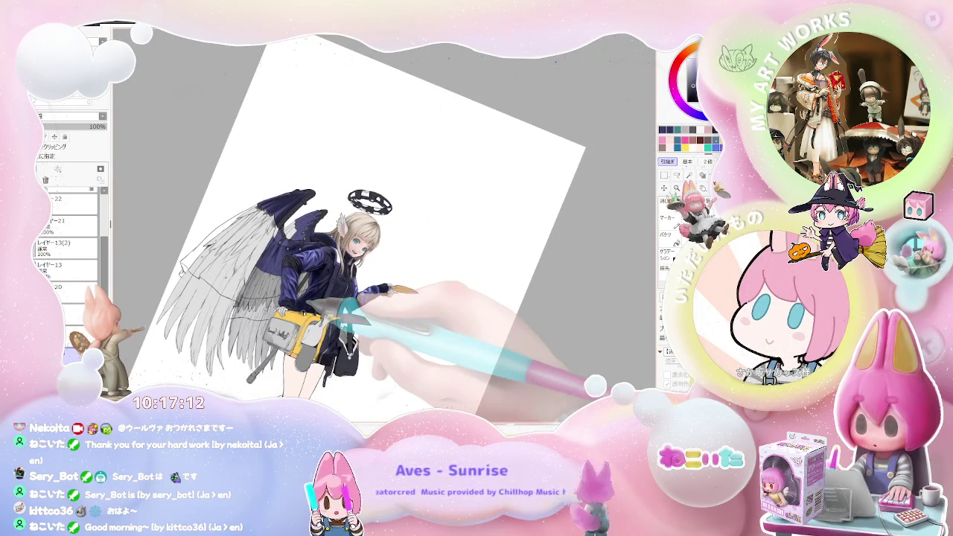
scroll(309, 305, up, 2)
scroll(301, 286, up, 2)
scroll(294, 269, up, 1)
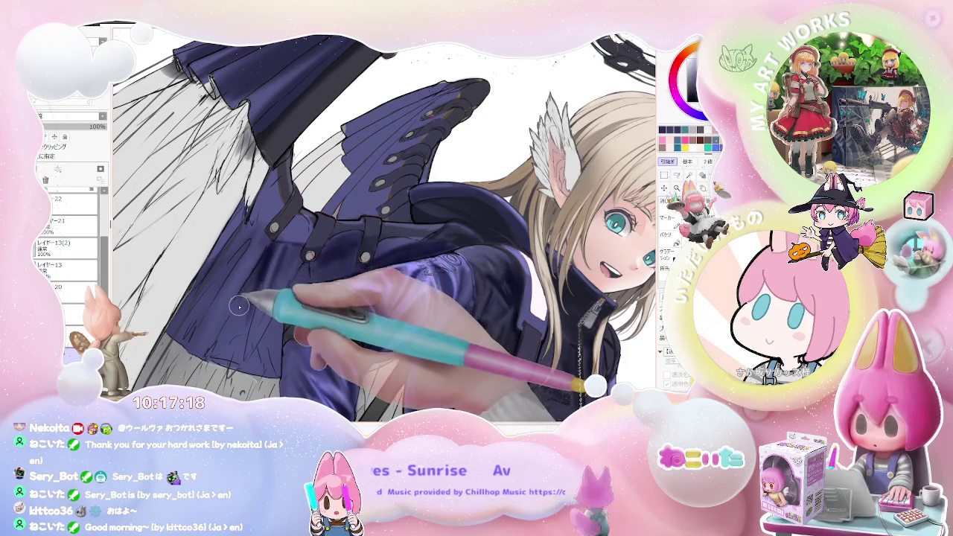
scroll(250, 294, down, 2)
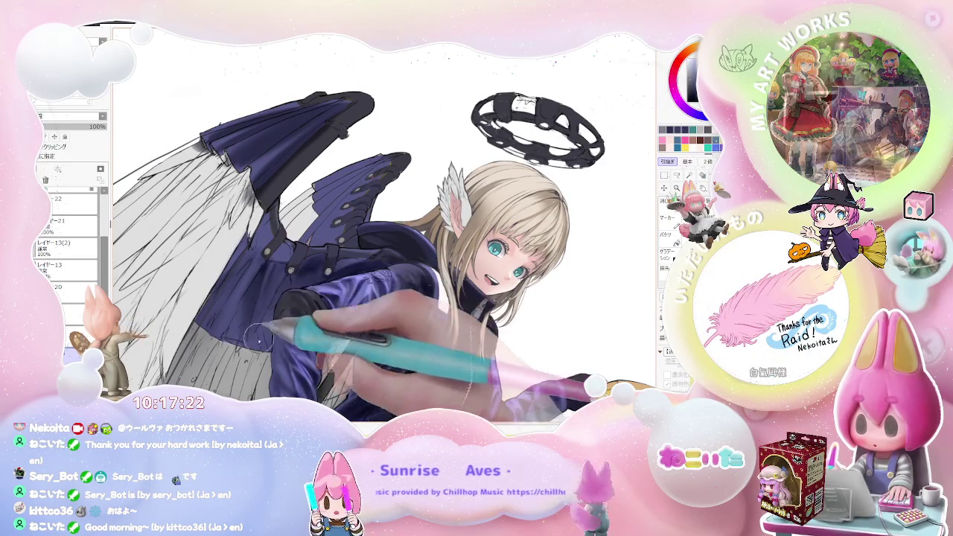
Step: Zoom in on the near sleeve and continue its glossy violet shading
scroll(259, 341, down, 3)
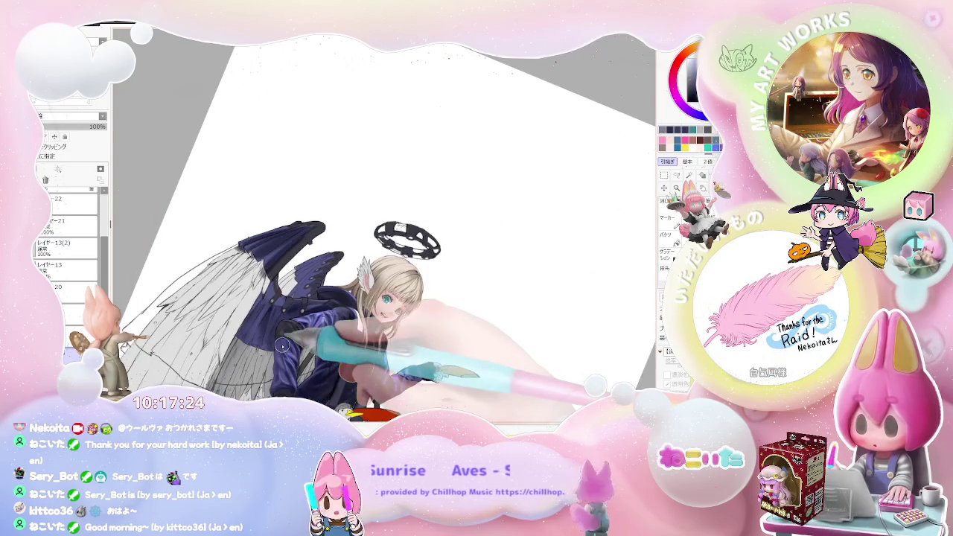
scroll(283, 345, up, 1)
scroll(290, 298, up, 1)
scroll(297, 258, up, 1)
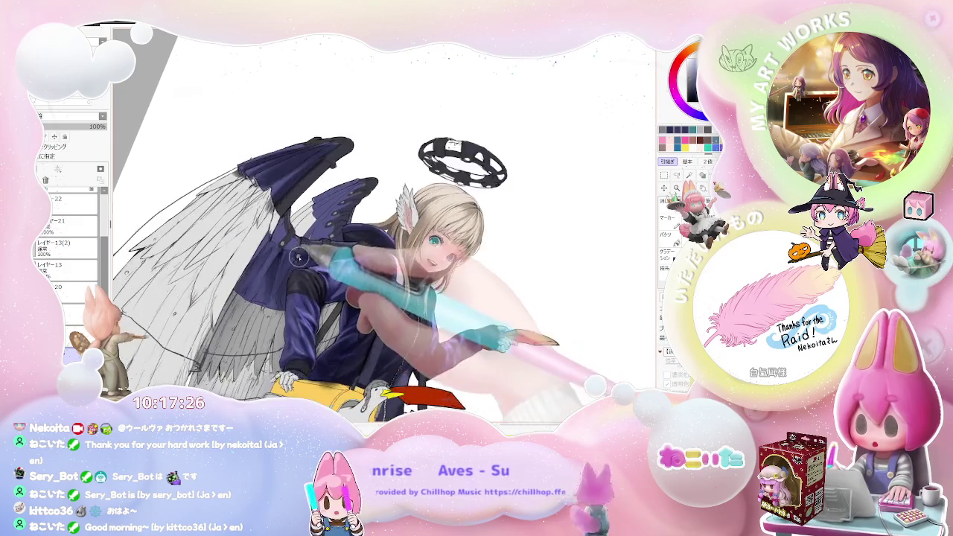
scroll(298, 257, up, 3)
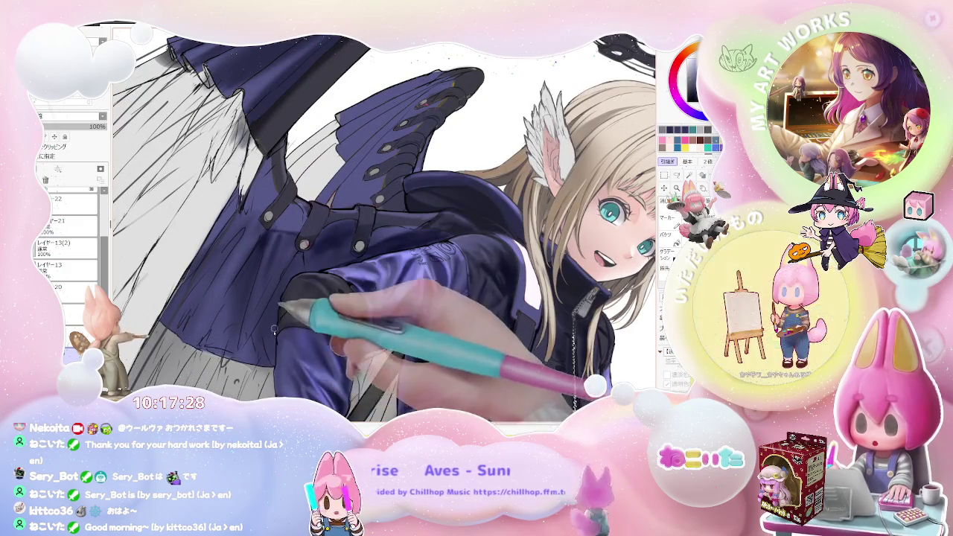
scroll(274, 331, down, 1)
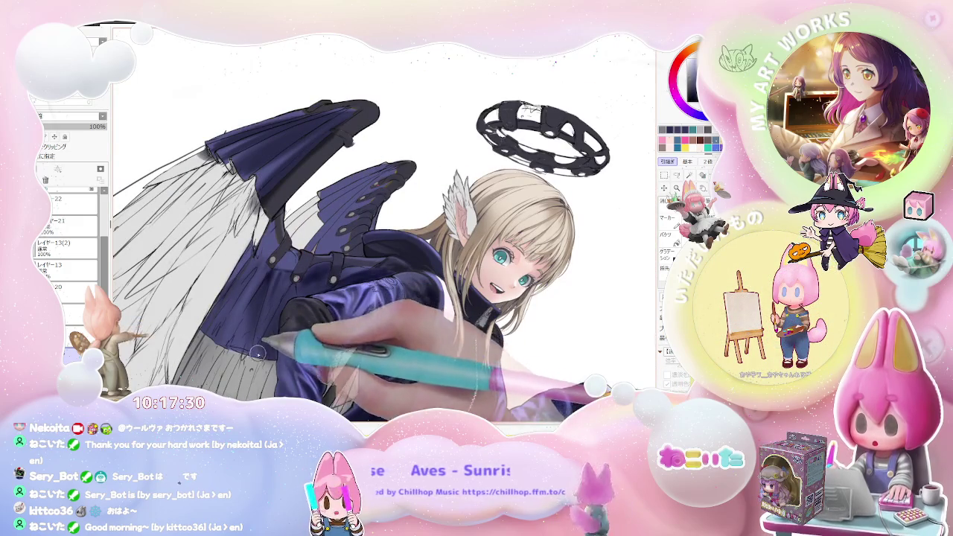
scroll(291, 342, down, 2)
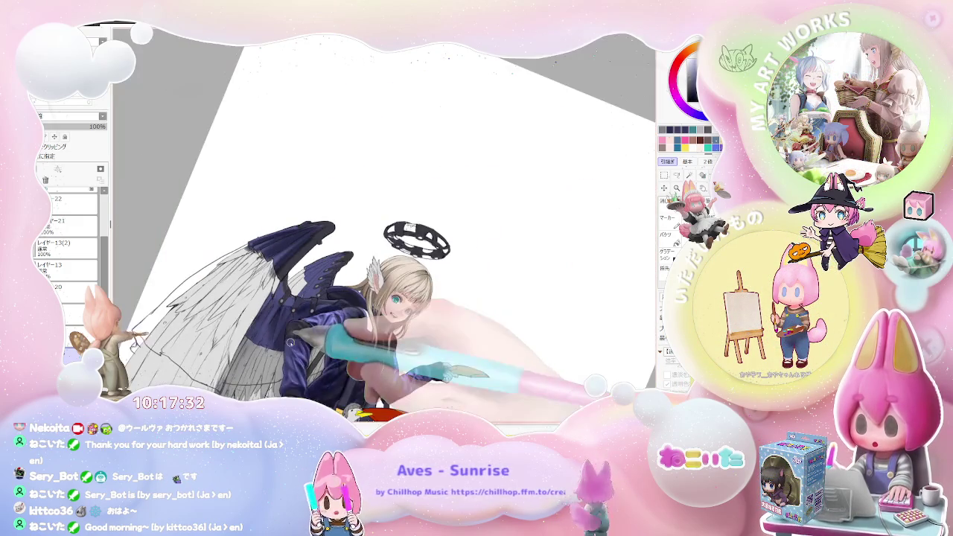
Step: Rotate the page upright and keep refining the sleeve's sheen at different zoom levels
drag(291, 342, 432, 302)
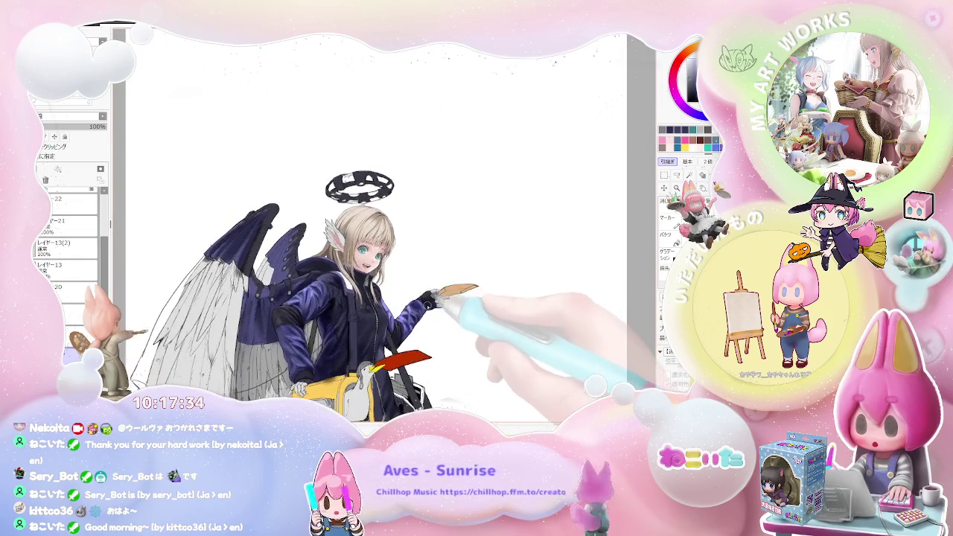
scroll(430, 305, down, 2)
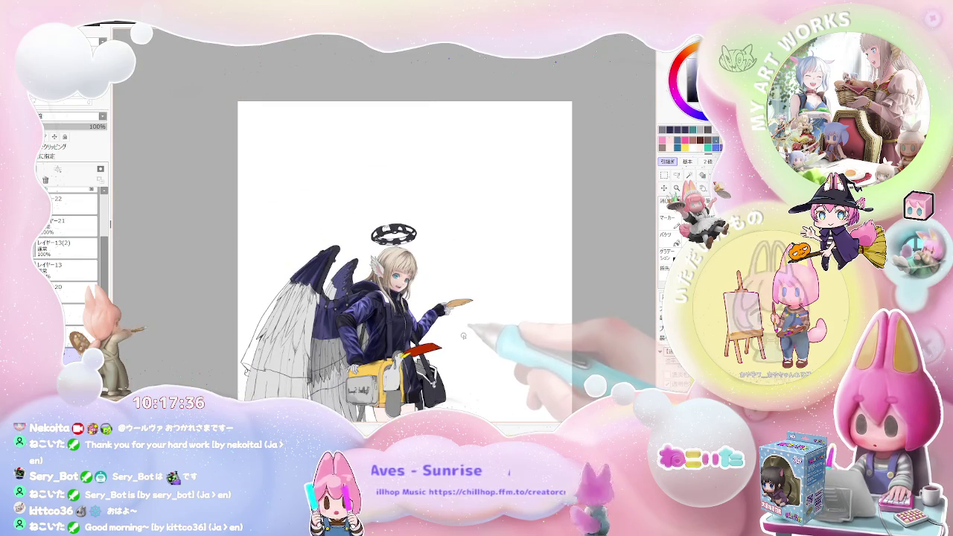
scroll(463, 336, up, 2)
scroll(462, 337, down, 1)
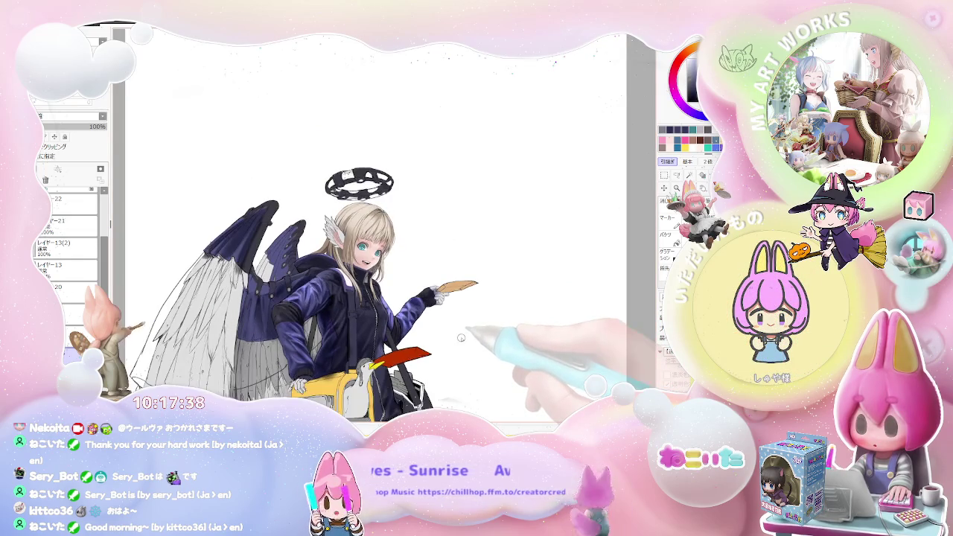
scroll(267, 302, up, 2)
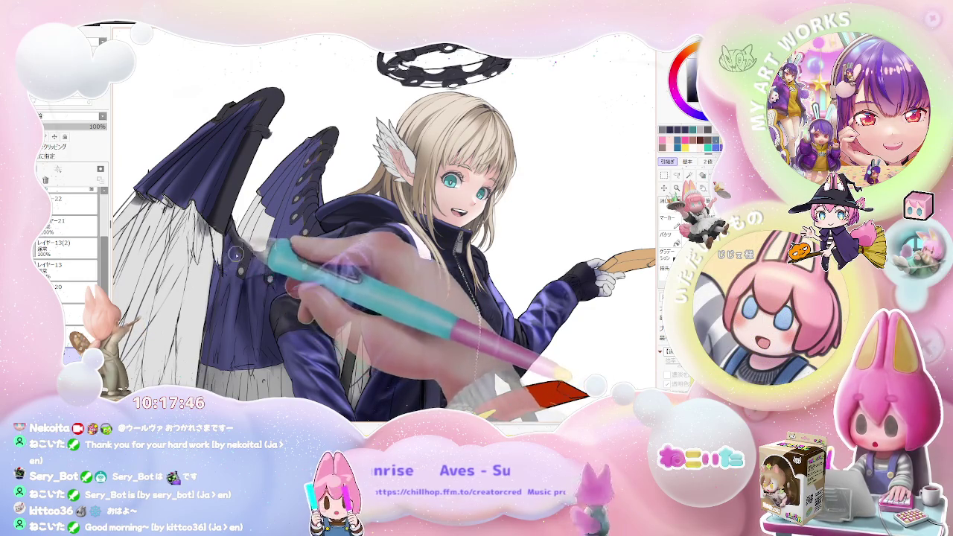
scroll(225, 311, down, 2)
scroll(226, 310, down, 1)
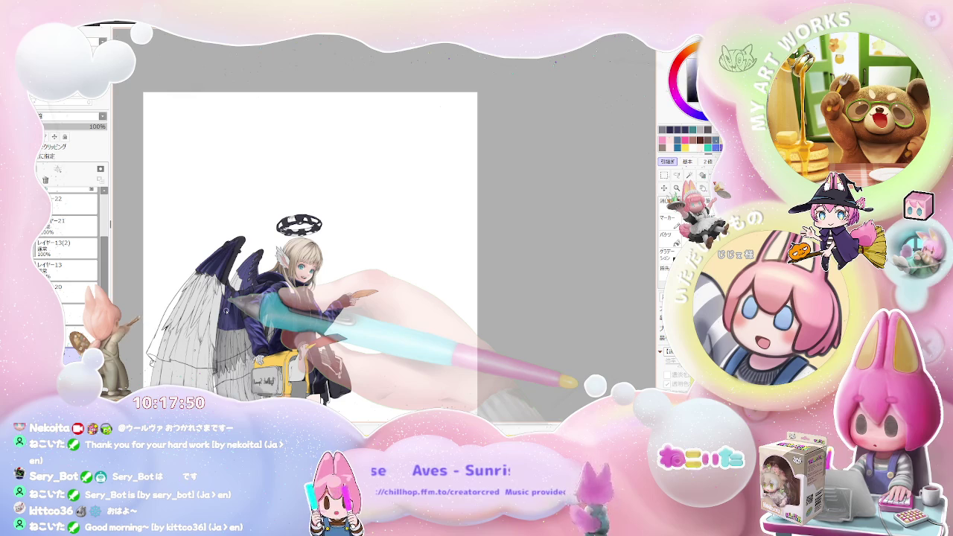
Step: Tilt the page for easier strokes and shade the wing behind the sleeve
drag(225, 311, 223, 298)
scroll(226, 310, up, 1)
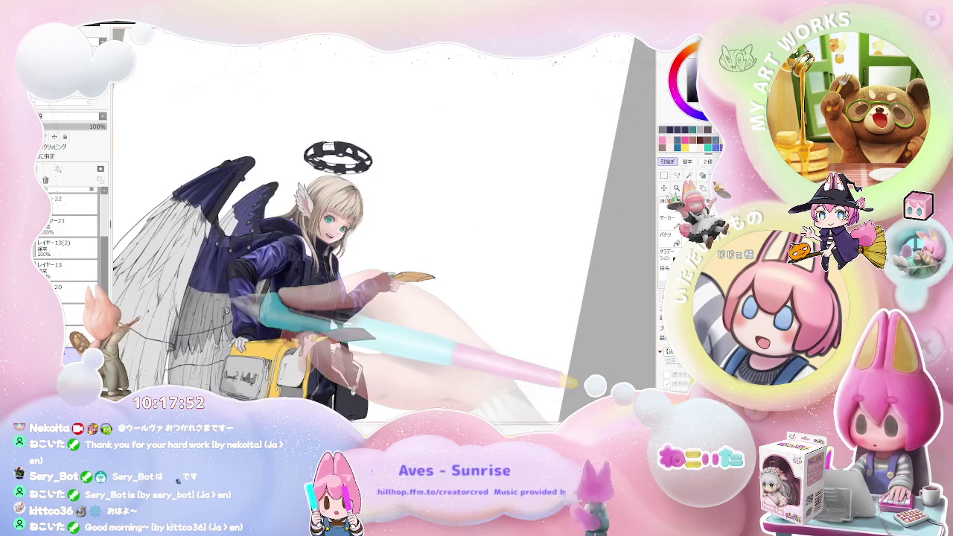
scroll(225, 309, up, 1)
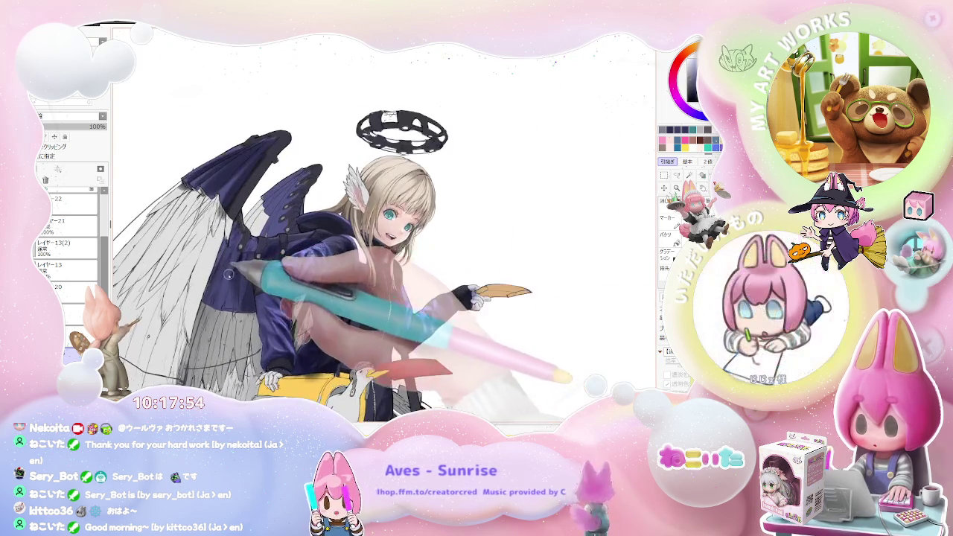
scroll(208, 309, up, 1)
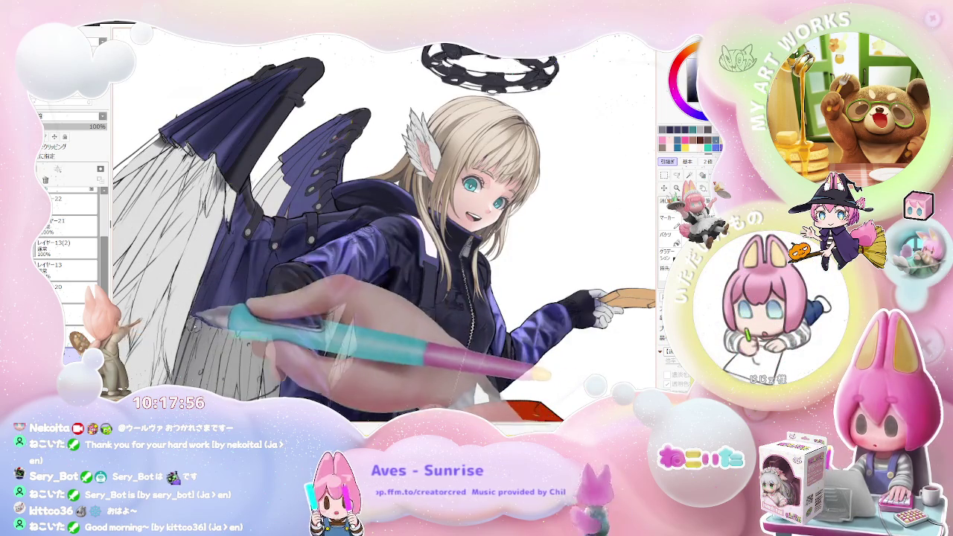
scroll(250, 228, down, 2)
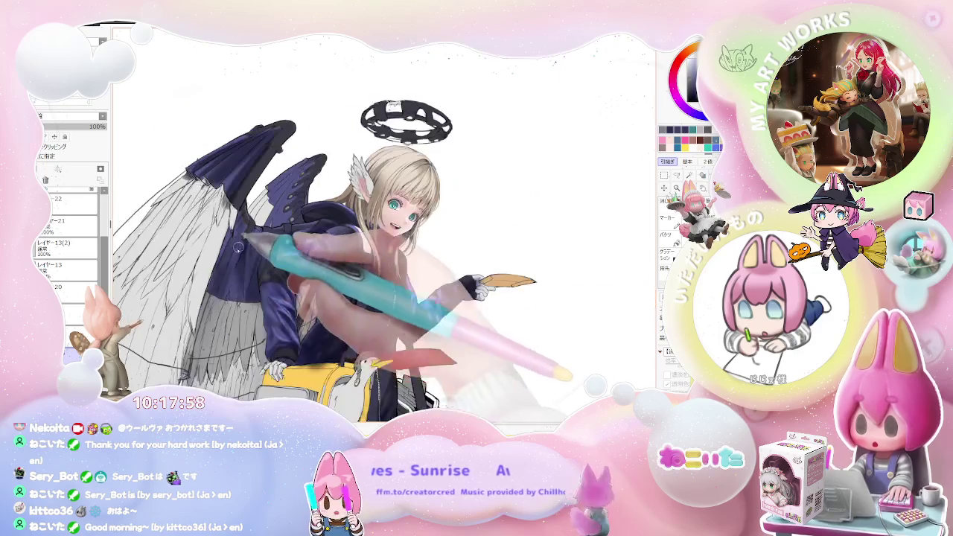
key(Delete)
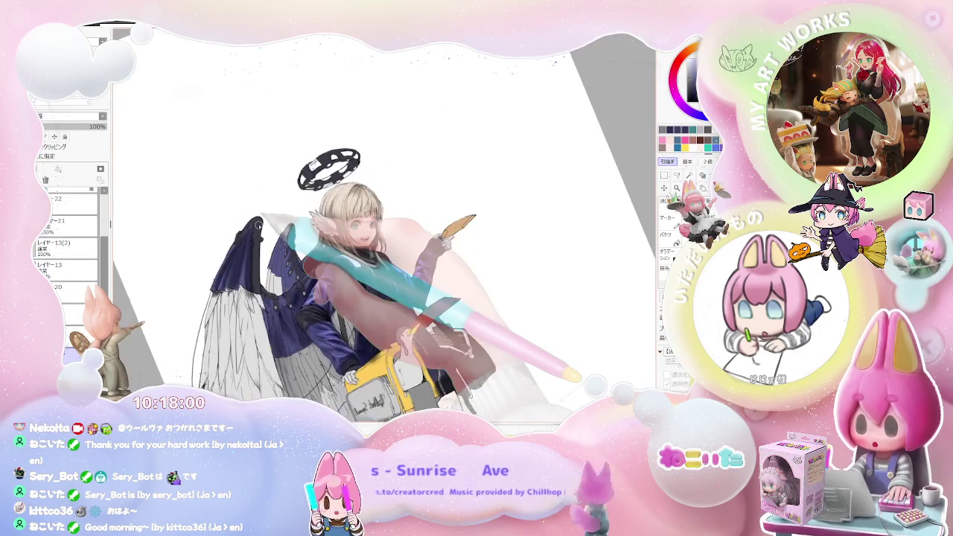
scroll(298, 335, up, 2)
scroll(287, 360, up, 2)
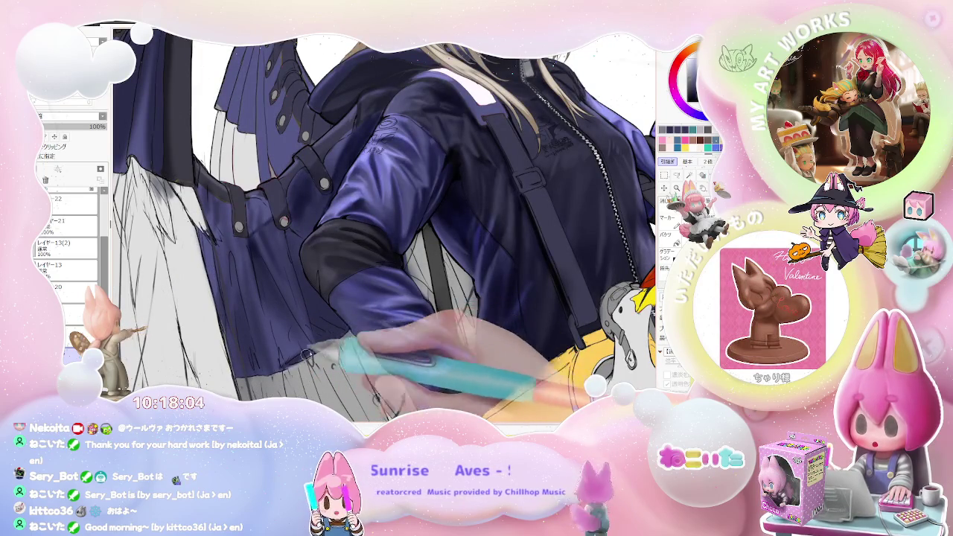
Step: Turn the page upright and shade the jacket's left side next to the wings
scroll(309, 354, down, 3)
scroll(350, 409, up, 3)
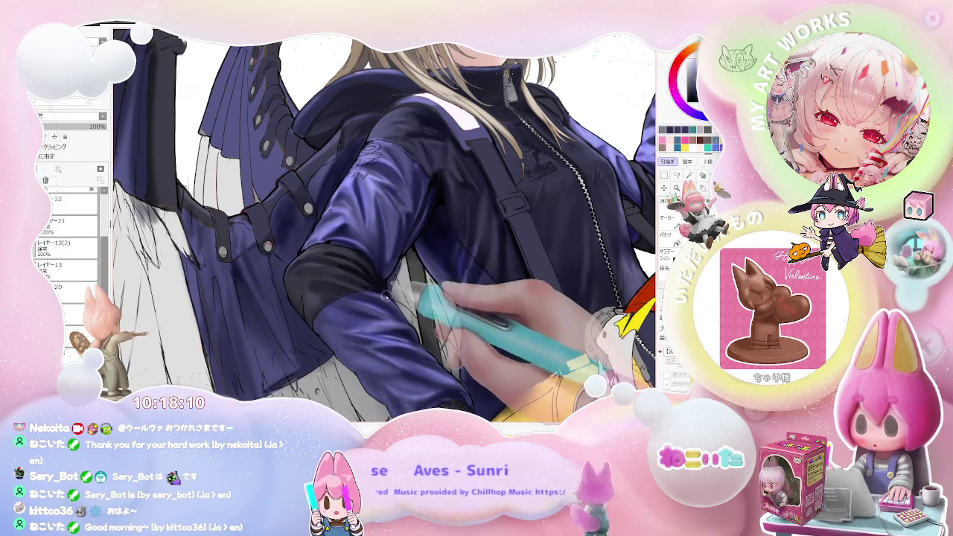
scroll(397, 260, down, 3)
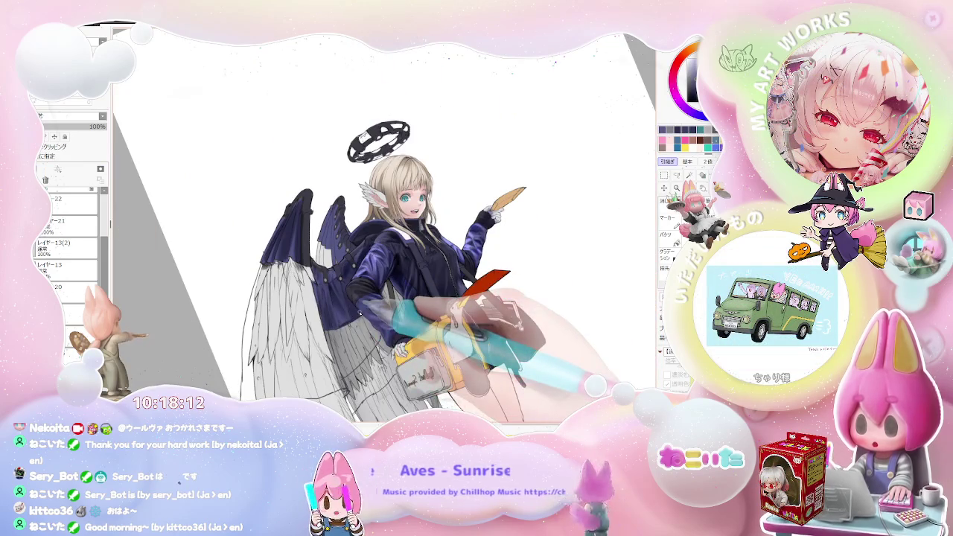
key(End)
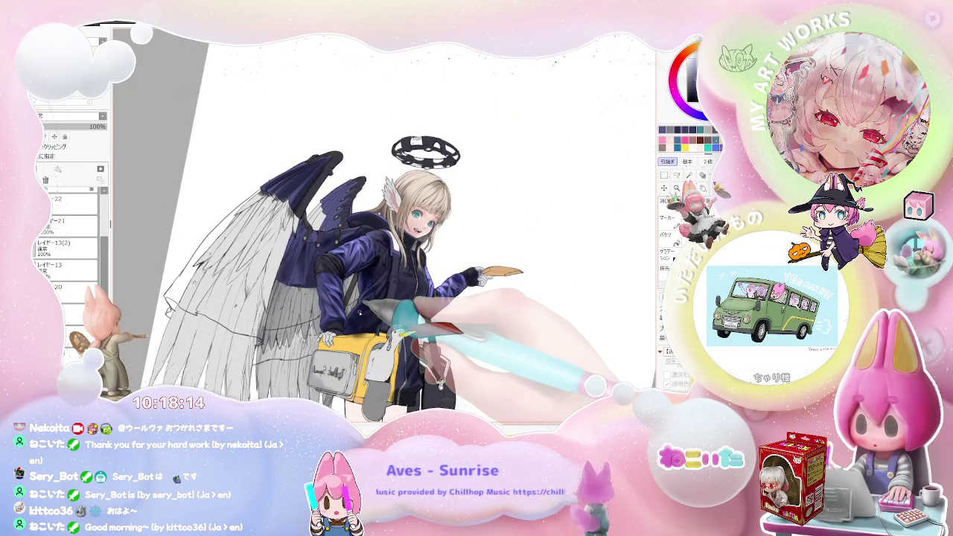
scroll(359, 313, up, 2)
scroll(298, 262, up, 3)
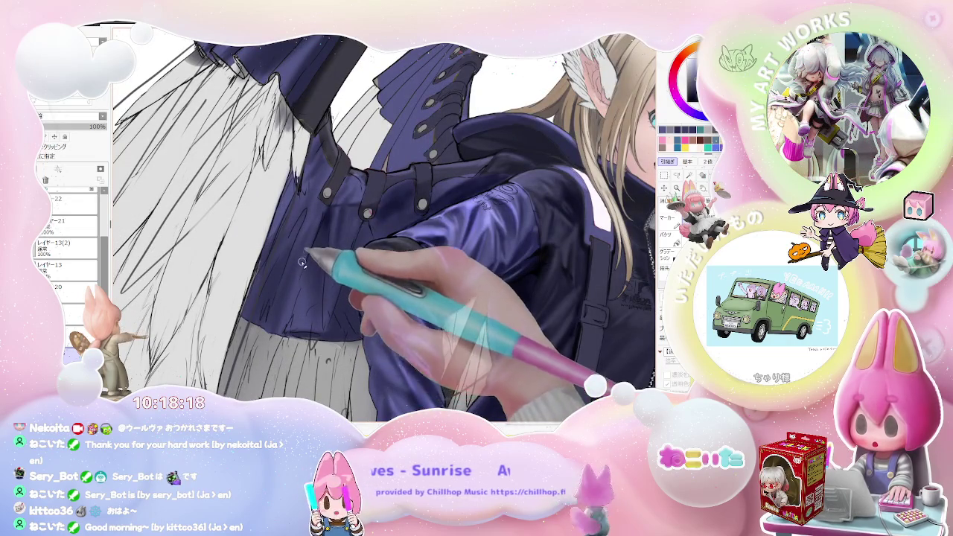
scroll(321, 212, down, 3)
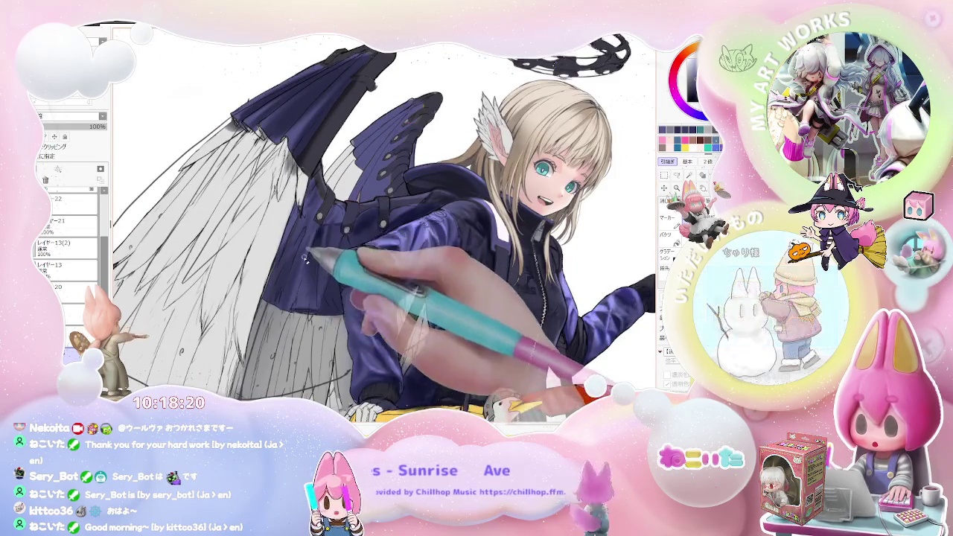
Step: Tilt the page again to smooth the hem's violet shading, then reset the rotation straight
key(Delete)
scroll(275, 302, up, 2)
scroll(276, 301, up, 2)
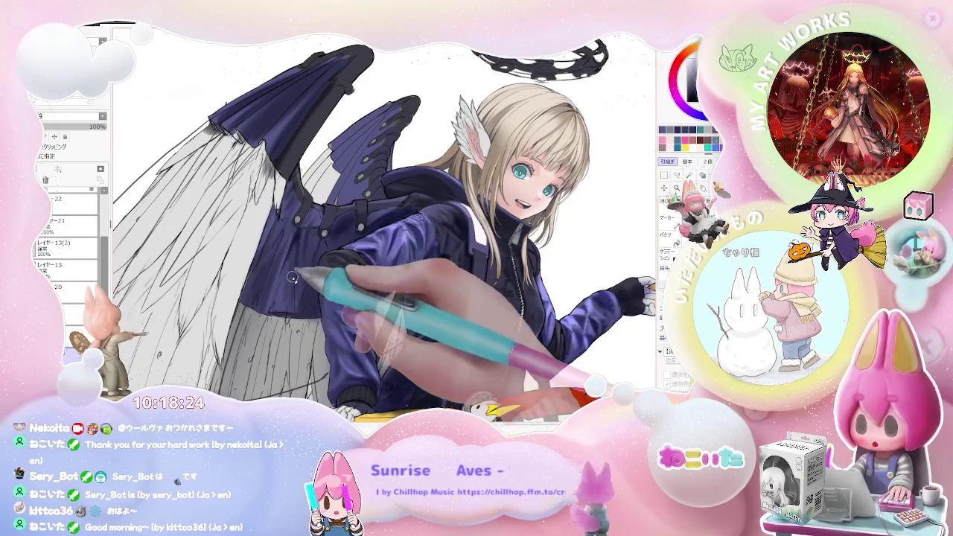
scroll(291, 272, down, 1)
scroll(294, 279, down, 1)
scroll(302, 295, down, 1)
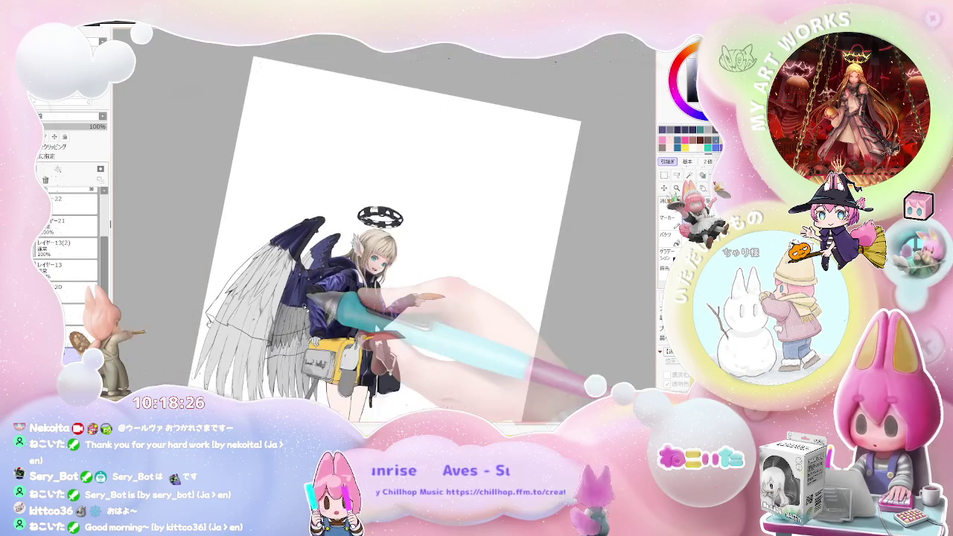
key(Home)
scroll(313, 299, up, 1)
scroll(327, 297, up, 1)
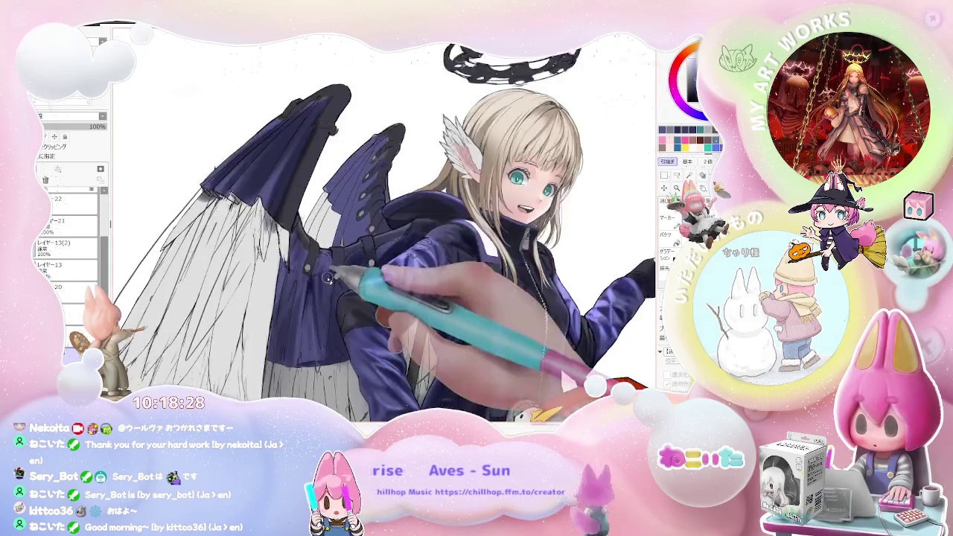
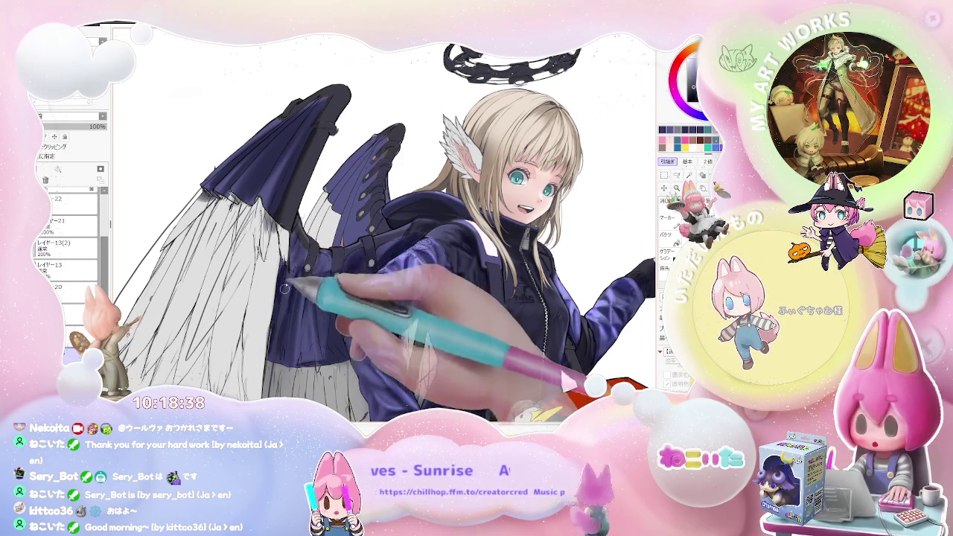
Step: Zoom back and forth between the jacket, face and full figure to survey the illustration
key(ctrl+minus)
key(ctrl+minus)
key(ctrl+minus)
key(ctrl+minus)
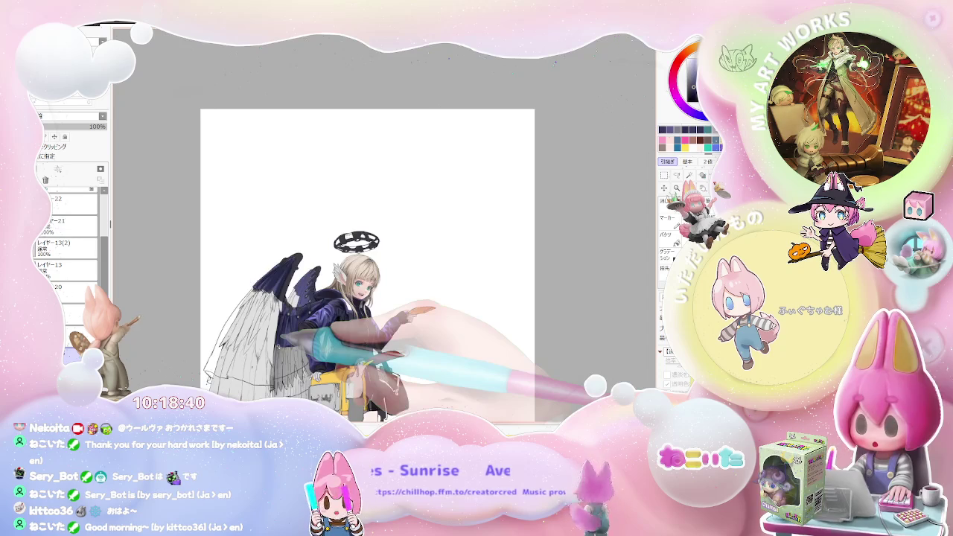
key(ctrl+plus)
key(ctrl+plus)
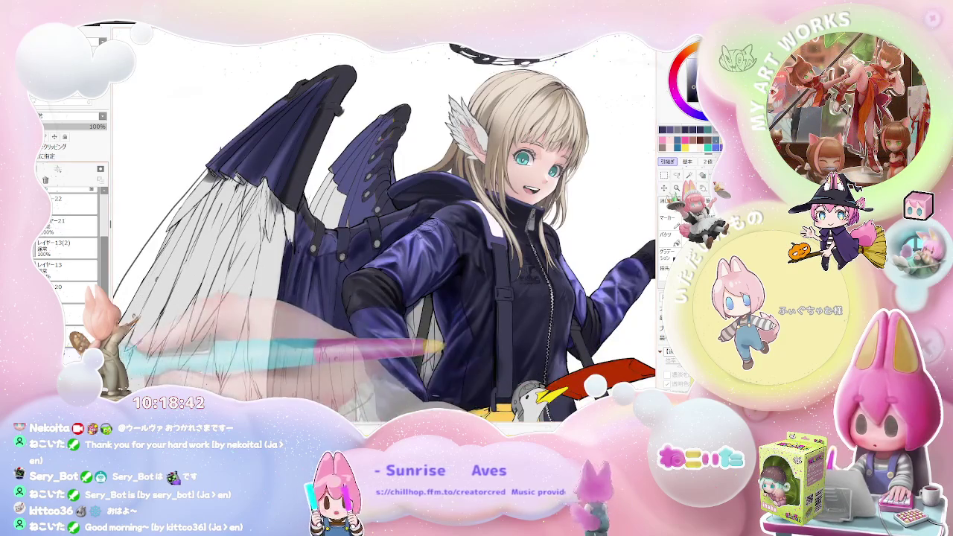
key(ctrl+plus)
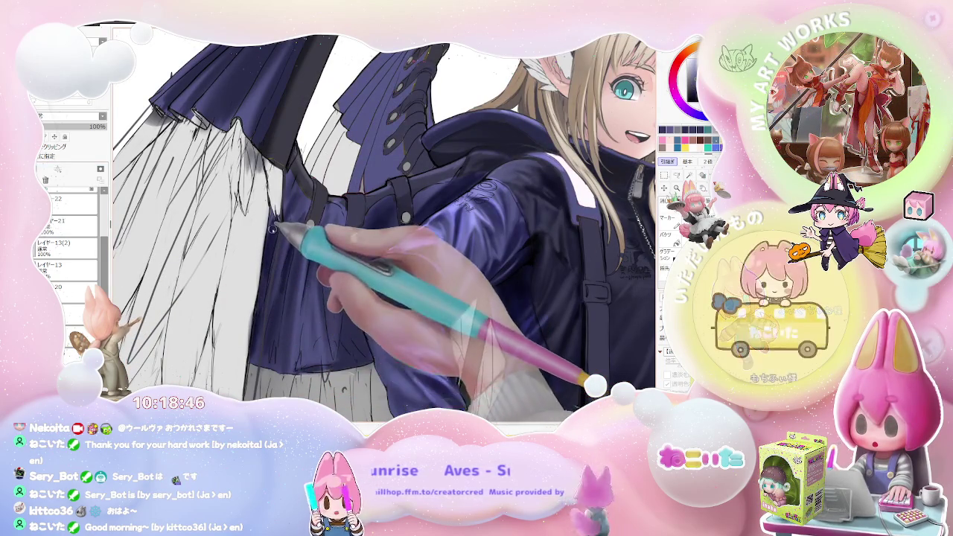
key(ctrl+minus)
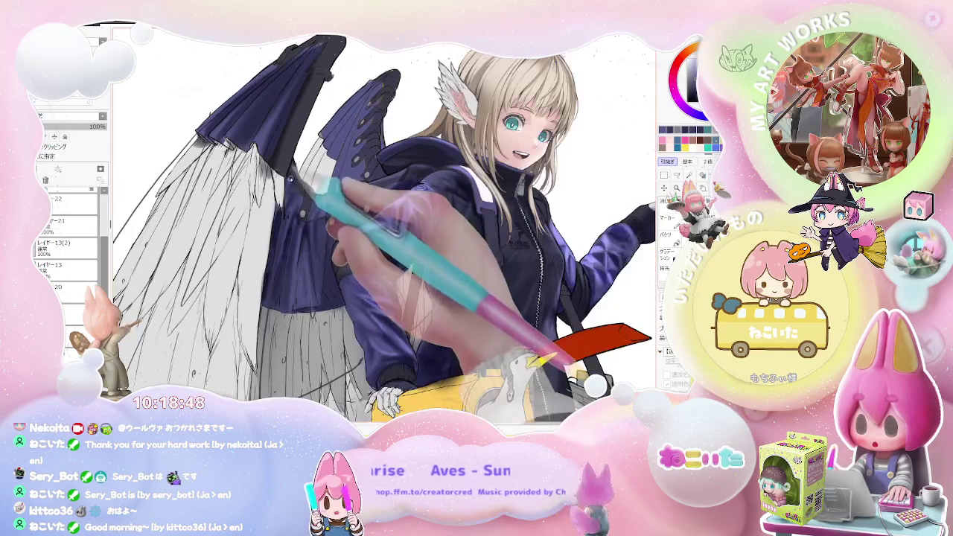
key(ctrl+minus)
key(ctrl+minus)
key(ctrl+minus)
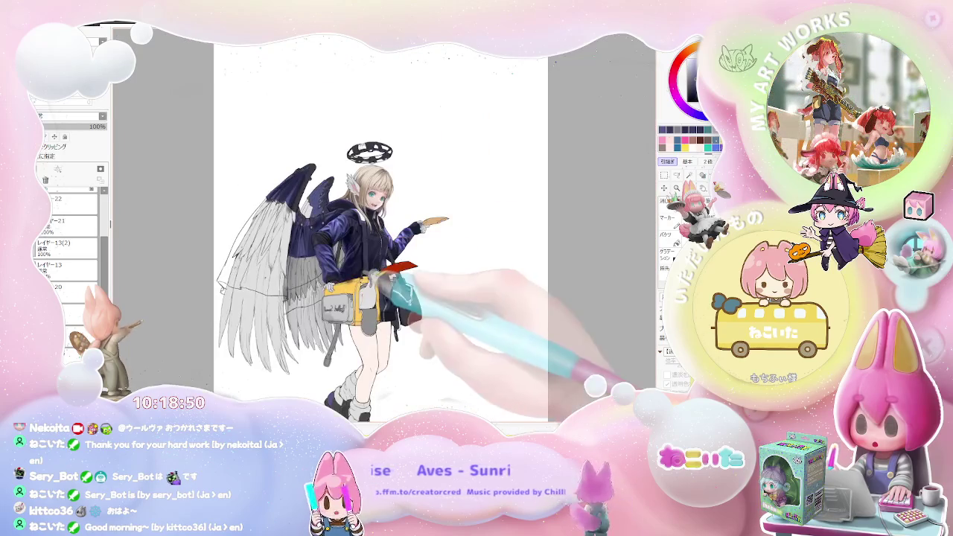
drag(410, 273, 406, 280)
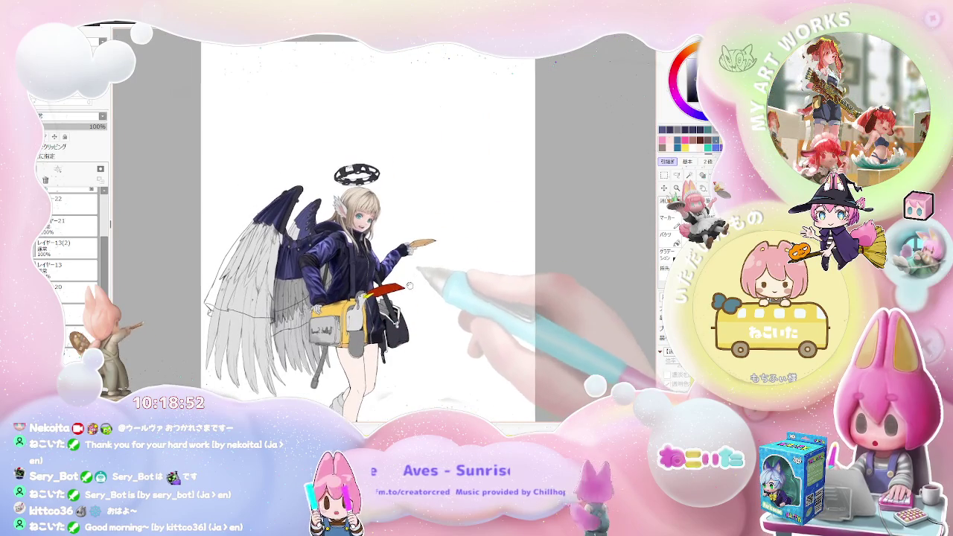
key(ctrl+plus)
key(ctrl+plus)
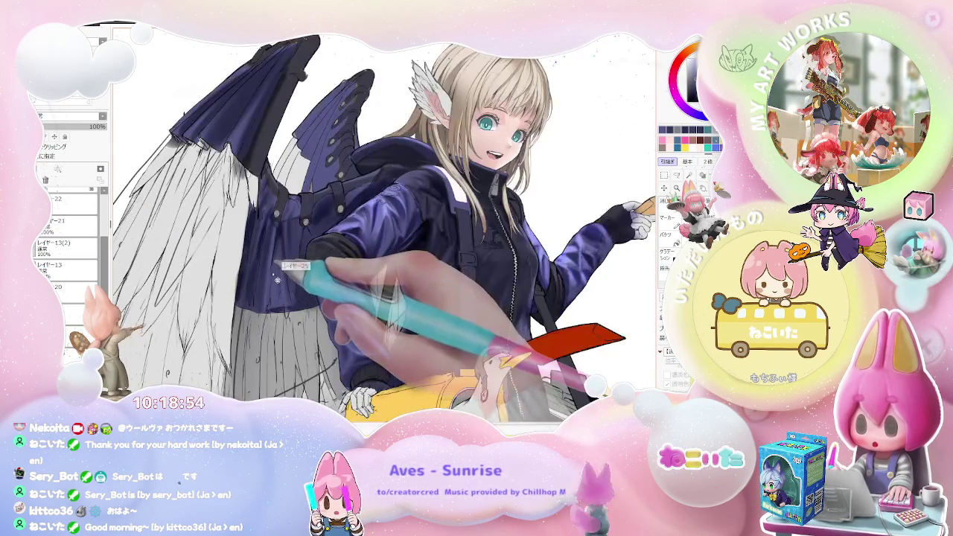
key(ctrl+plus)
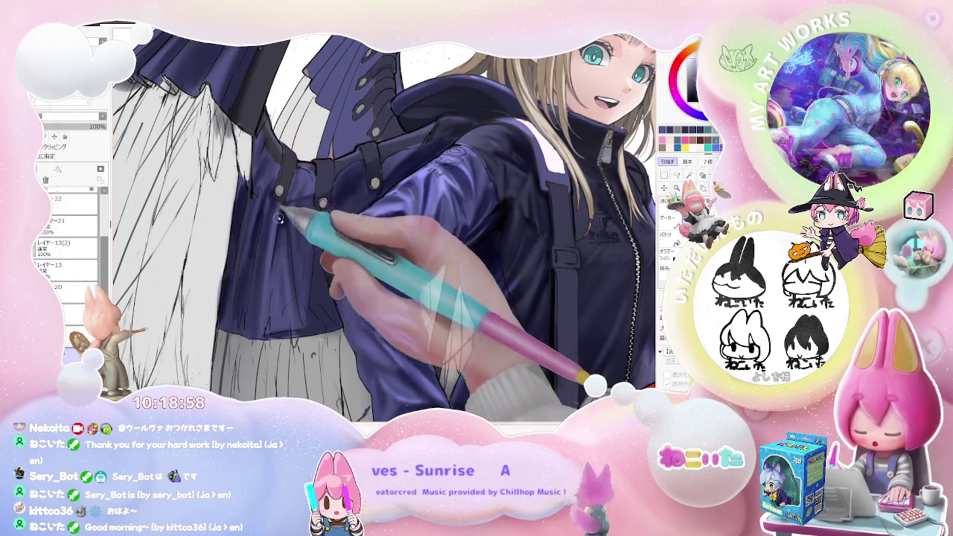
key(ctrl+minus)
key(ctrl+minus)
key(ctrl+minus)
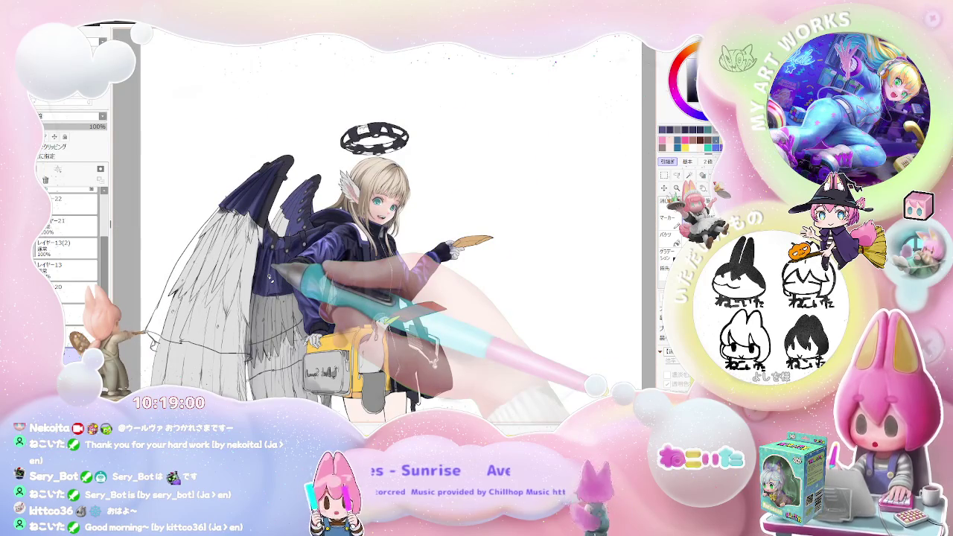
key(ctrl+plus)
key(ctrl+plus)
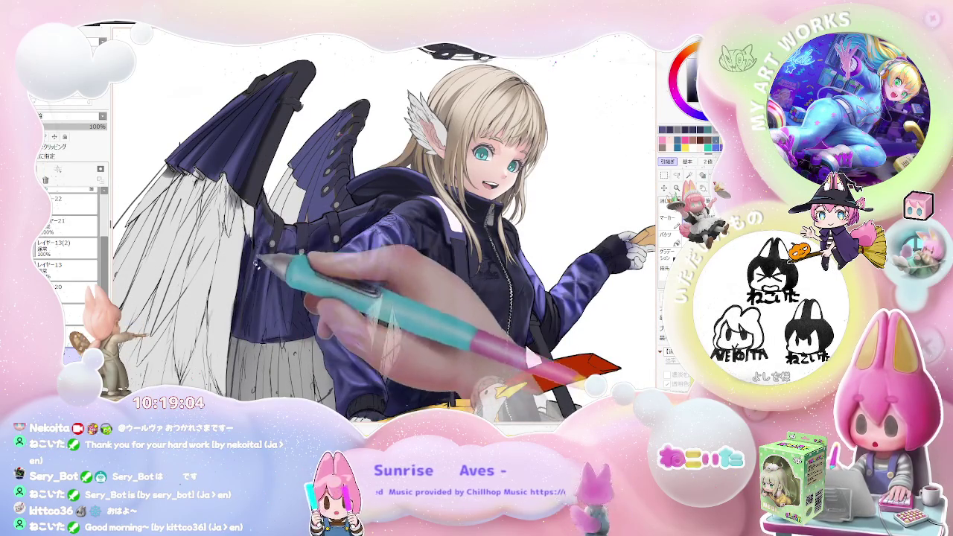
key(ctrl+minus)
key(ctrl+minus)
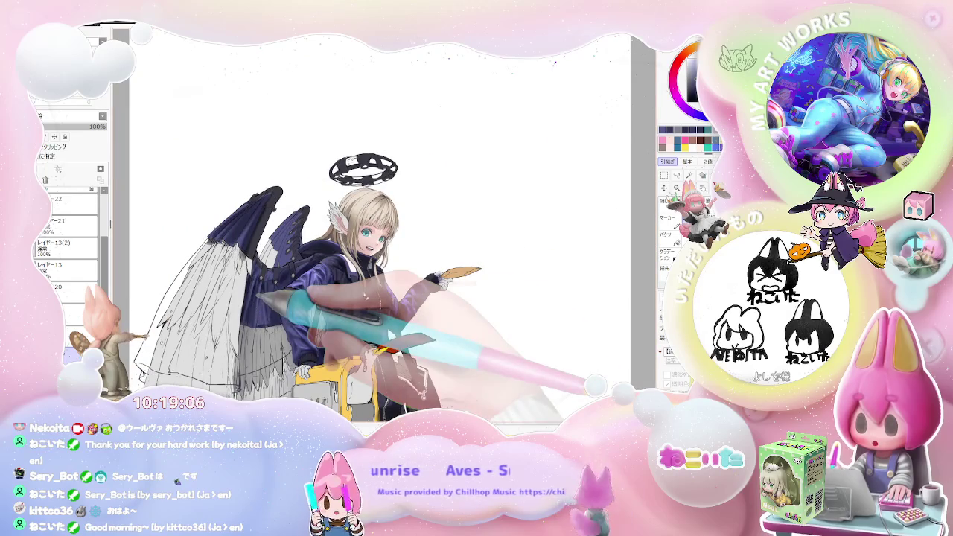
key(ctrl+plus)
key(ctrl+plus)
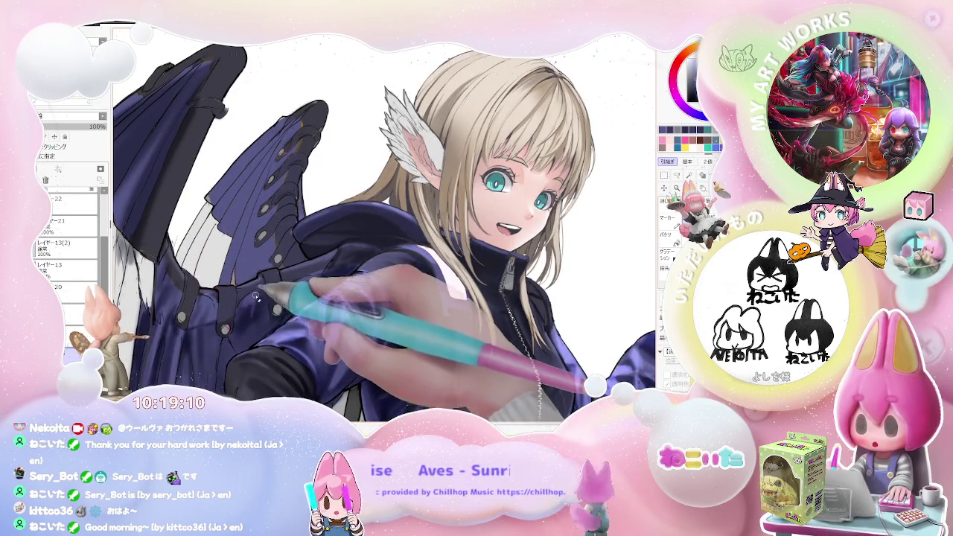
key(ctrl+minus)
key(ctrl+minus)
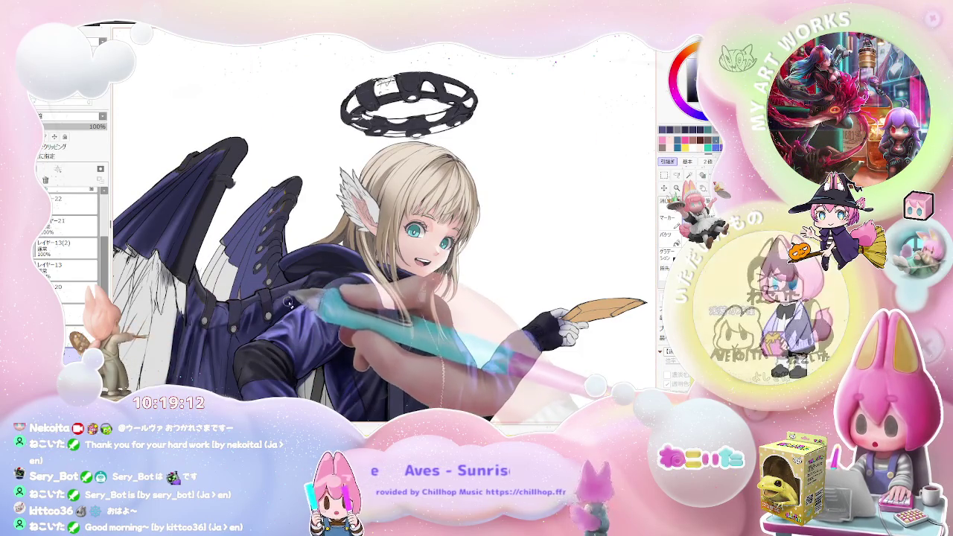
key(ctrl+plus)
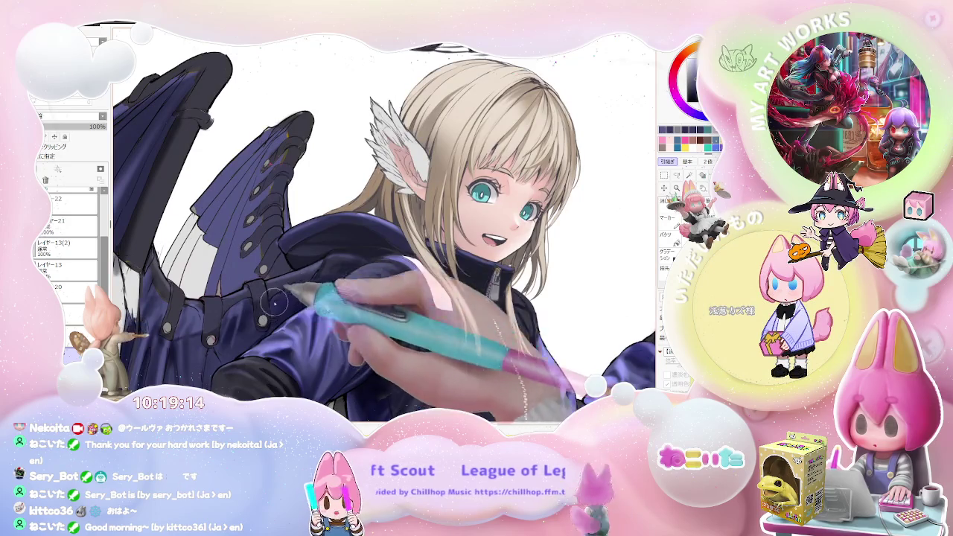
key(ctrl+minus)
key(ctrl+minus)
key(ctrl+minus)
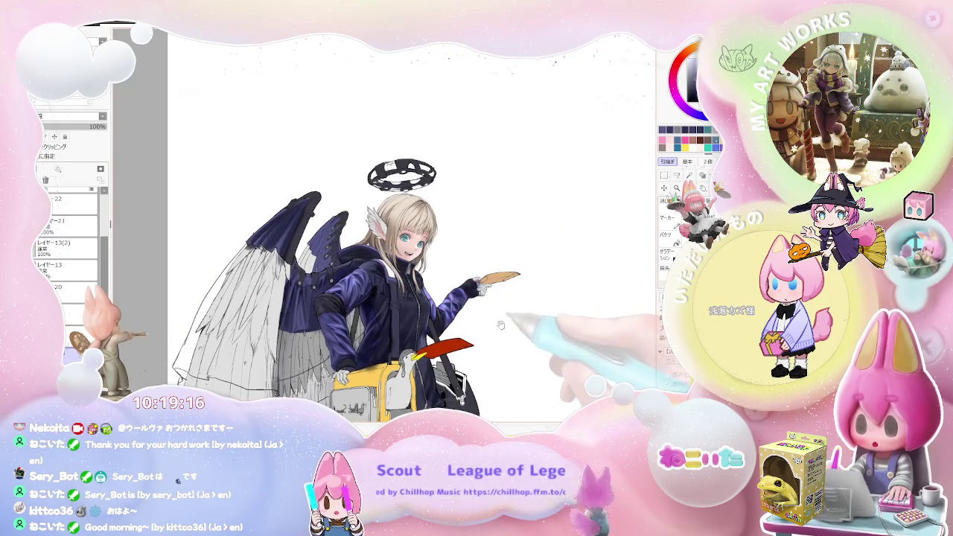
Step: Tilt and straighten the canvas view while inspecting the purple jacket and whole figure
key(Delete)
key(Delete)
key(Delete)
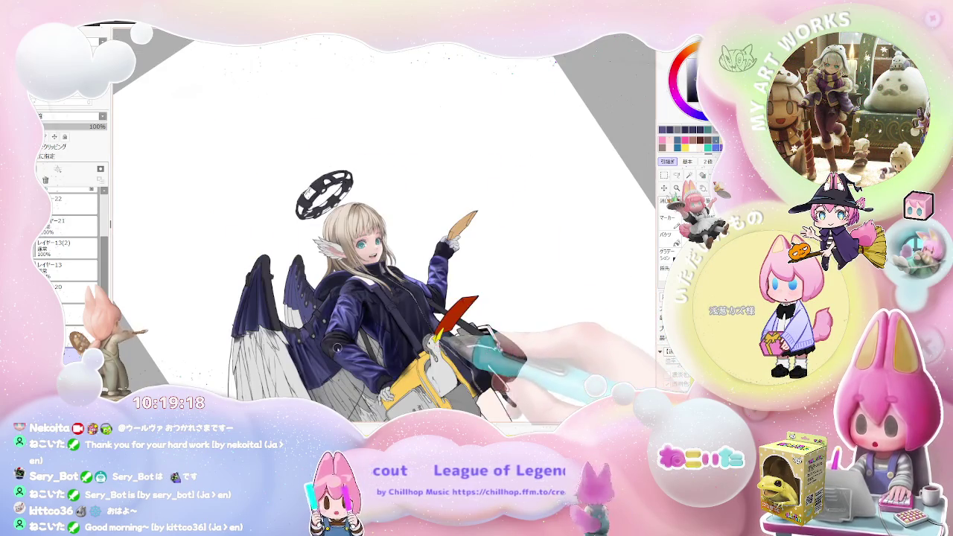
key(End)
key(ctrl+plus)
key(ctrl+plus)
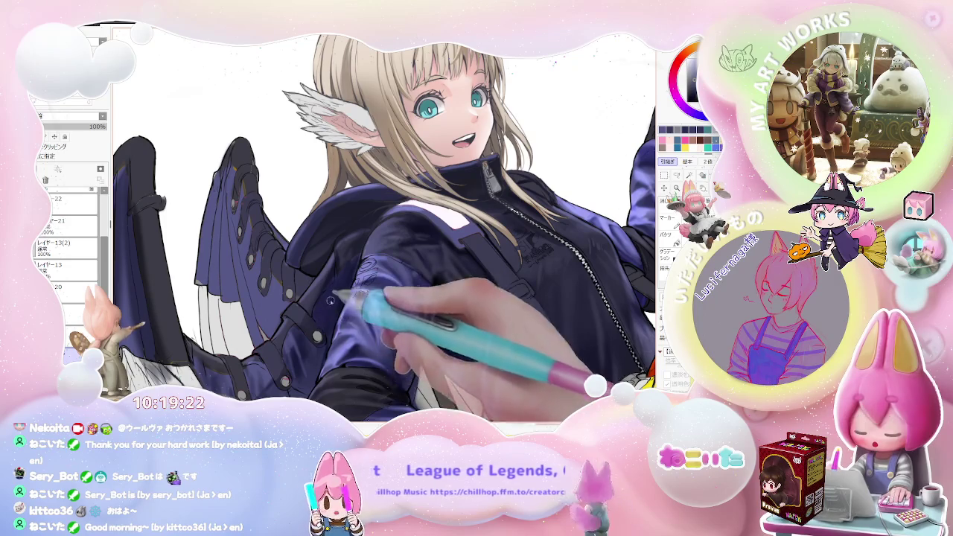
key(ctrl+minus)
key(ctrl+minus)
key(ctrl+minus)
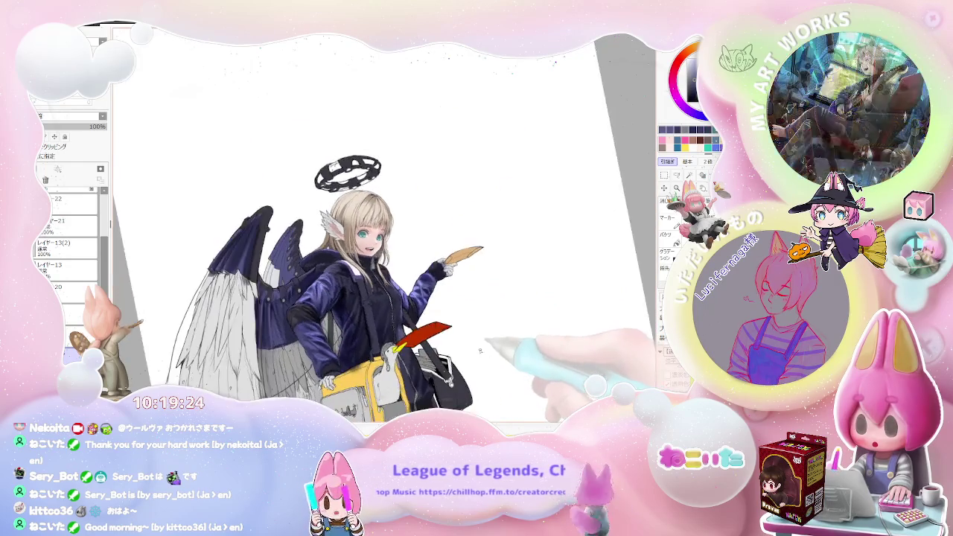
key(End)
key(ctrl+minus)
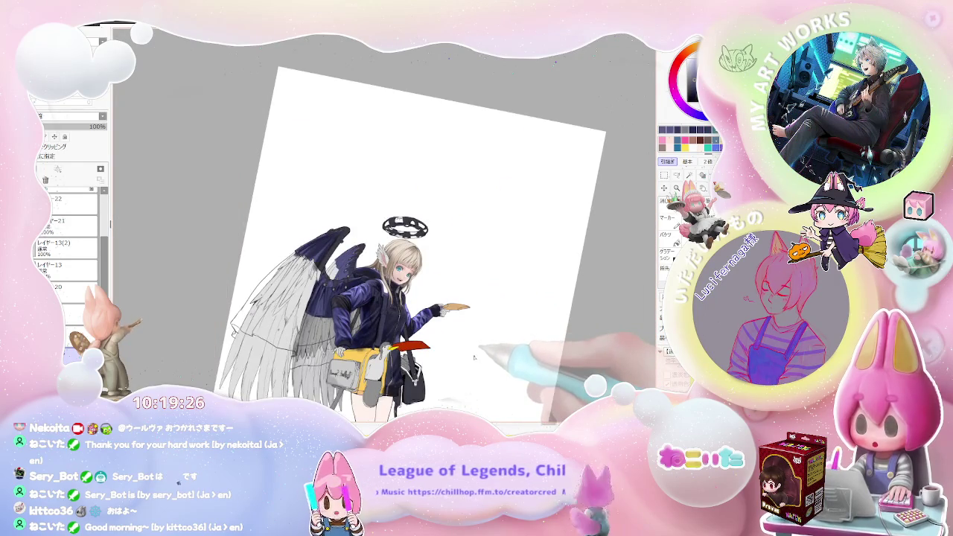
key(Home)
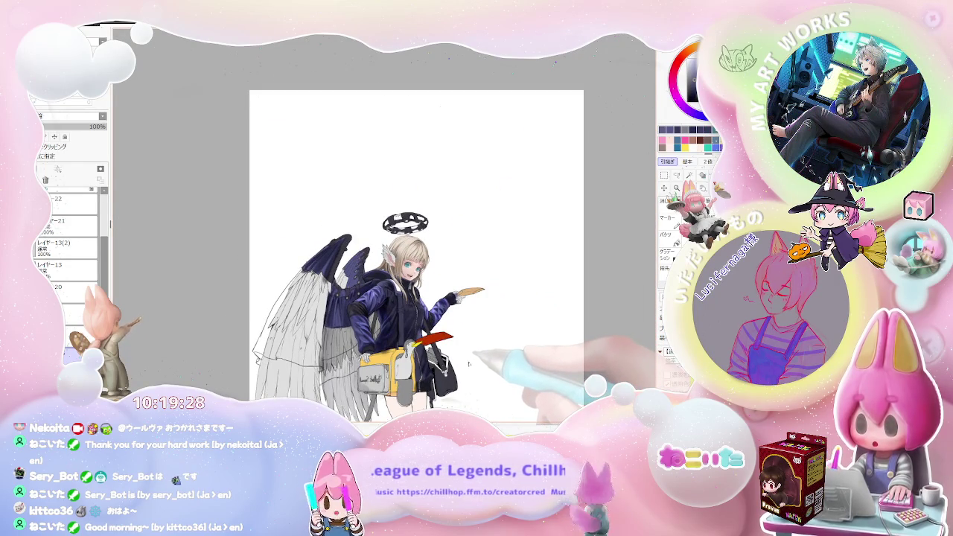
key(ctrl+plus)
key(ctrl+plus)
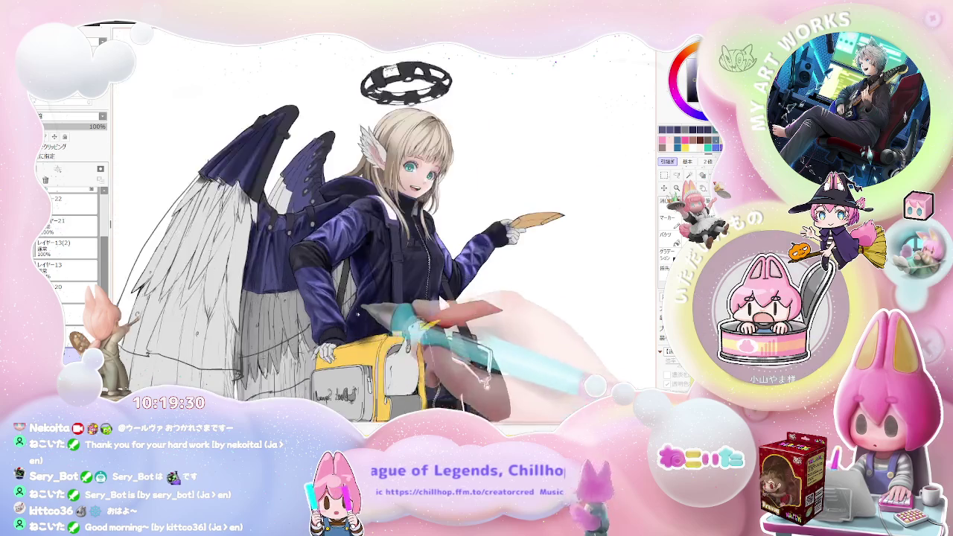
key(ctrl+plus)
key(ctrl+plus)
key(ctrl+plus)
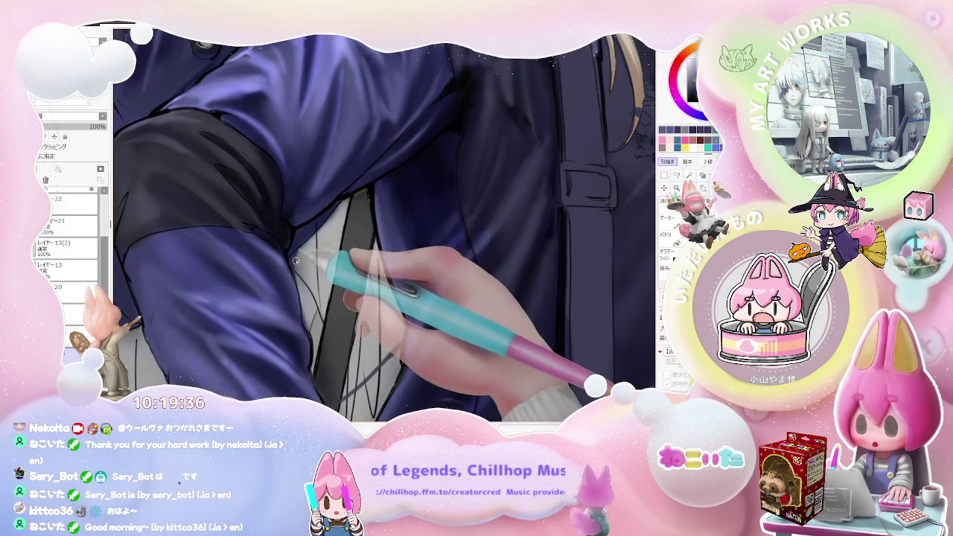
key(ctrl+minus)
key(ctrl+minus)
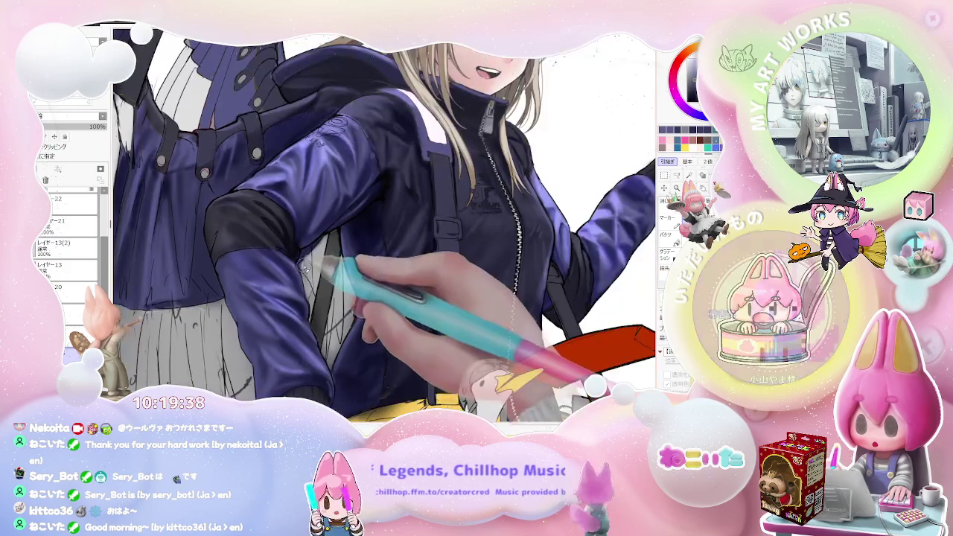
key(ctrl+minus)
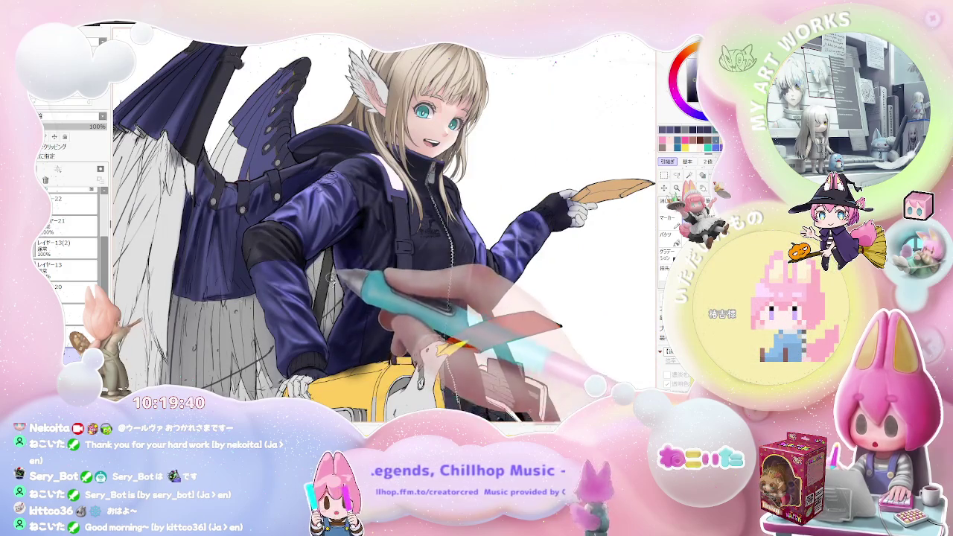
key(ctrl+minus)
key(ctrl+minus)
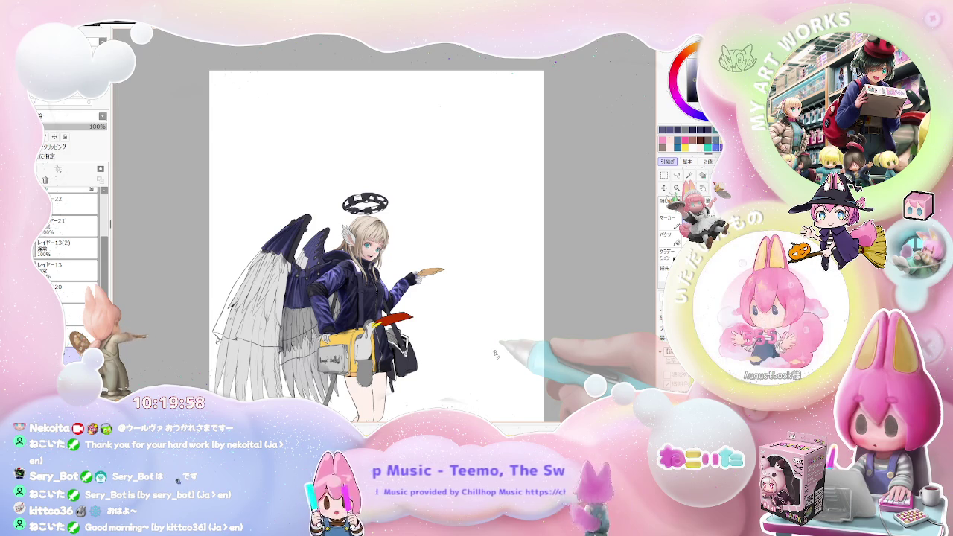
Step: Zoom in on the dark purple wing and make the brush smaller
scroll(278, 298, up, 5)
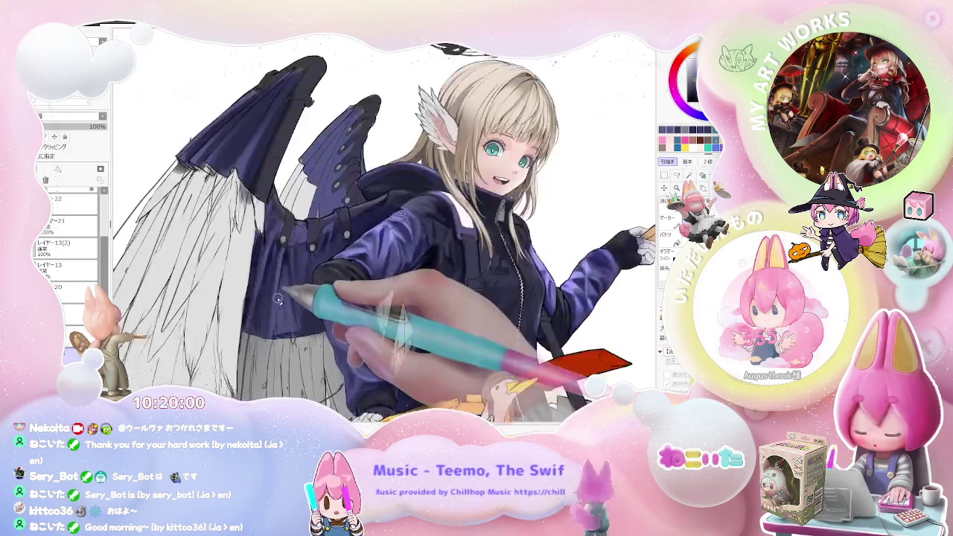
scroll(278, 298, up, 2)
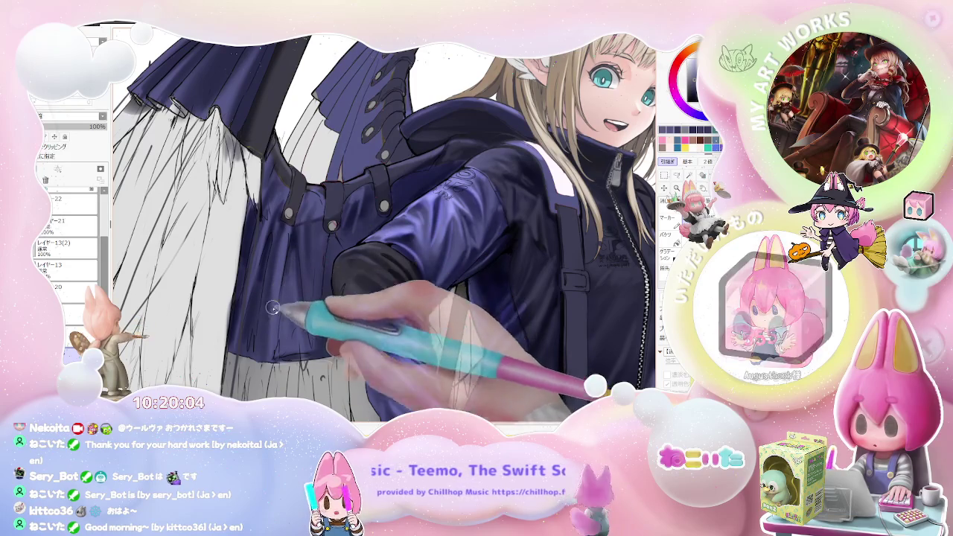
scroll(279, 319, down, 1)
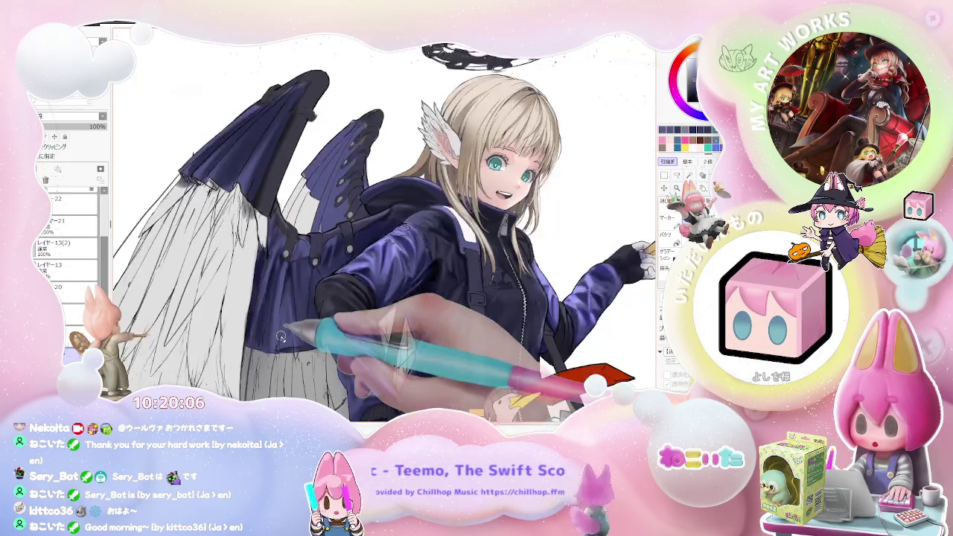
scroll(279, 324, down, 1)
scroll(281, 336, down, 1)
scroll(281, 337, down, 1)
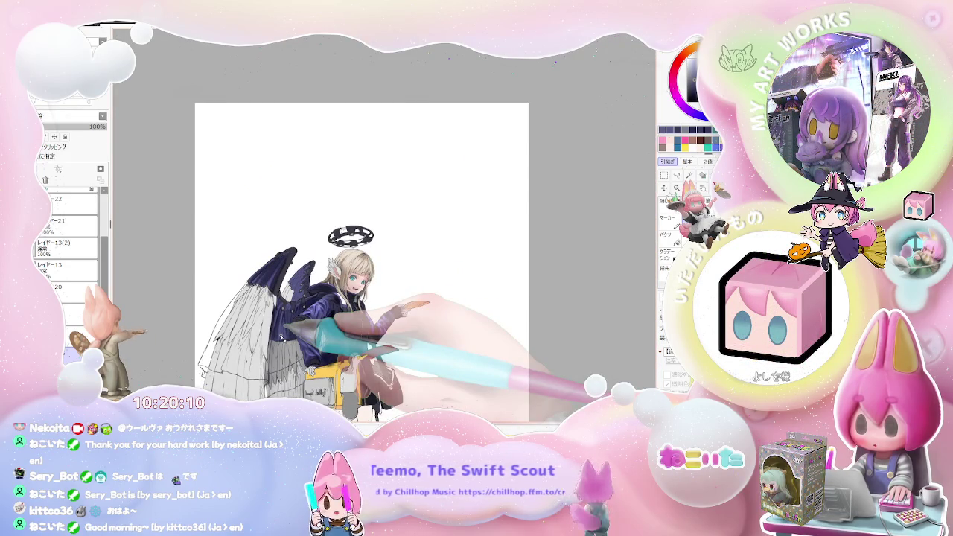
scroll(285, 328, up, 2)
scroll(268, 313, up, 2)
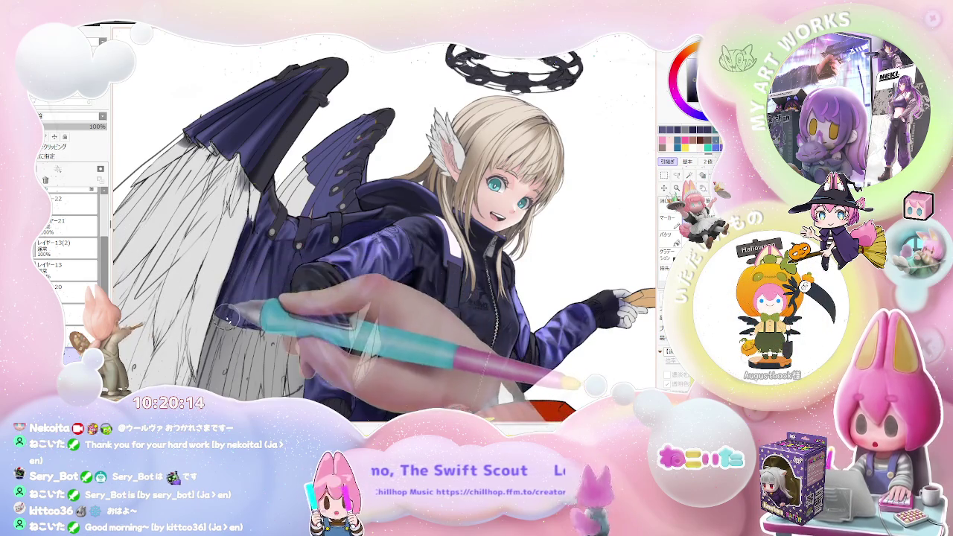
scroll(240, 278, down, 1)
scroll(253, 253, down, 1)
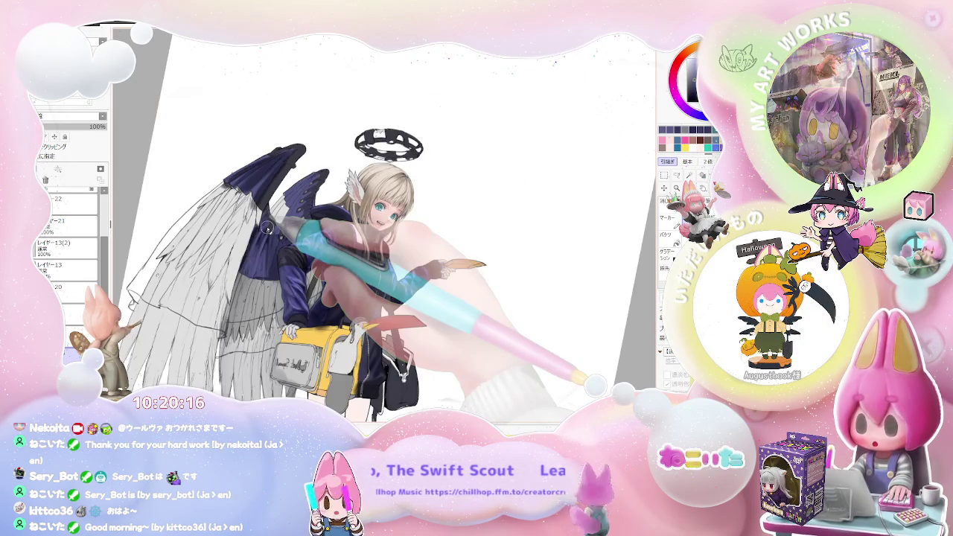
scroll(267, 230, up, 1)
scroll(246, 276, up, 1)
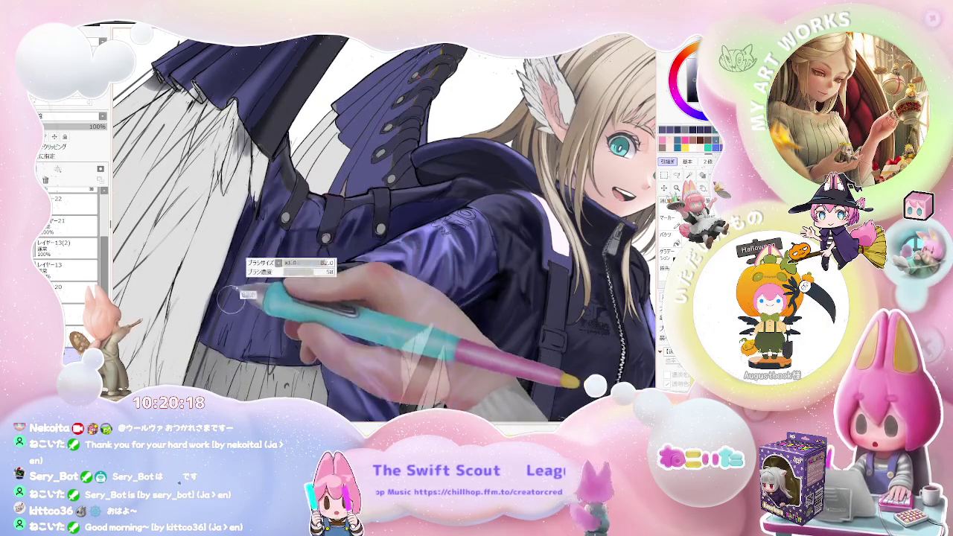
key(bracketleft)
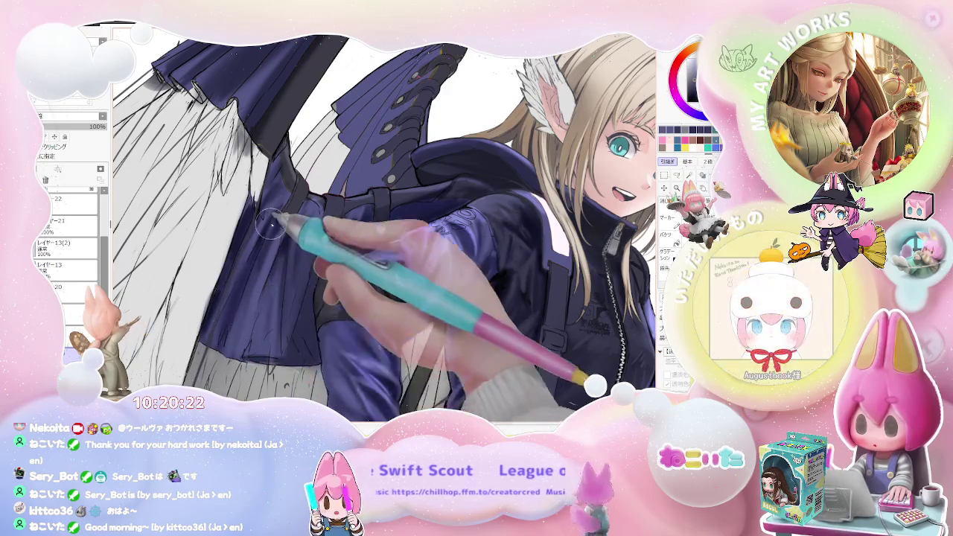
scroll(246, 276, down, 2)
scroll(283, 218, down, 1)
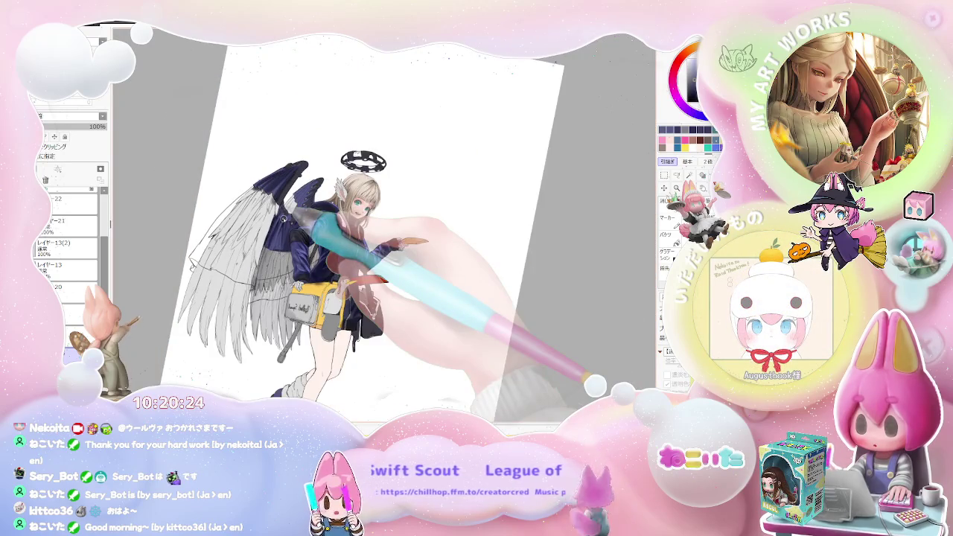
Step: Enlarge the brush to size 54 for broad strokes
key(Home)
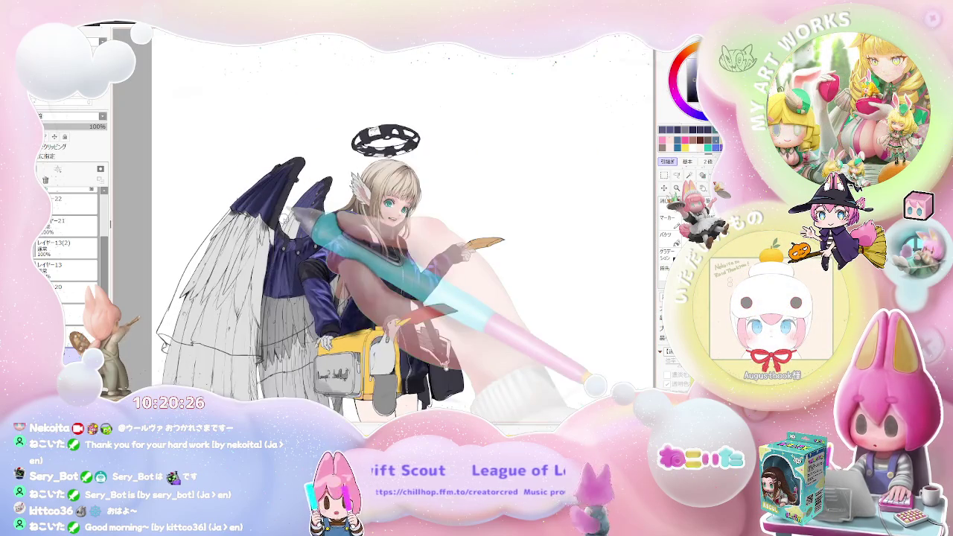
scroll(299, 213, up, 1)
scroll(265, 297, up, 2)
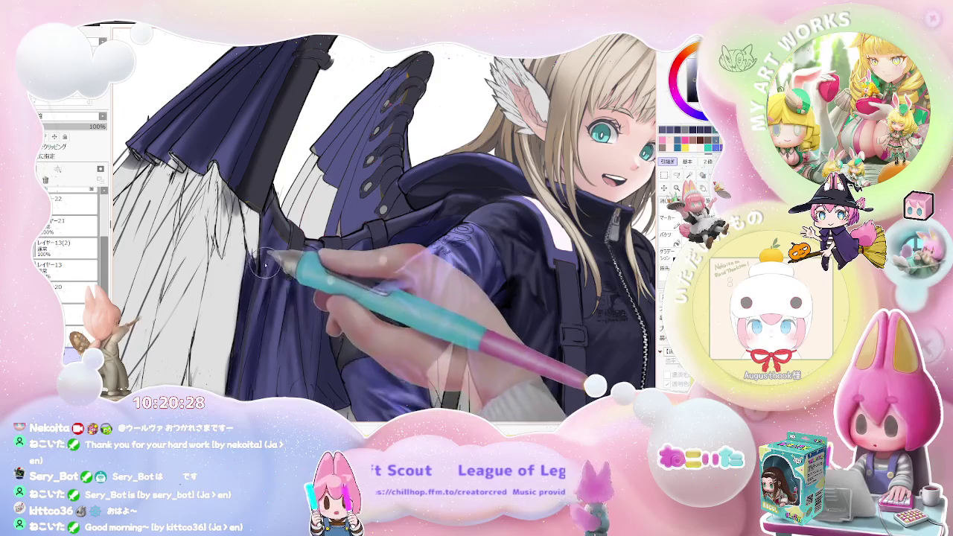
scroll(274, 246, down, 1)
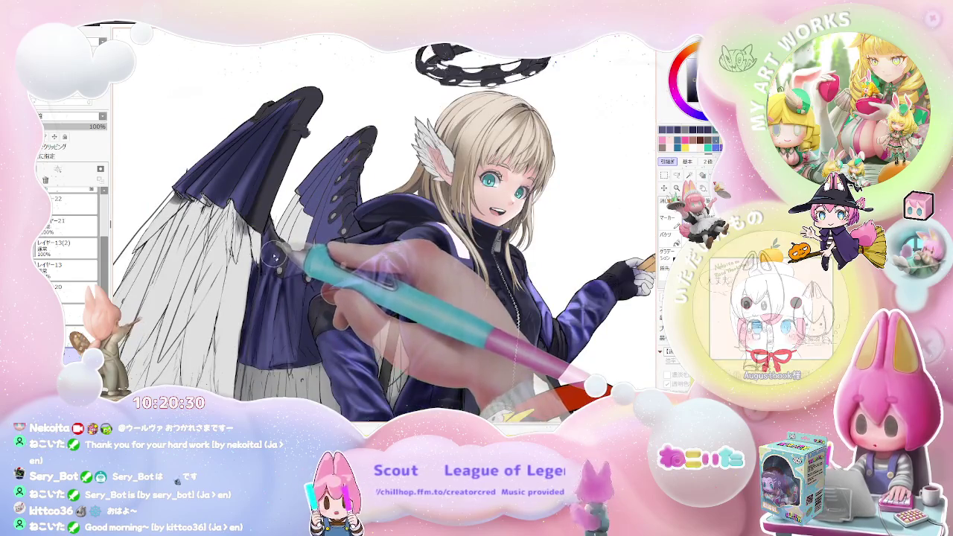
scroll(273, 254, up, 1)
key(bracketright)
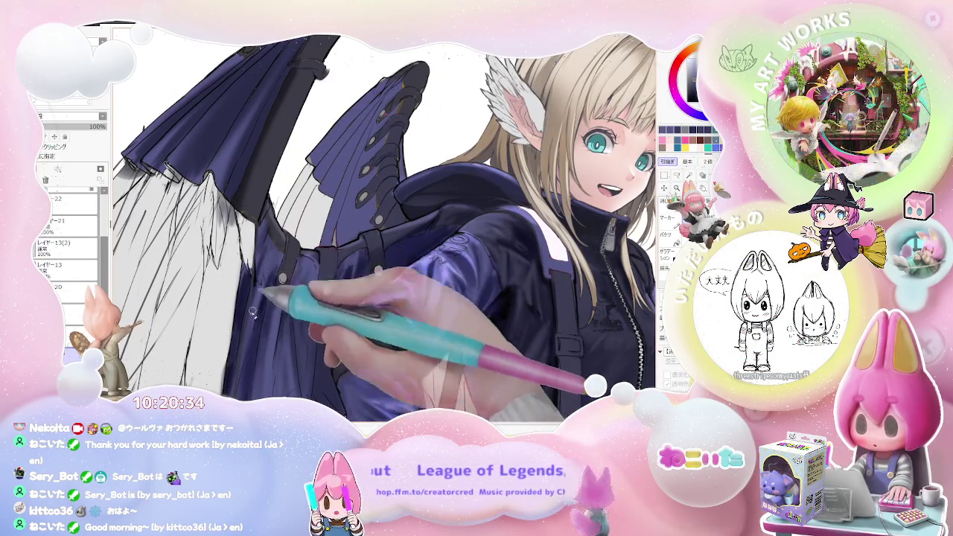
scroll(254, 317, down, 2)
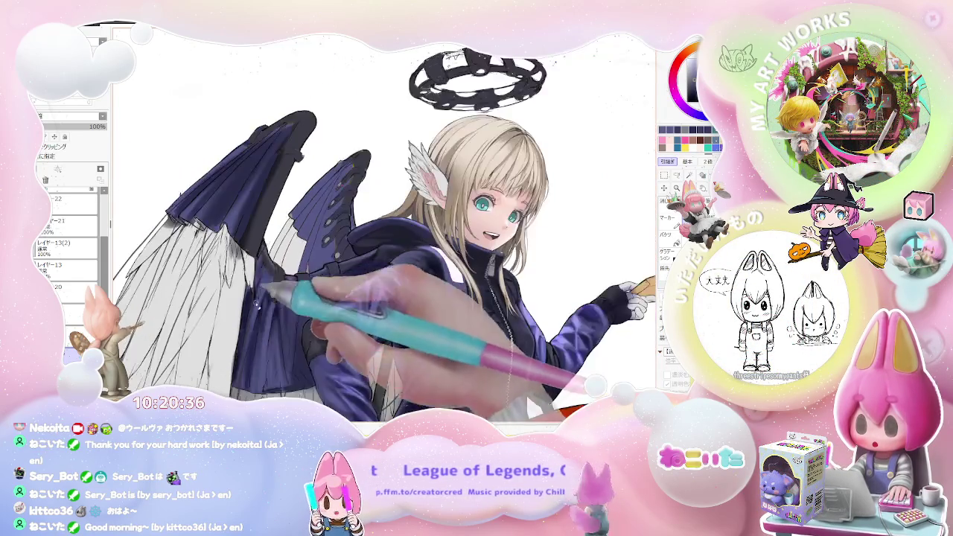
scroll(254, 317, down, 1)
scroll(246, 351, down, 1)
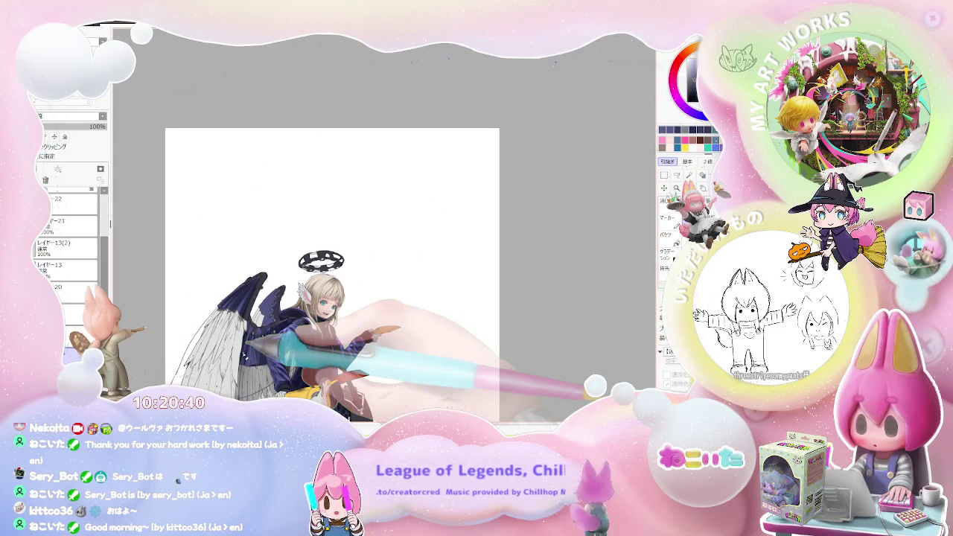
scroll(246, 350, up, 2)
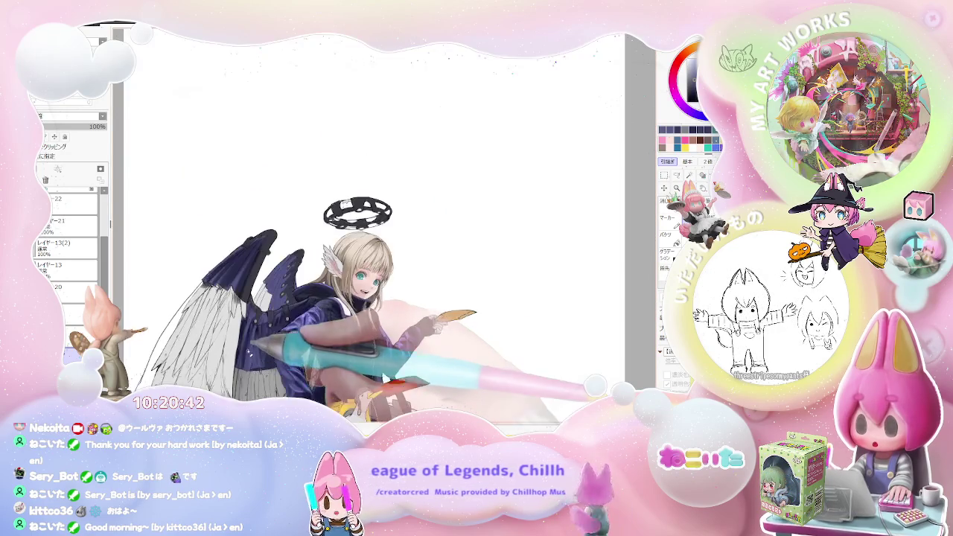
scroll(242, 357, up, 2)
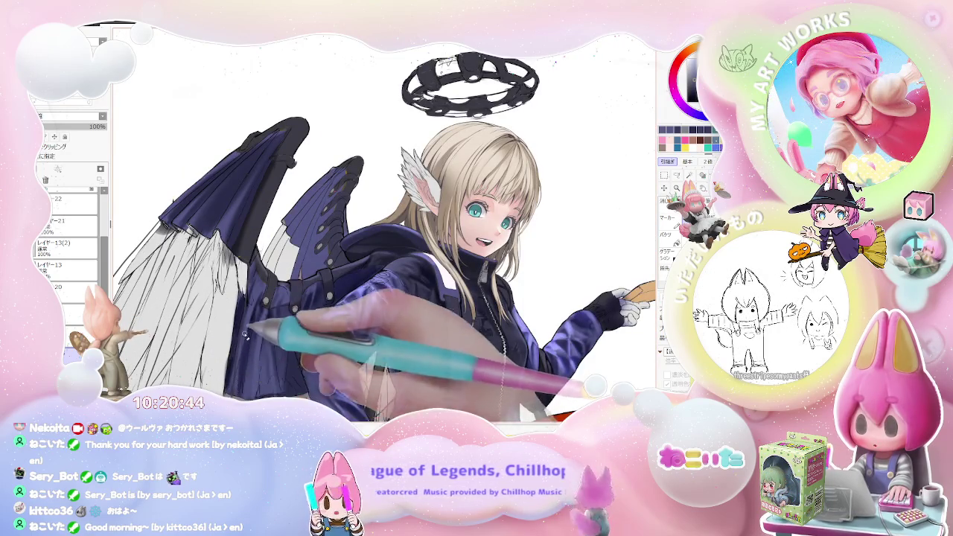
key(bracketright)
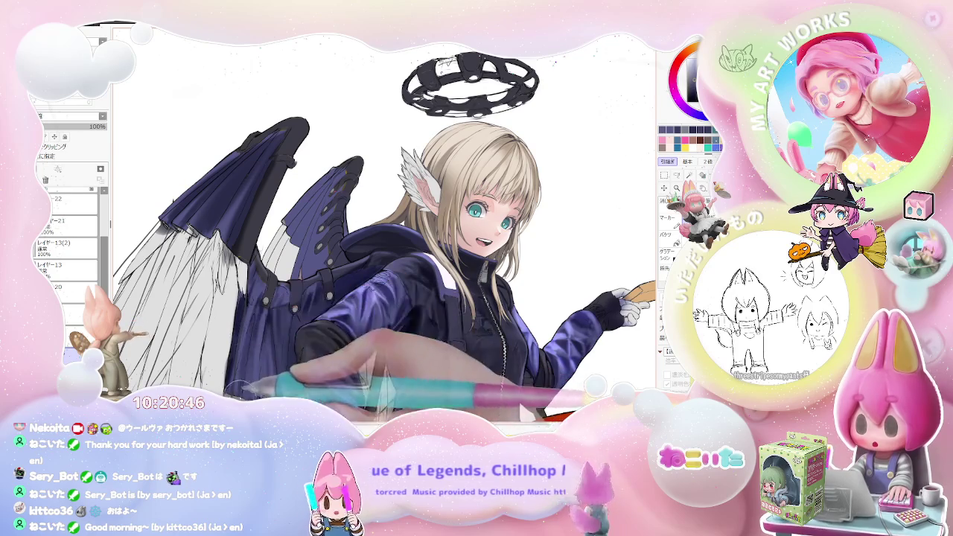
Step: Straighten the canvas view and reframe it on the wing
scroll(250, 350, down, 2)
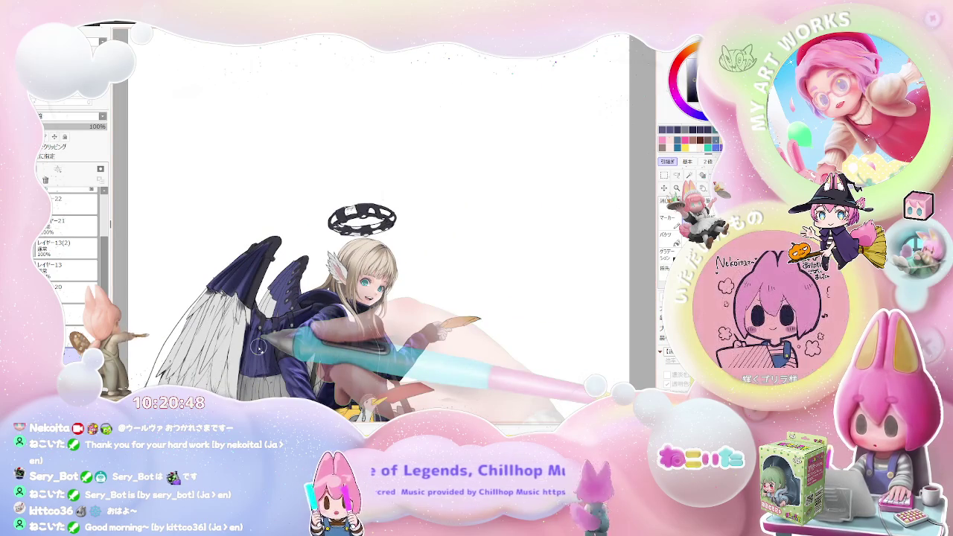
scroll(258, 348, down, 1)
key(End)
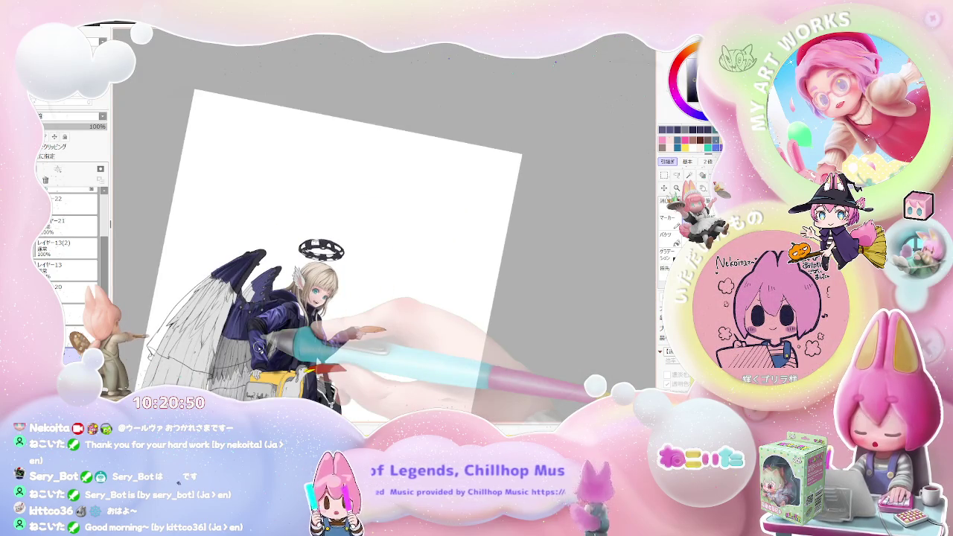
key(Home)
scroll(253, 335, up, 2)
scroll(242, 295, up, 2)
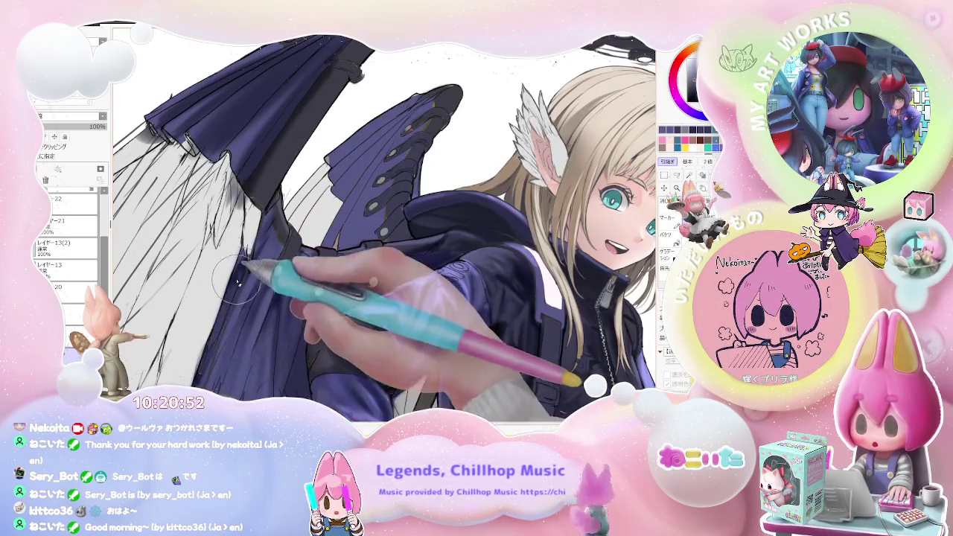
scroll(254, 275, down, 2)
scroll(268, 246, down, 2)
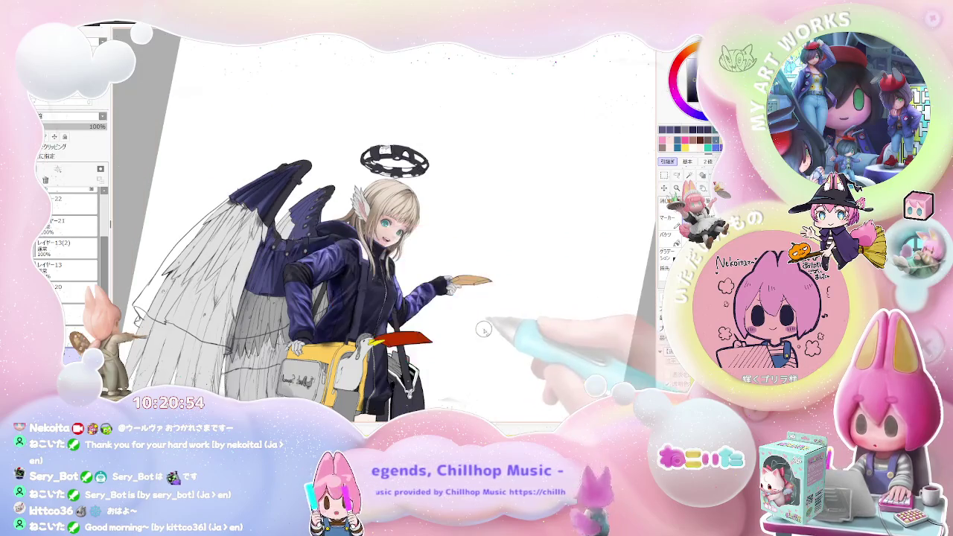
key(Home)
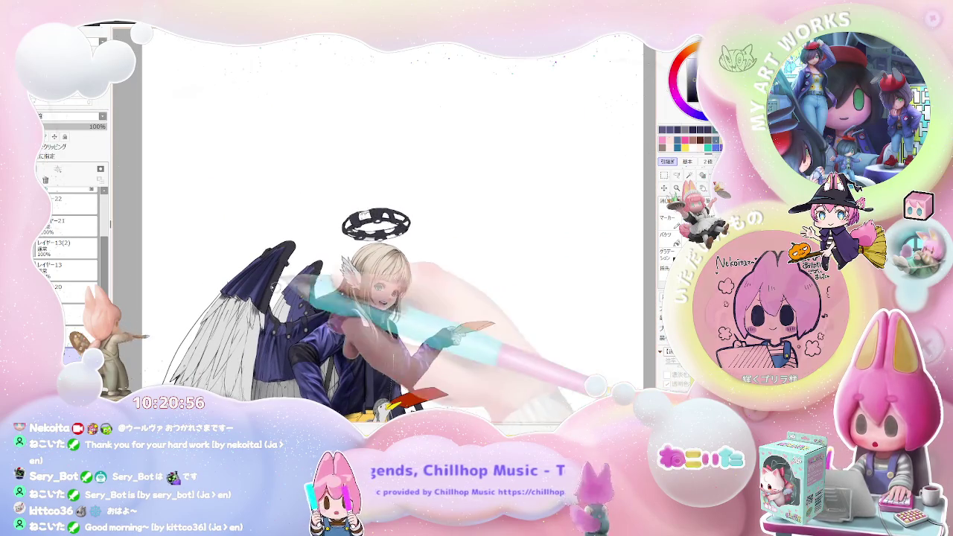
scroll(247, 277, up, 2)
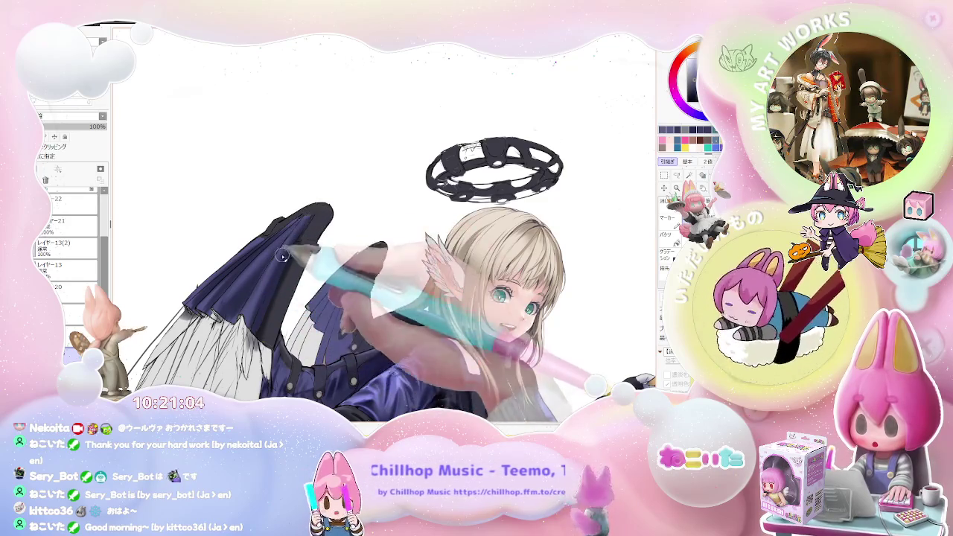
drag(283, 256, 425, 306)
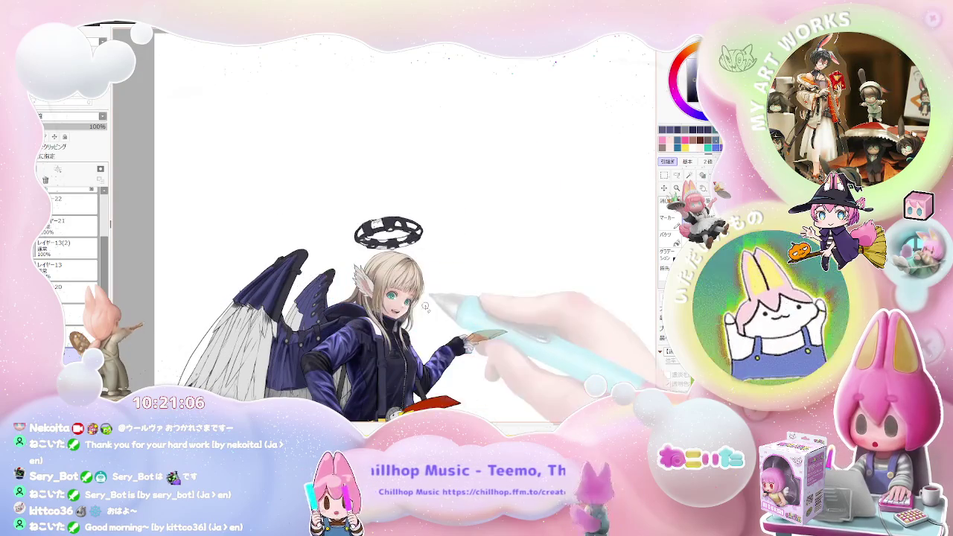
scroll(387, 261, up, 2)
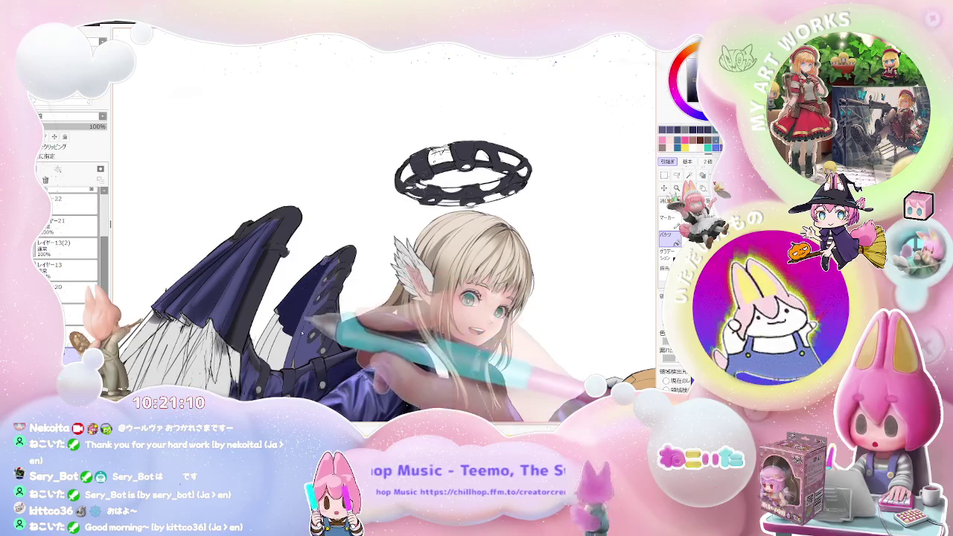
Step: Switch to the brush at size 38 and paint a long white highlight down the wing
key(b)
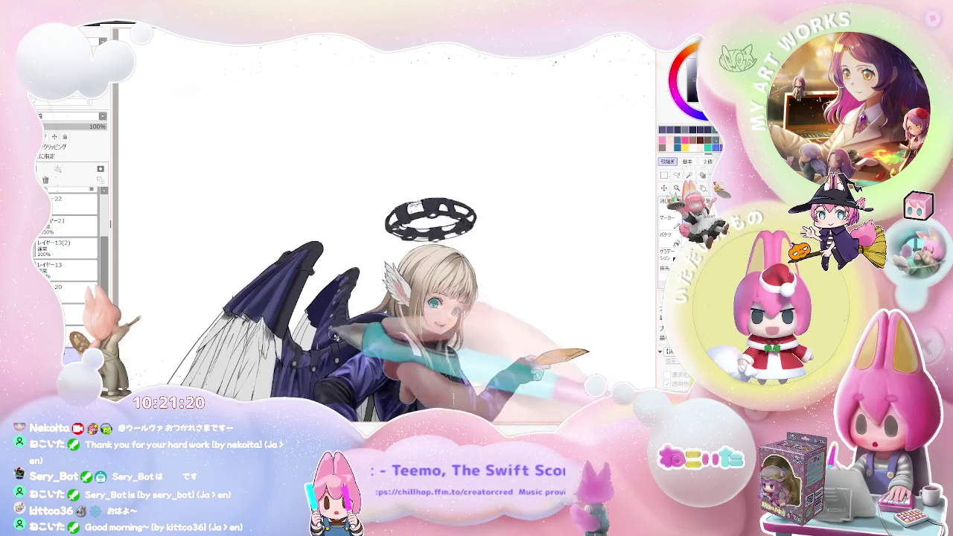
scroll(347, 326, up, 2)
scroll(320, 342, up, 3)
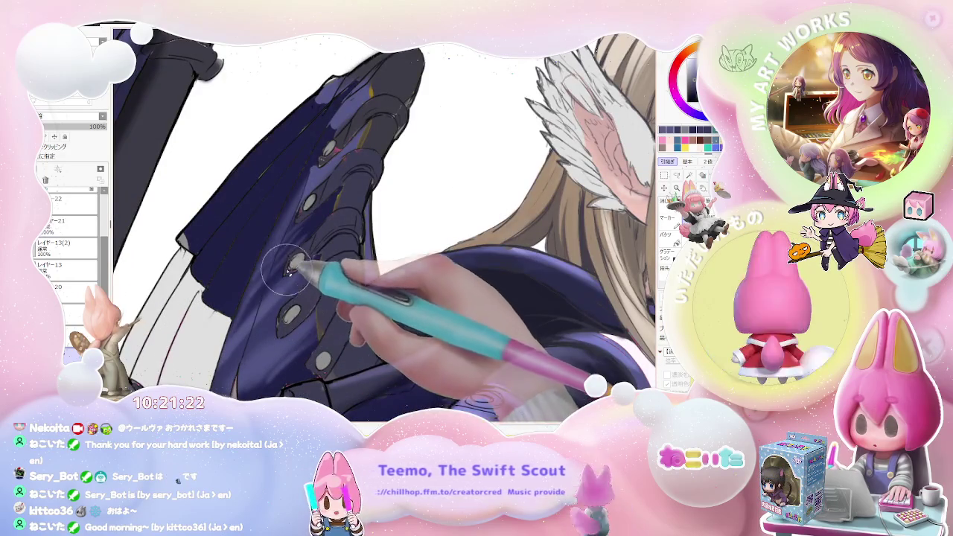
scroll(291, 271, down, 2)
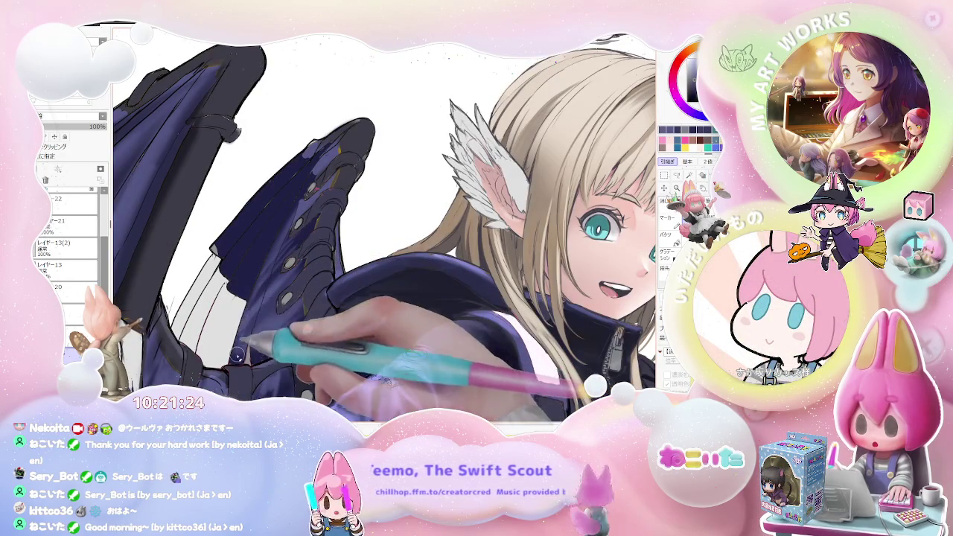
key(bracketleft)
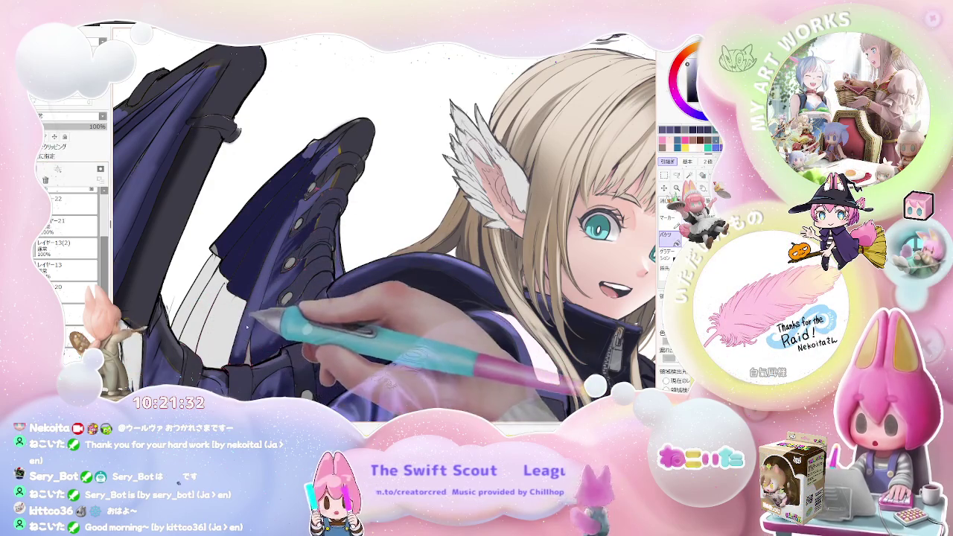
drag(294, 212, 246, 309)
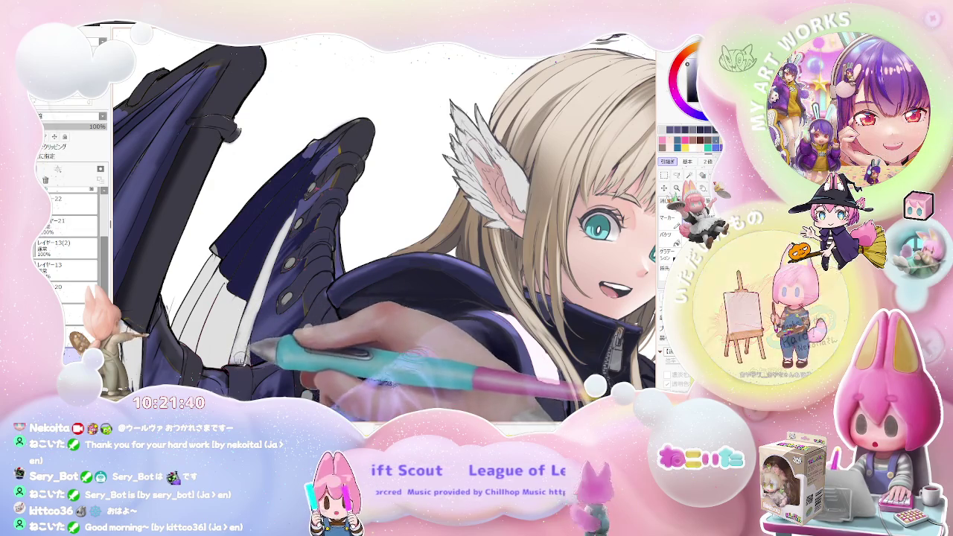
Step: Zoom out and back in to review the highlighted wing and whole character
key(minus)
key(minus)
key(minus)
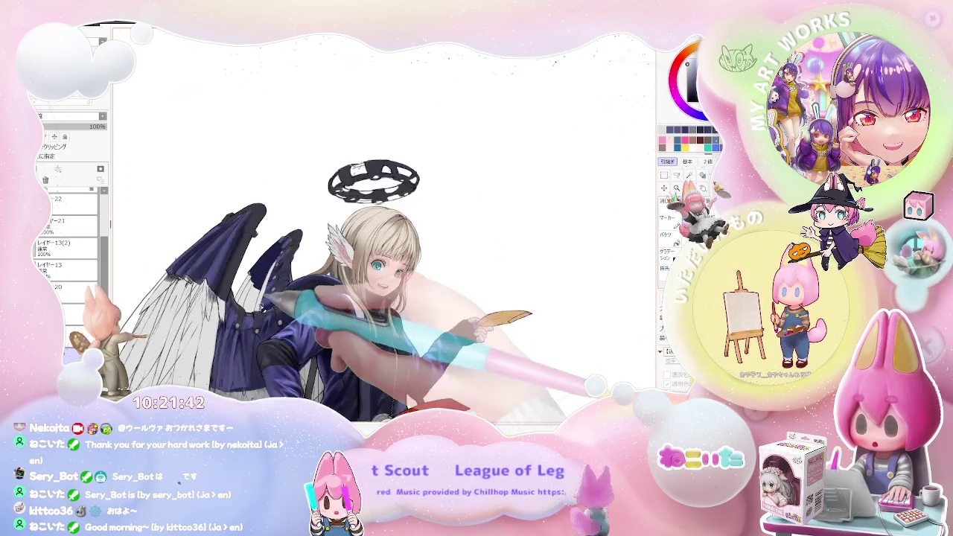
key(minus)
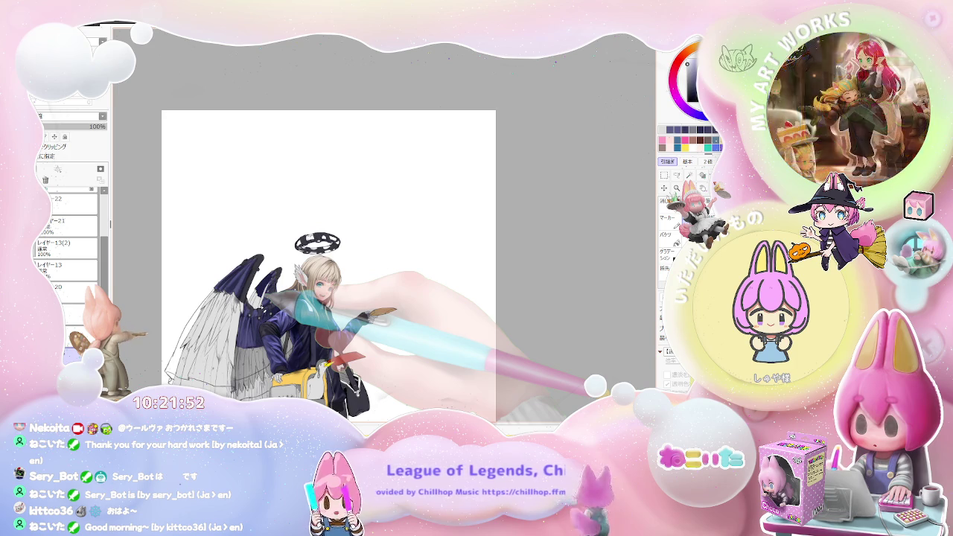
key(minus)
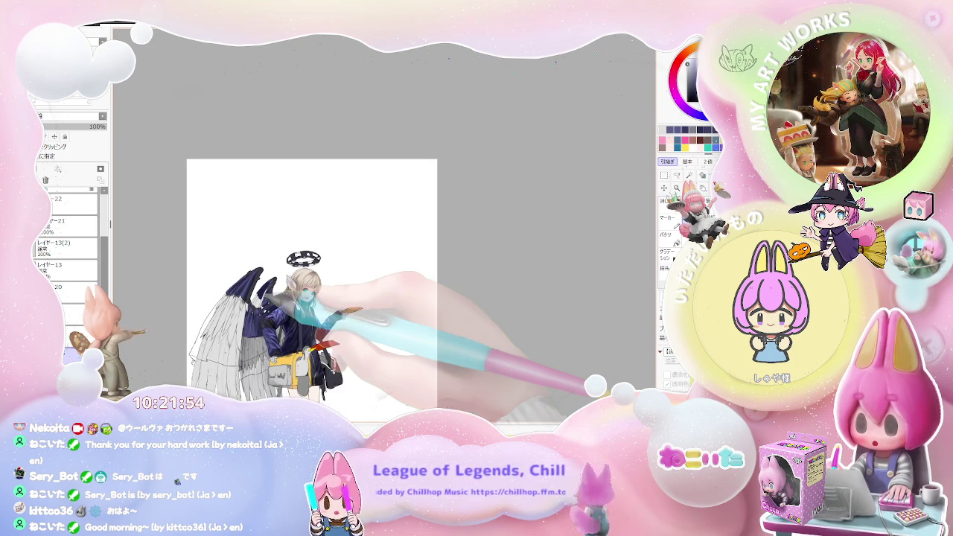
key(plus)
key(plus)
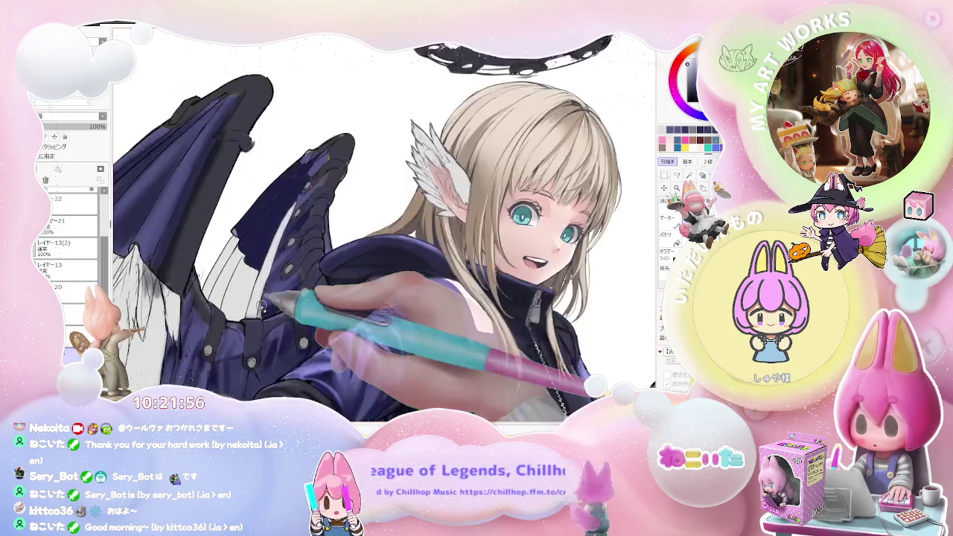
key(plus)
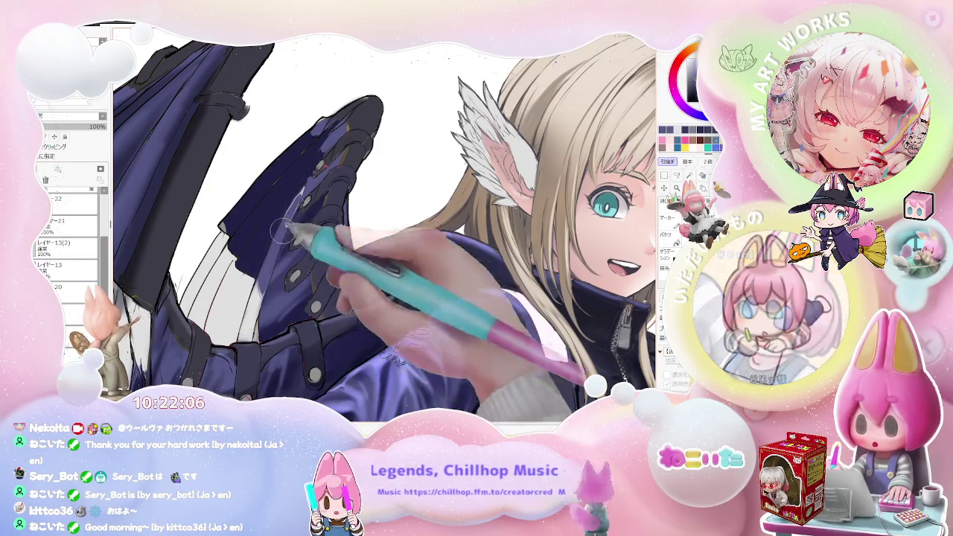
key(minus)
key(minus)
key(minus)
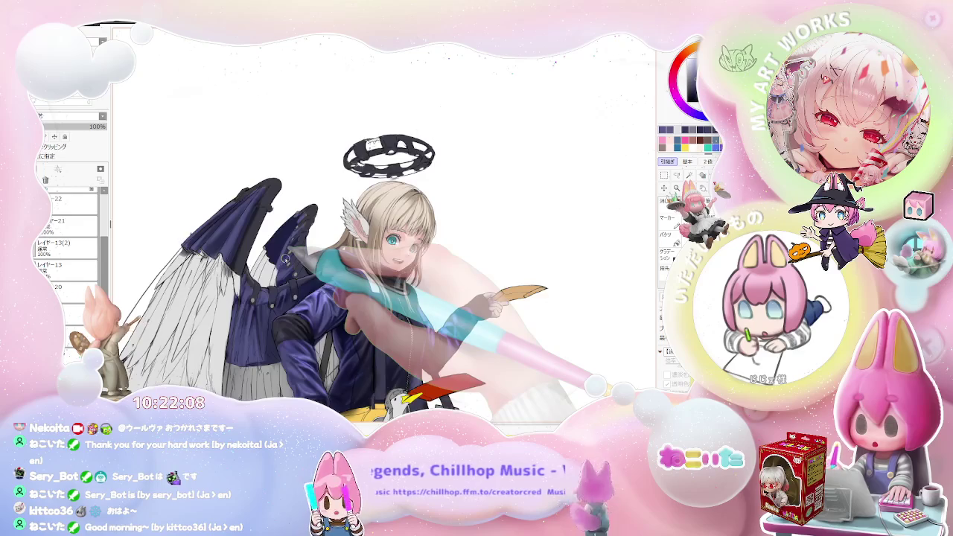
key(minus)
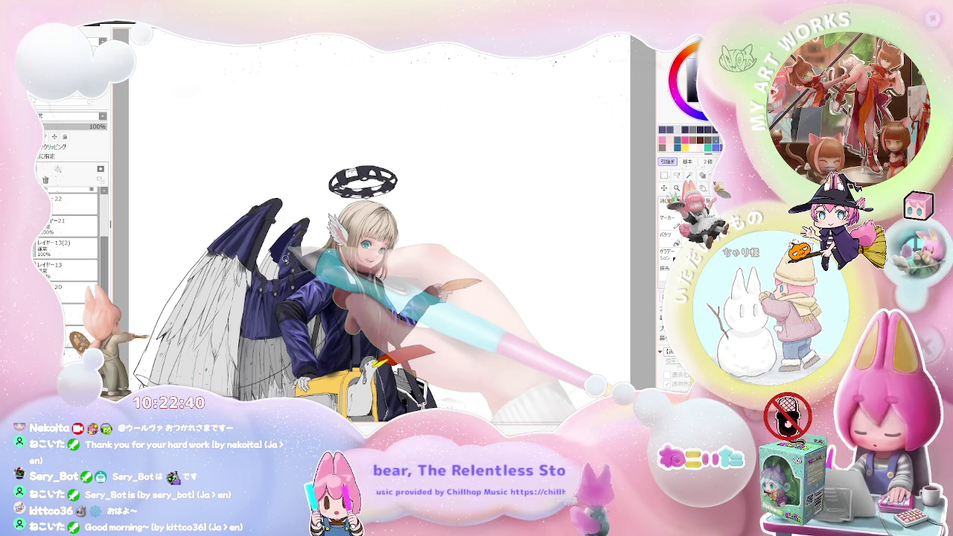
key(ctrl+minus)
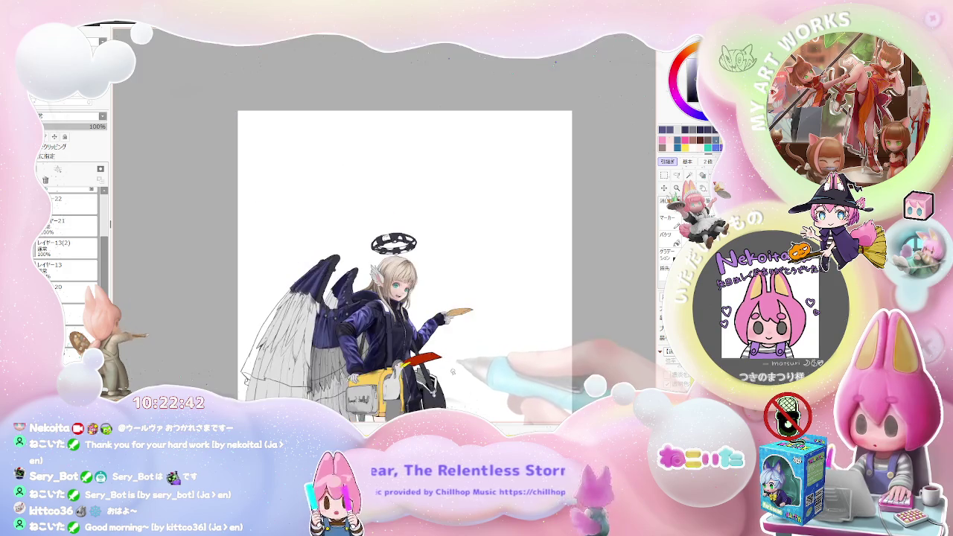
Step: Zoom in on the hand and bucket-fill the glove's thumb area with purple
scroll(453, 370, up, 2)
scroll(447, 350, up, 2)
scroll(425, 312, up, 2)
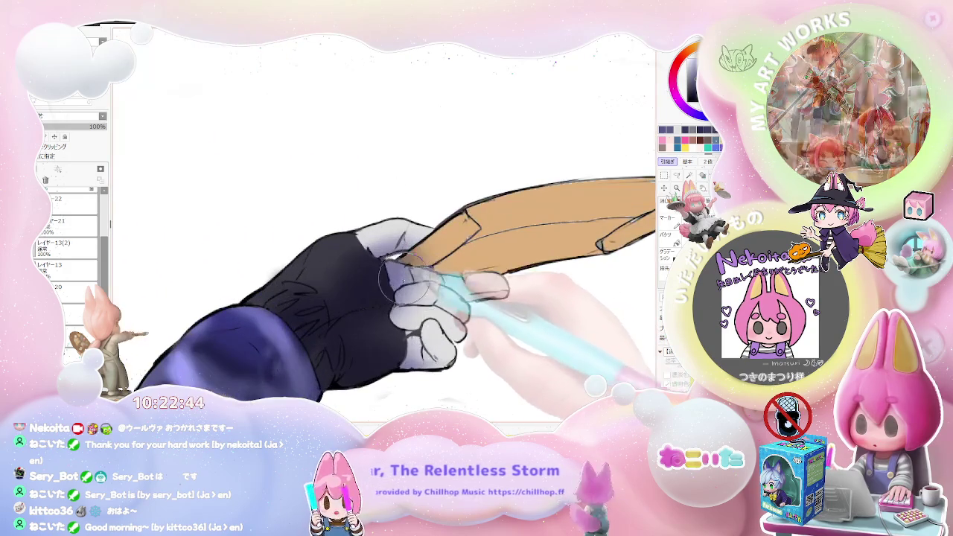
key(g)
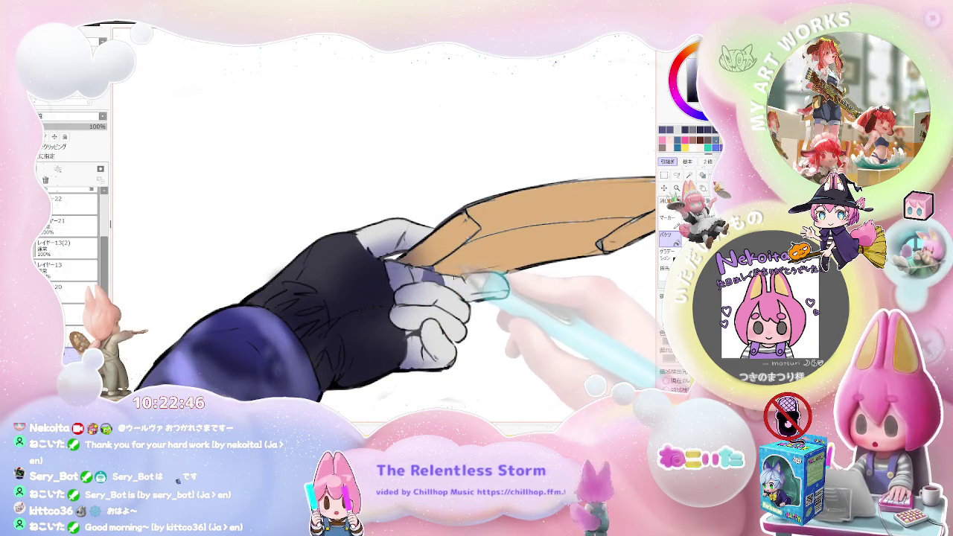
click(465, 281)
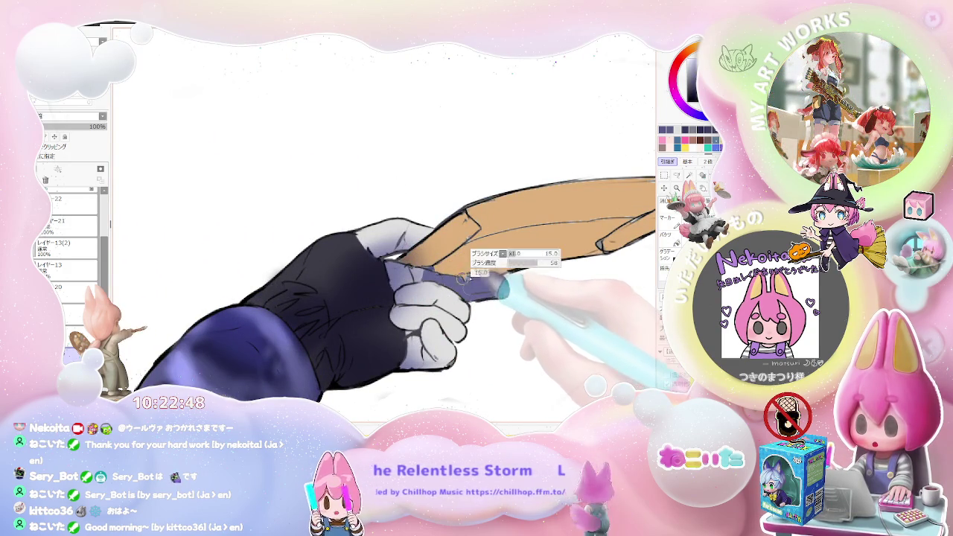
Step: Turn the view upright and zoom out to review the whole character
drag(473, 278, 423, 274)
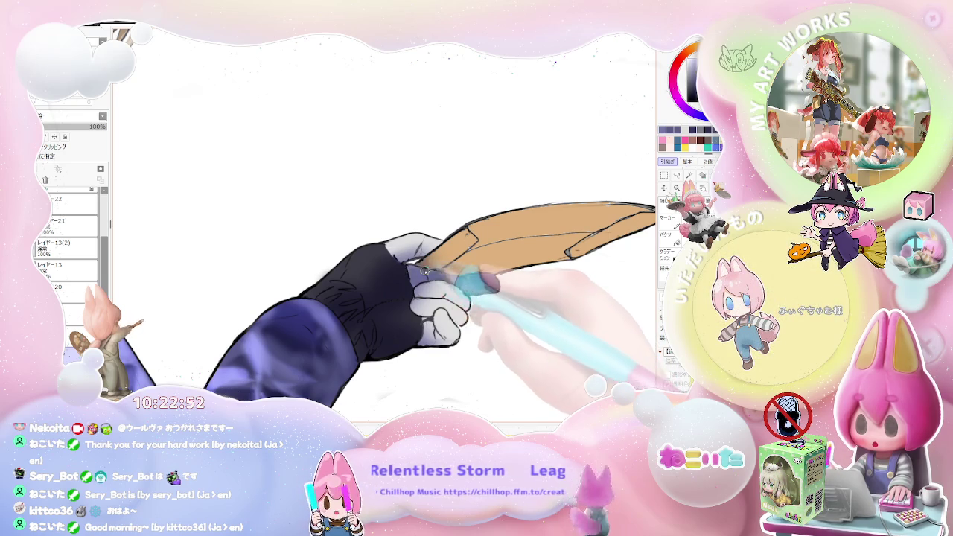
mouse_move(425, 271)
mouse_down()
mouse_move(485, 289)
mouse_move(458, 298)
mouse_up()
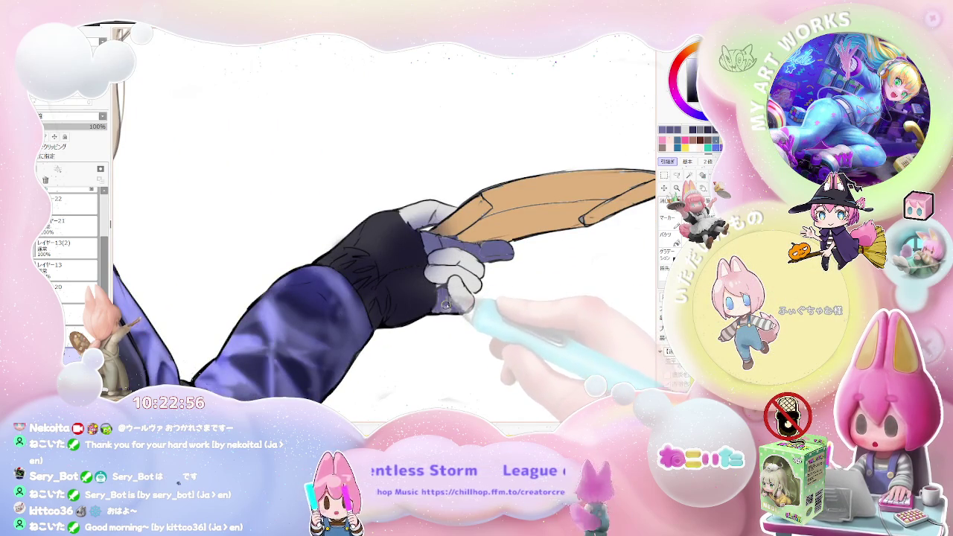
mouse_move(452, 294)
mouse_down()
mouse_move(523, 298)
mouse_move(521, 307)
mouse_move(259, 330)
mouse_move(222, 303)
mouse_up()
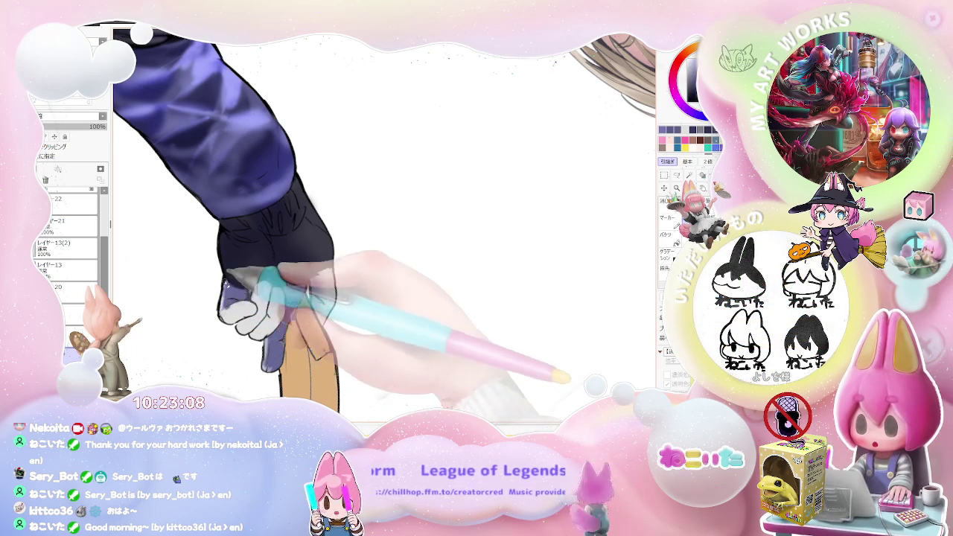
scroll(222, 303, down, 1)
scroll(223, 298, down, 1)
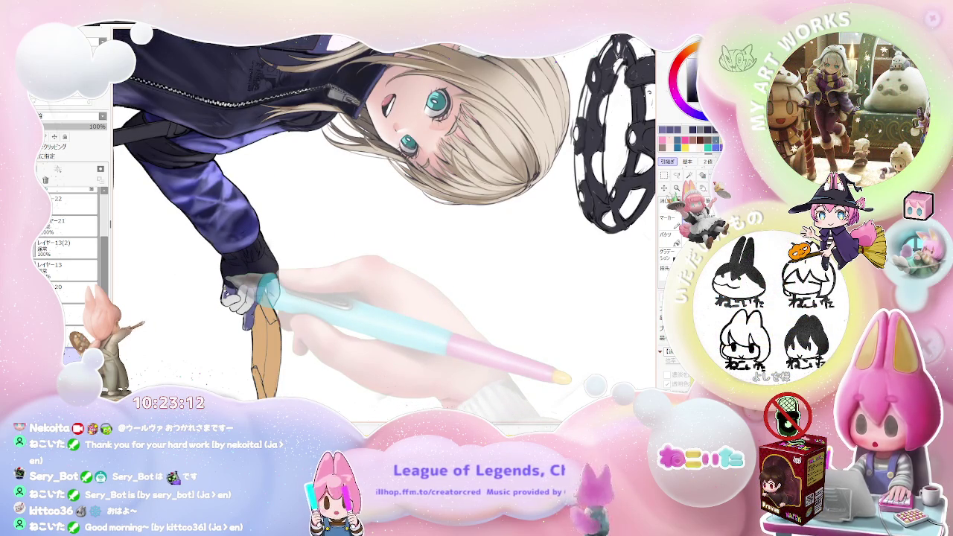
scroll(227, 292, up, 1)
scroll(227, 292, up, 2)
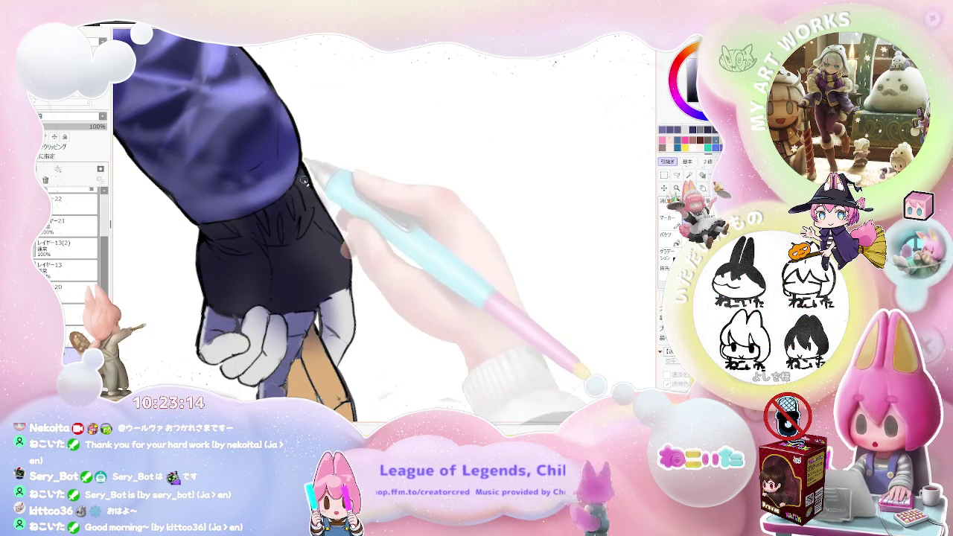
scroll(306, 183, down, 1)
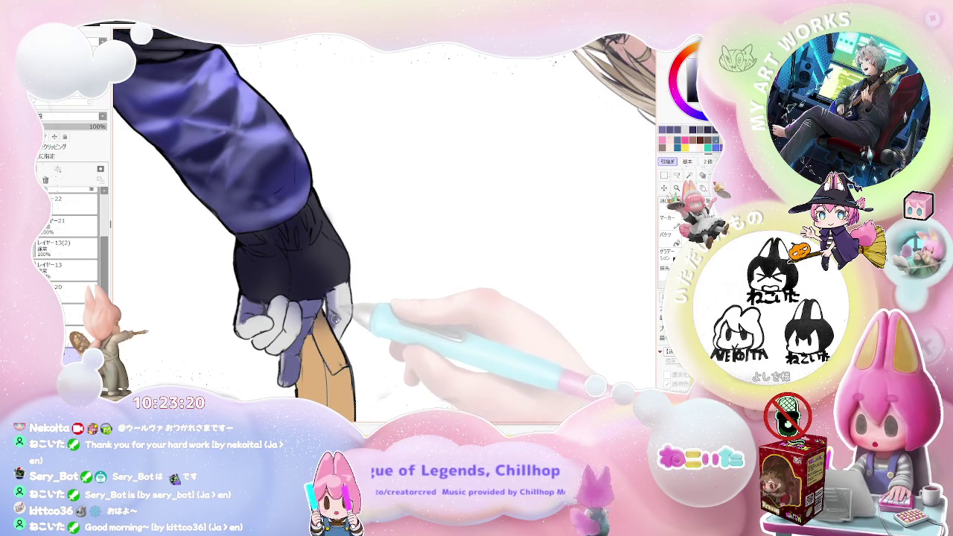
scroll(333, 306, down, 2)
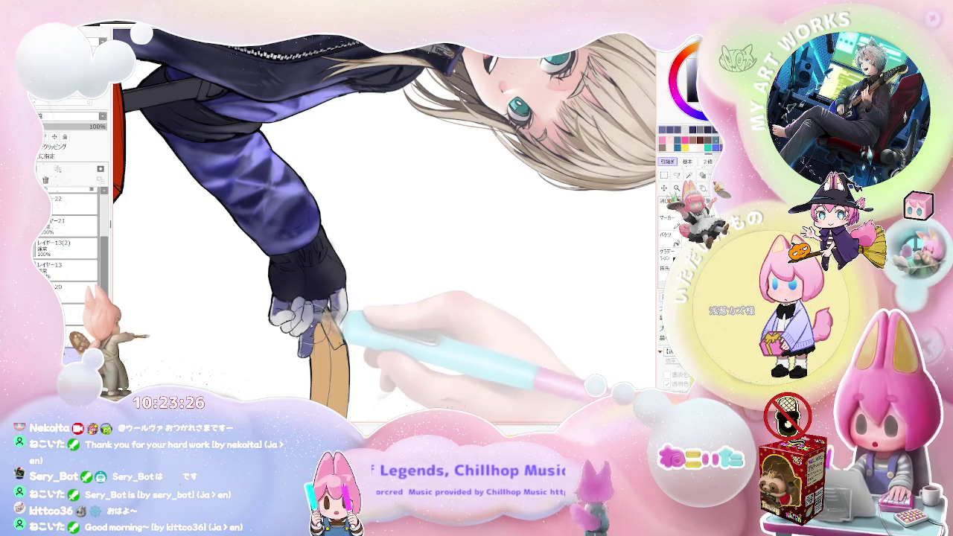
scroll(335, 317, down, 2)
scroll(433, 322, down, 2)
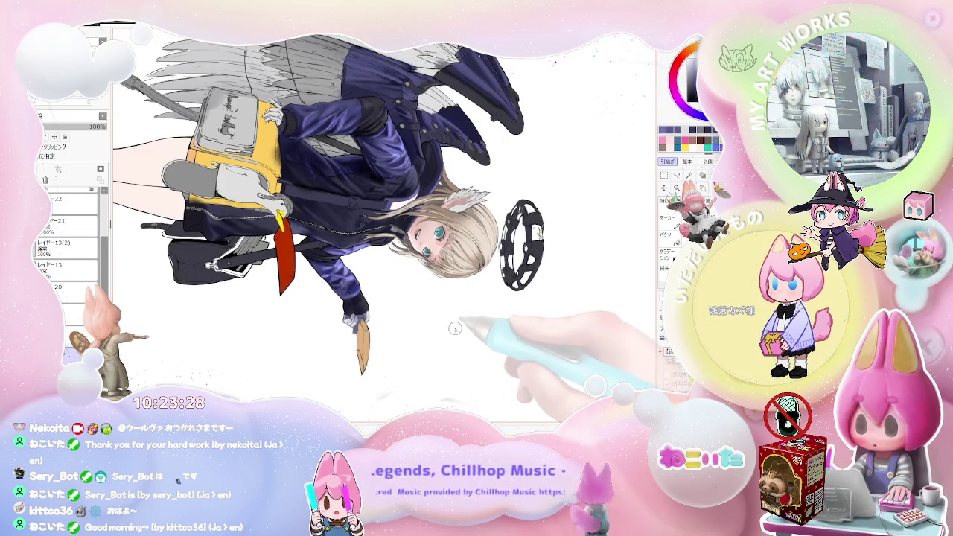
key(Delete)
key(Delete)
key(Delete)
key(Delete)
key(Delete)
key(Delete)
key(Delete)
key(Delete)
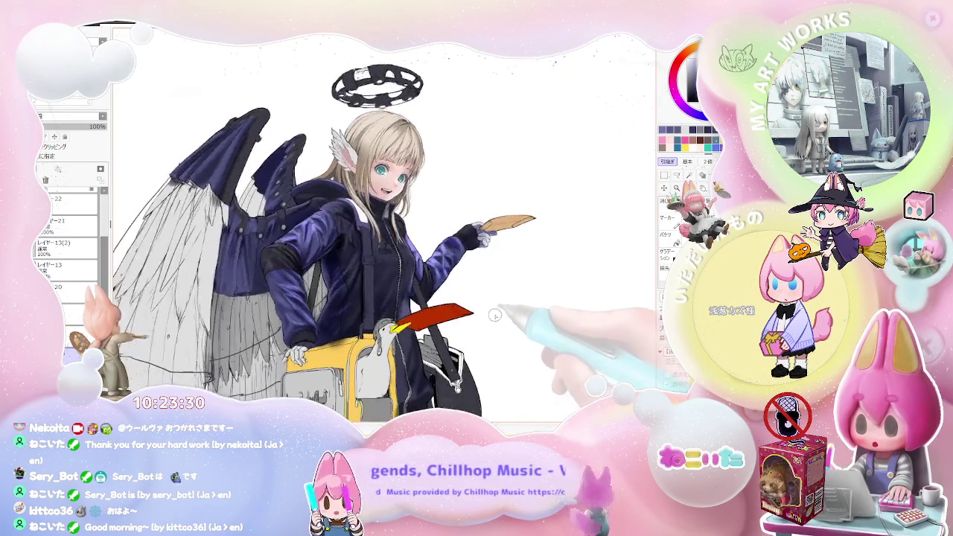
key(Delete)
key(Delete)
drag(448, 309, 397, 347)
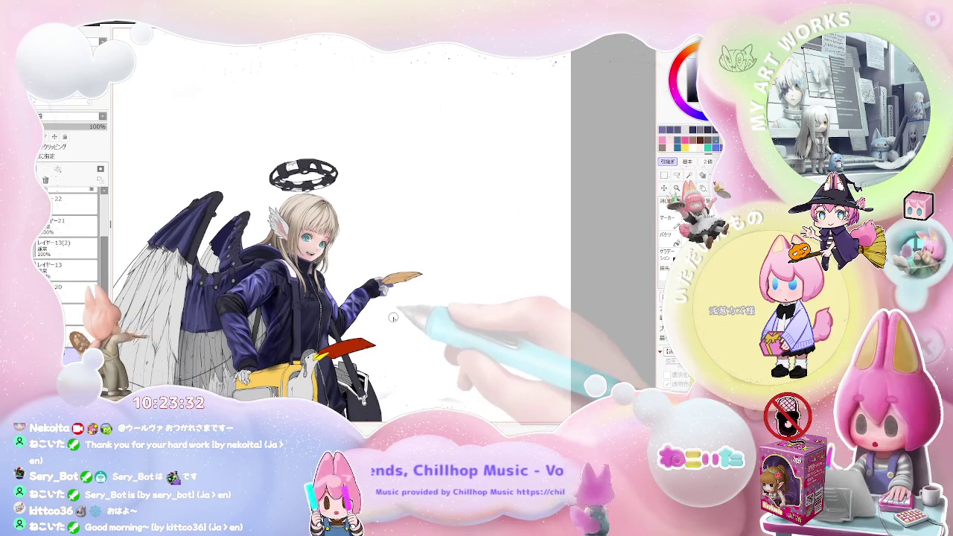
scroll(391, 315, up, 1)
scroll(380, 302, up, 2)
scroll(368, 287, up, 2)
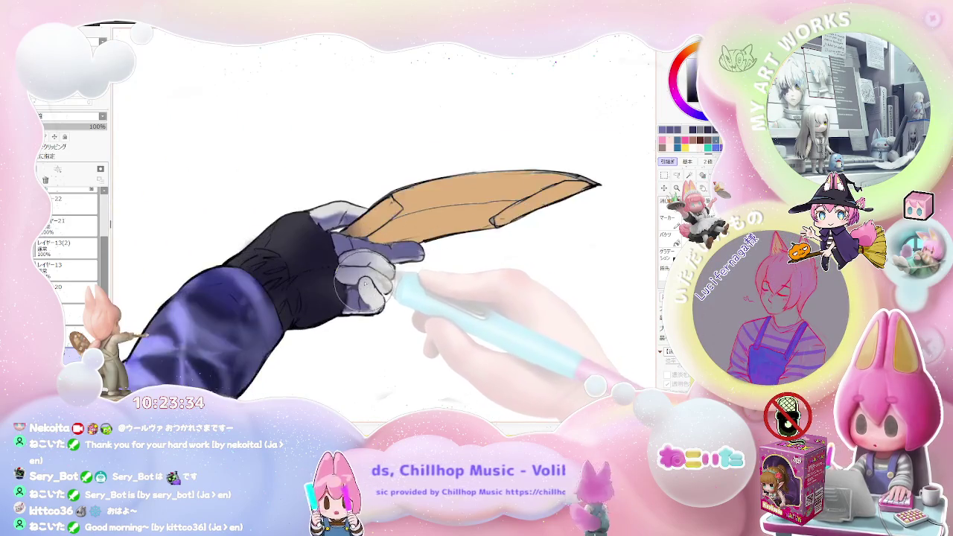
scroll(365, 282, up, 2)
ctrl+shift+click(326, 296)
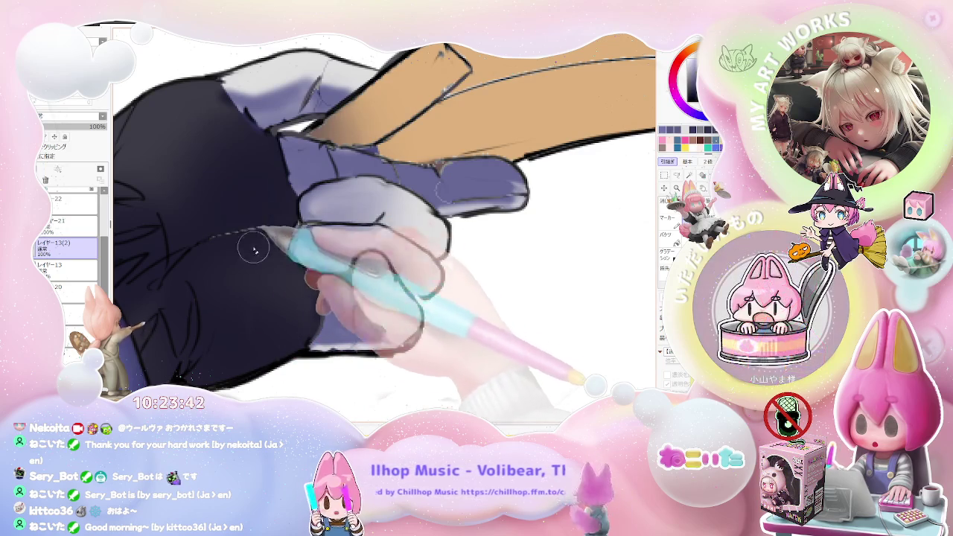
scroll(272, 315, down, 1)
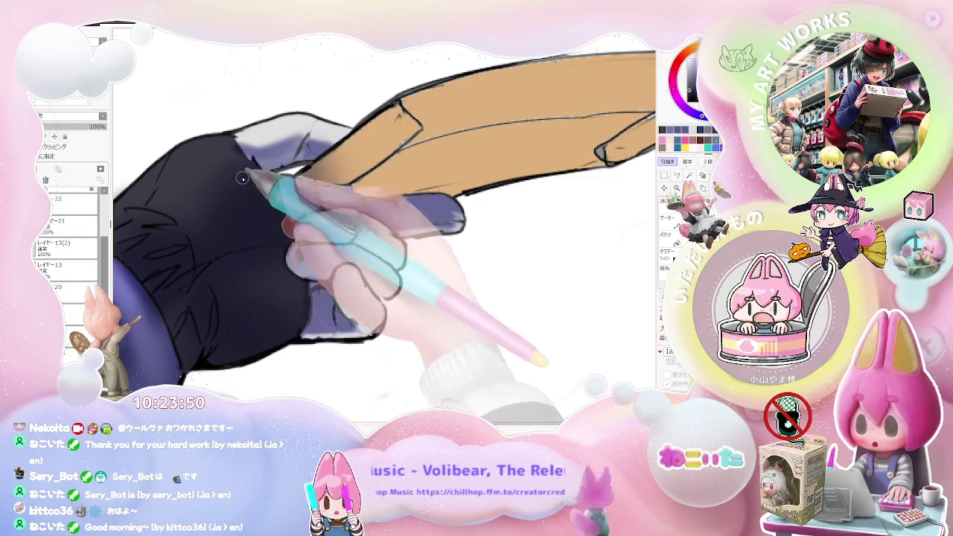
key(End)
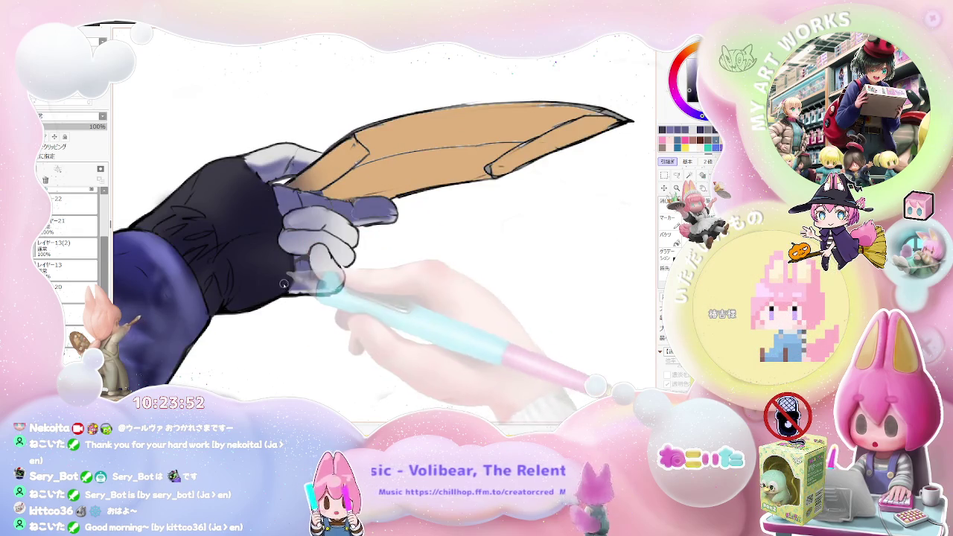
scroll(357, 295, up, 5)
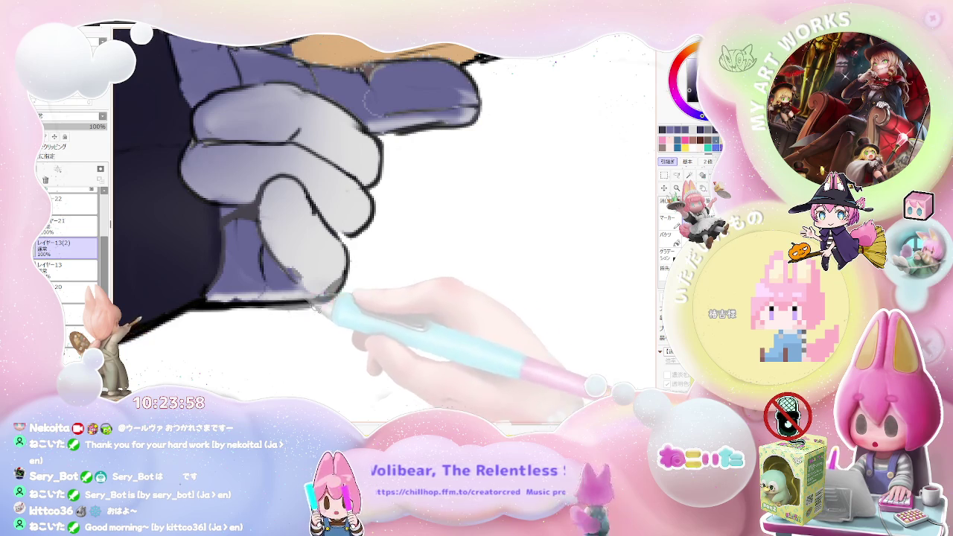
ctrl+shift+click(305, 296)
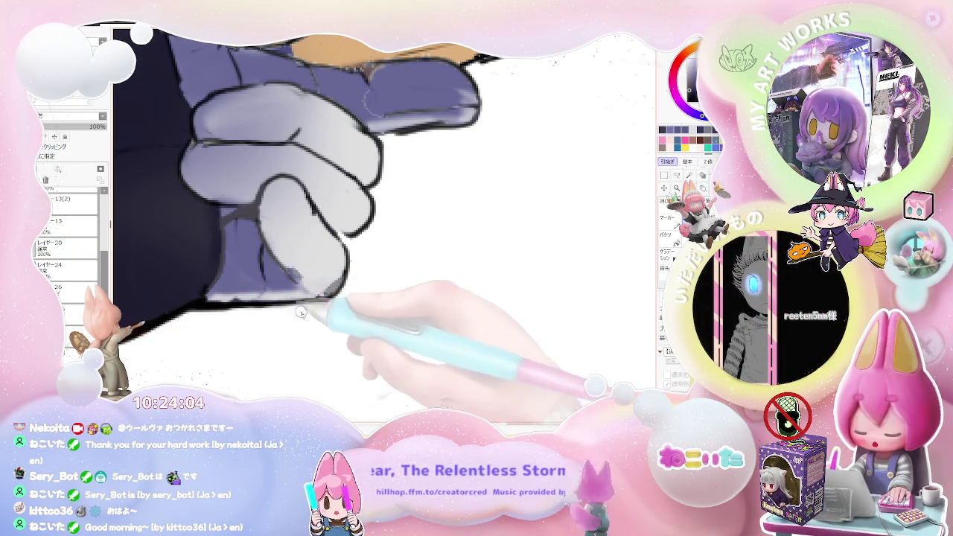
Step: Paint purple shading onto the upper glove with a larger brush on layer レイヤー13(2)
mouse_move(301, 313)
mouse_down()
mouse_move(391, 274)
mouse_move(400, 207)
mouse_move(341, 254)
mouse_up()
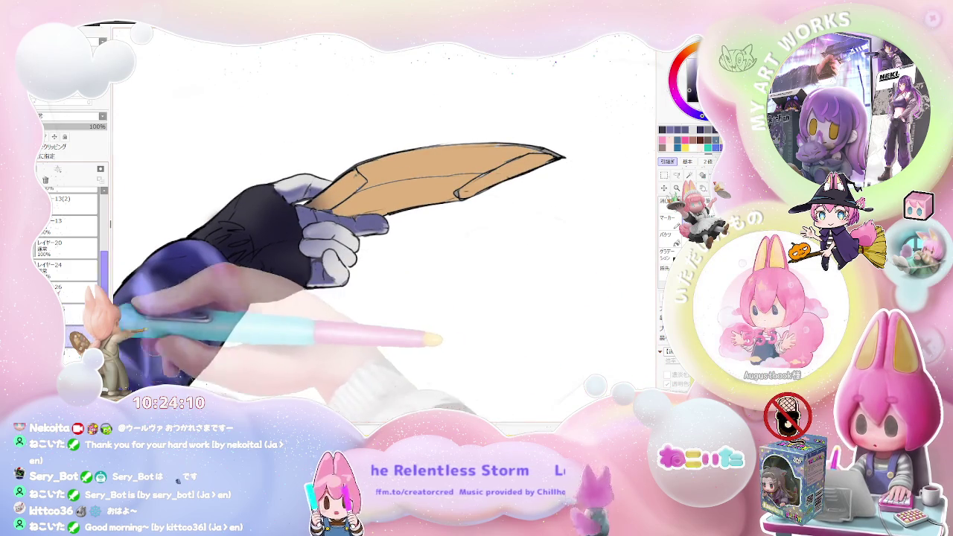
scroll(422, 209, up, 5)
key(])
key(])
key(])
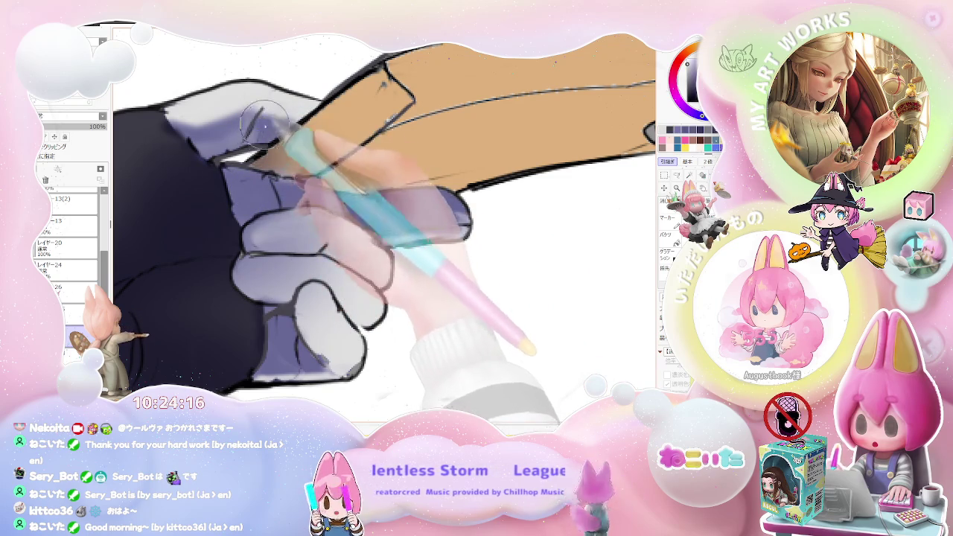
mouse_move(253, 125)
mouse_down()
mouse_move(223, 146)
mouse_move(392, 281)
mouse_move(291, 296)
mouse_up()
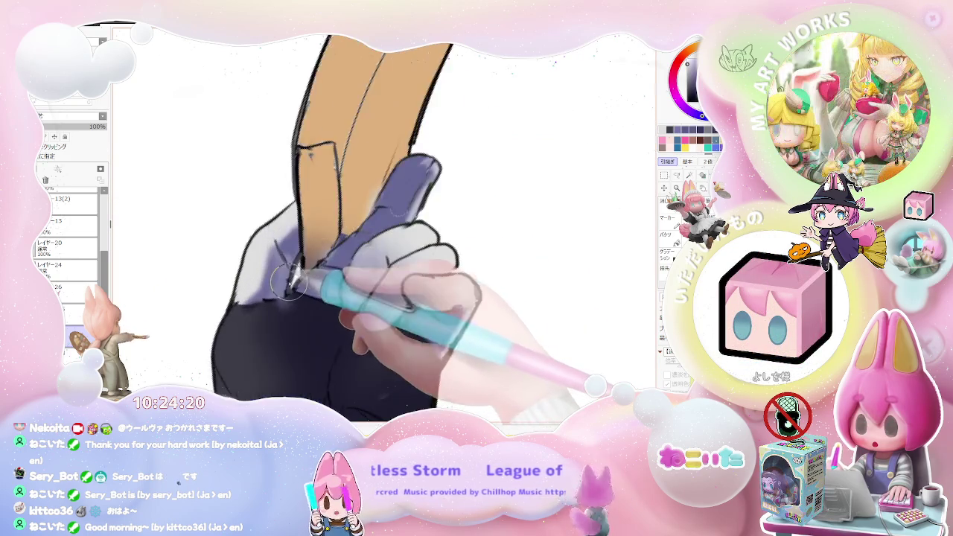
ctrl+click(290, 296)
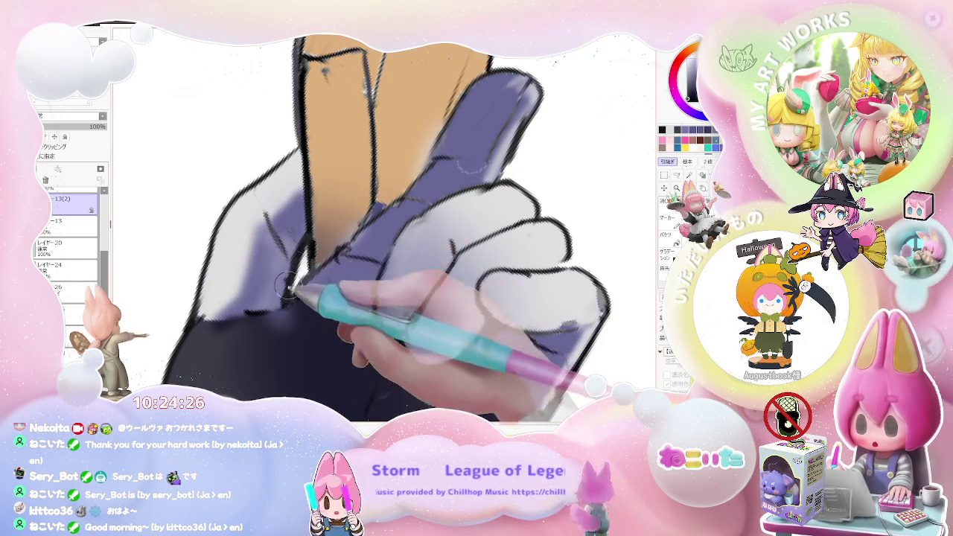
Step: Frame the gloved hand up close, then paint tan fill and dark outlines on the held feather
drag(290, 302, 319, 266)
scroll(504, 281, down, 2)
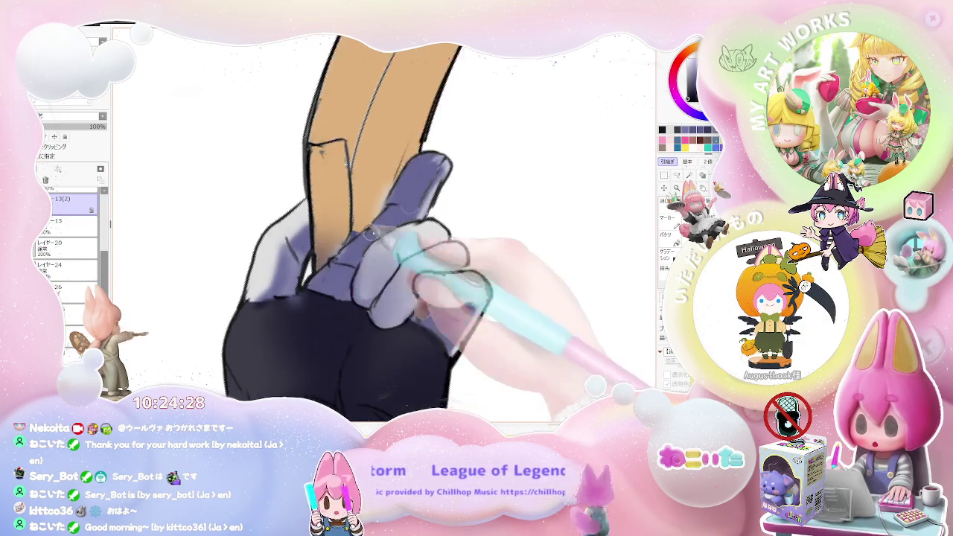
scroll(504, 281, down, 2)
scroll(505, 282, down, 2)
scroll(504, 281, down, 2)
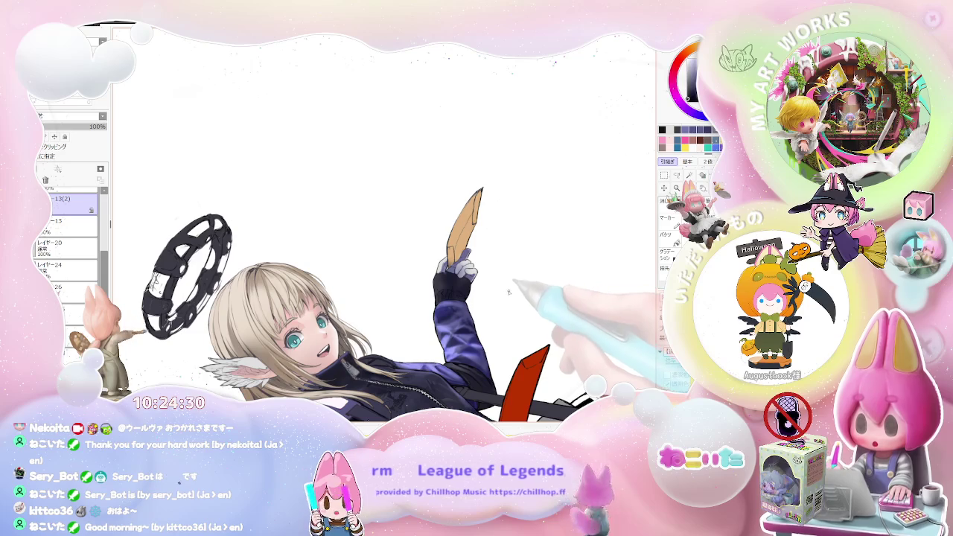
drag(504, 282, 455, 288)
scroll(455, 288, down, 1)
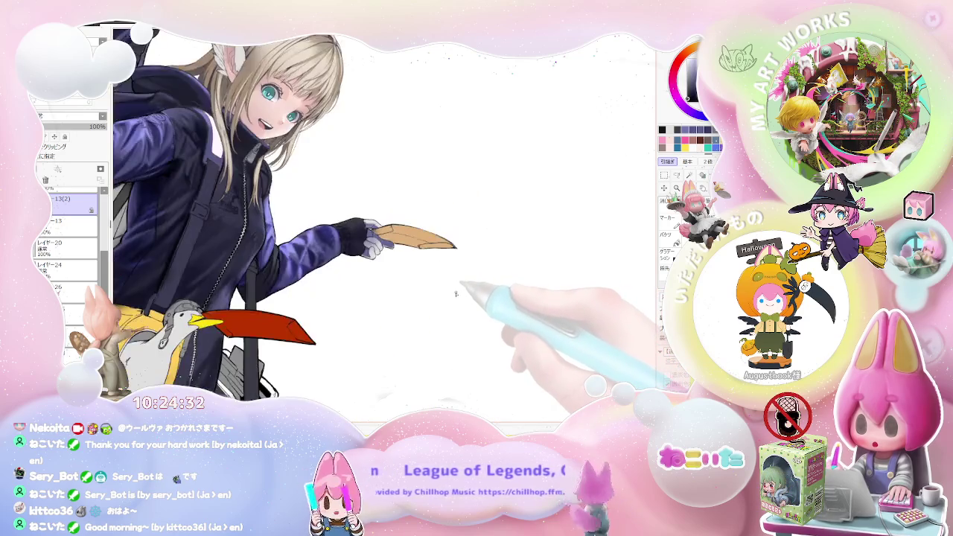
scroll(456, 293, down, 1)
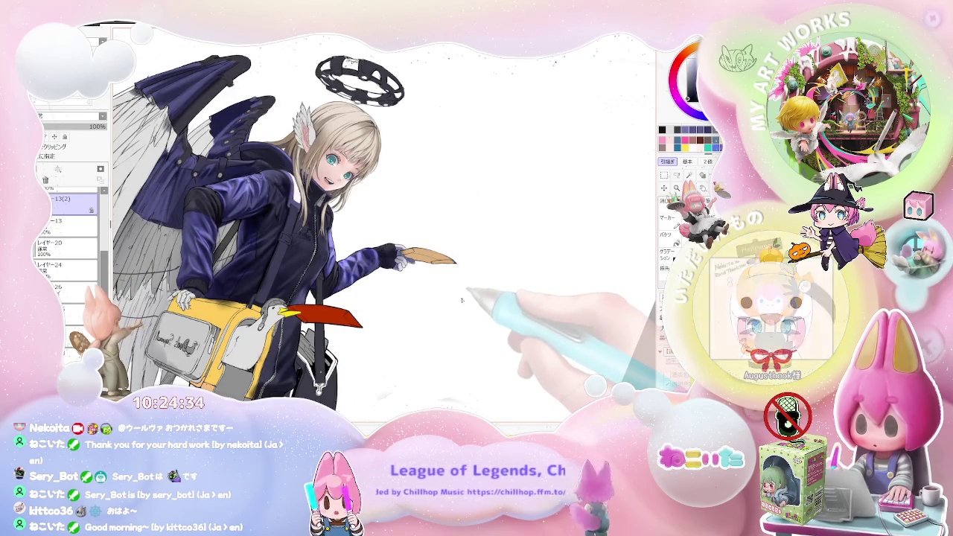
scroll(461, 298, up, 2)
scroll(417, 276, up, 2)
scroll(362, 250, up, 1)
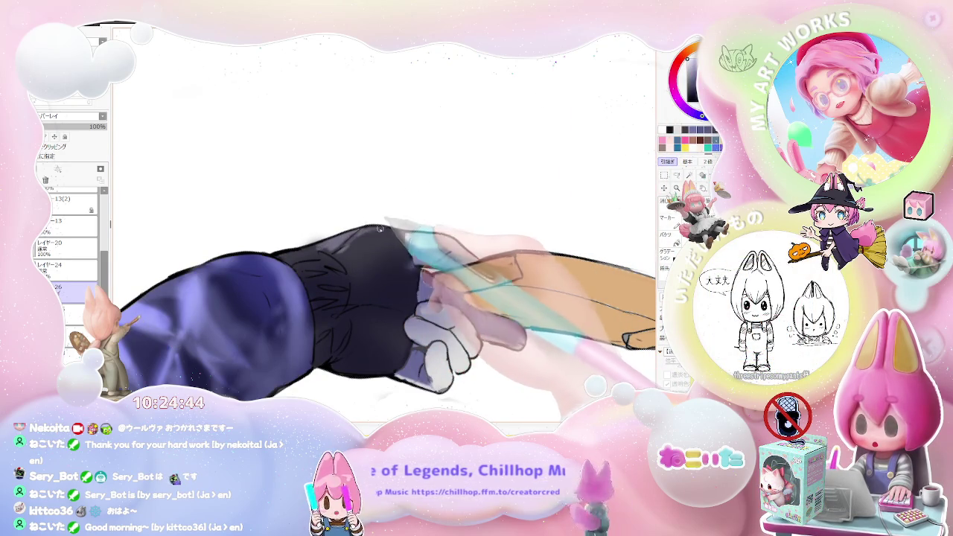
key(ctrl+minus)
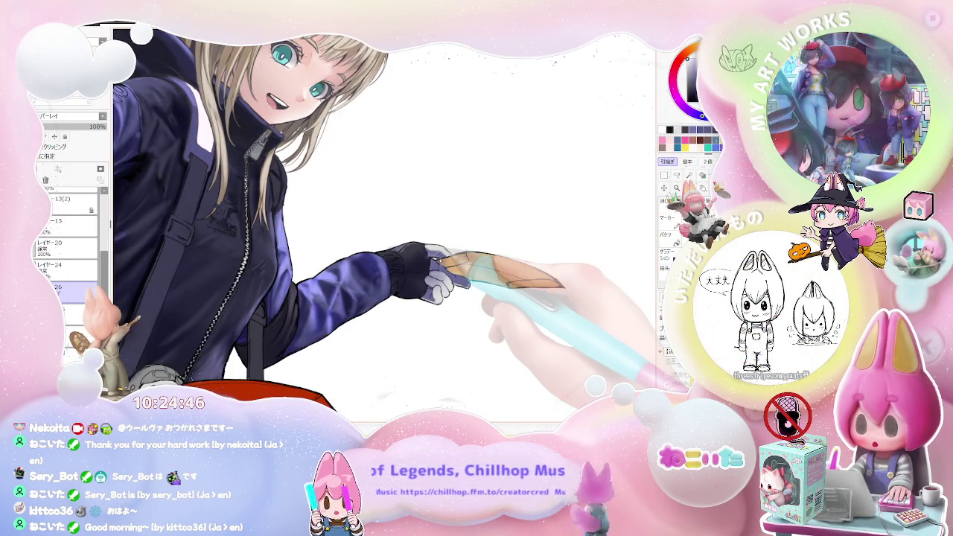
scroll(440, 259, up, 5)
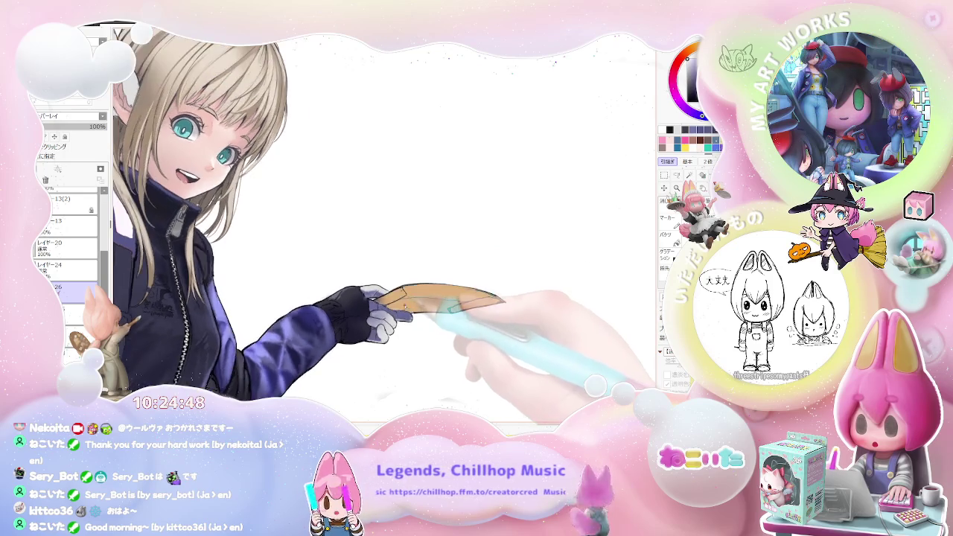
key(Delete)
key(Delete)
scroll(396, 298, up, 2)
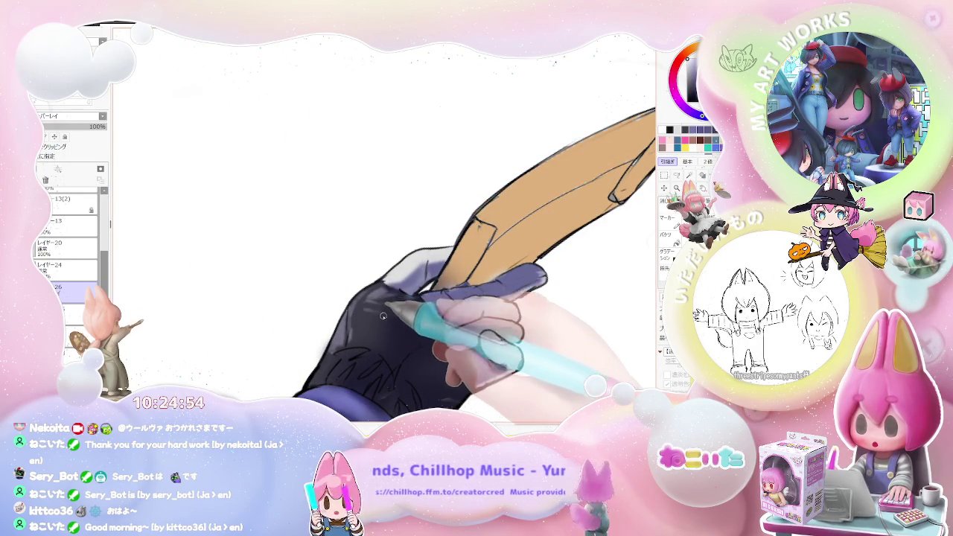
scroll(383, 316, down, 5)
scroll(445, 370, up, 1)
scroll(445, 370, up, 1)
scroll(445, 370, up, 1)
scroll(301, 320, up, 1)
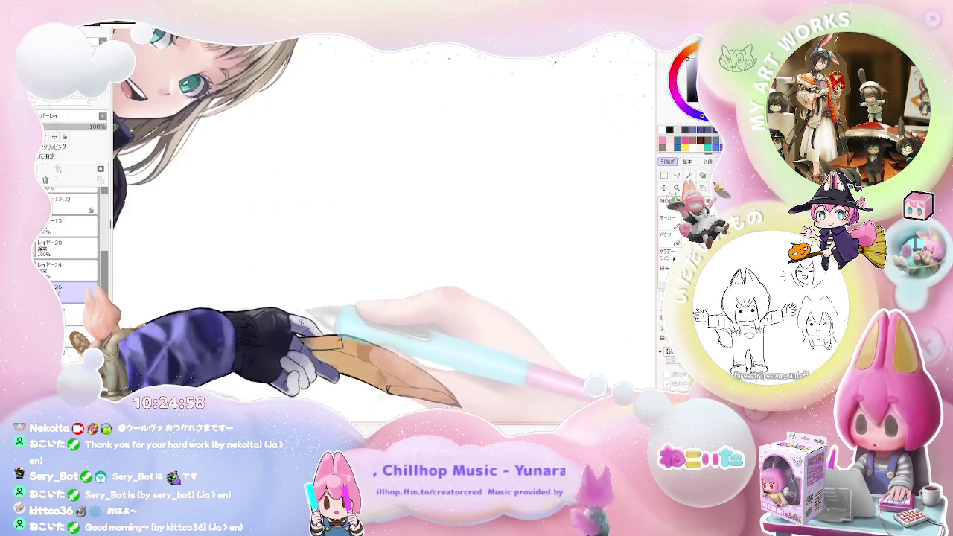
scroll(258, 323, up, 1)
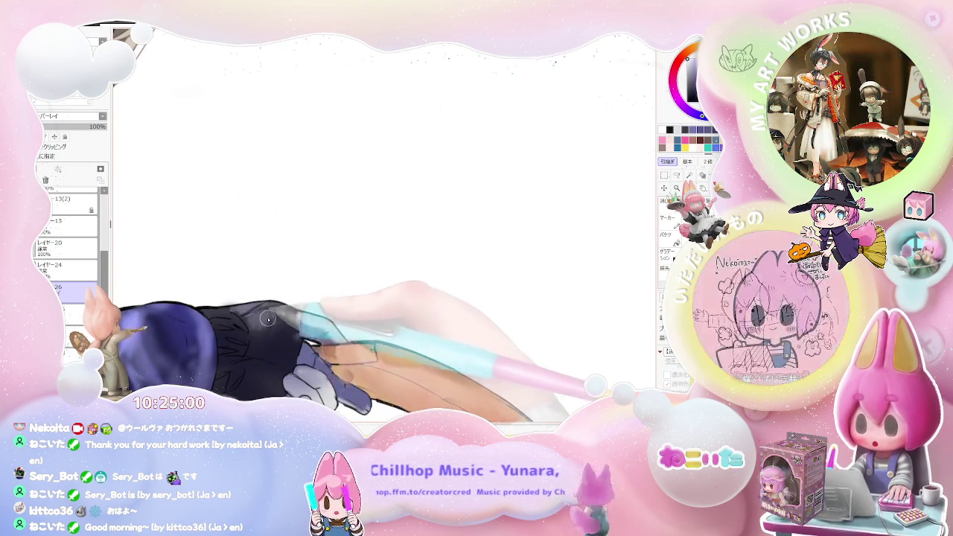
scroll(270, 320, down, 2)
scroll(281, 359, down, 2)
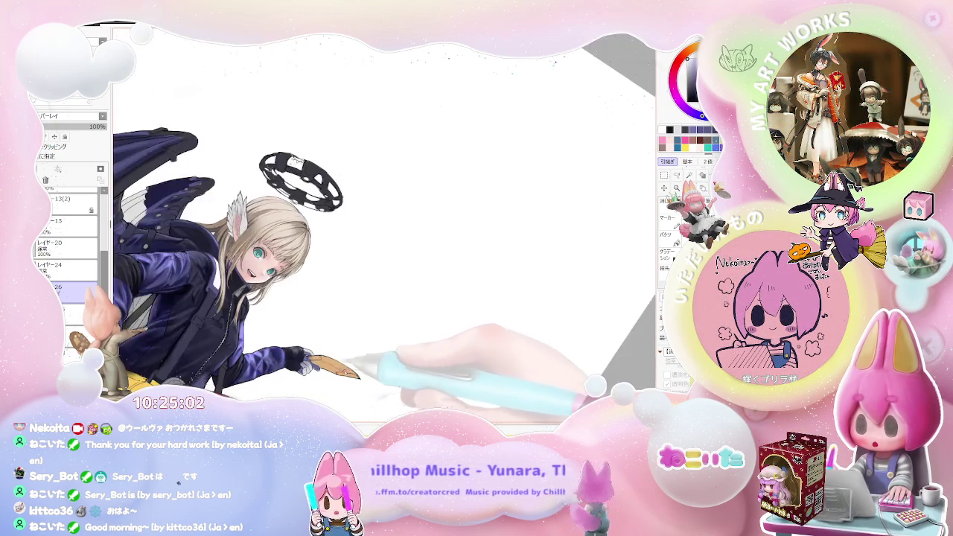
drag(368, 357, 417, 298)
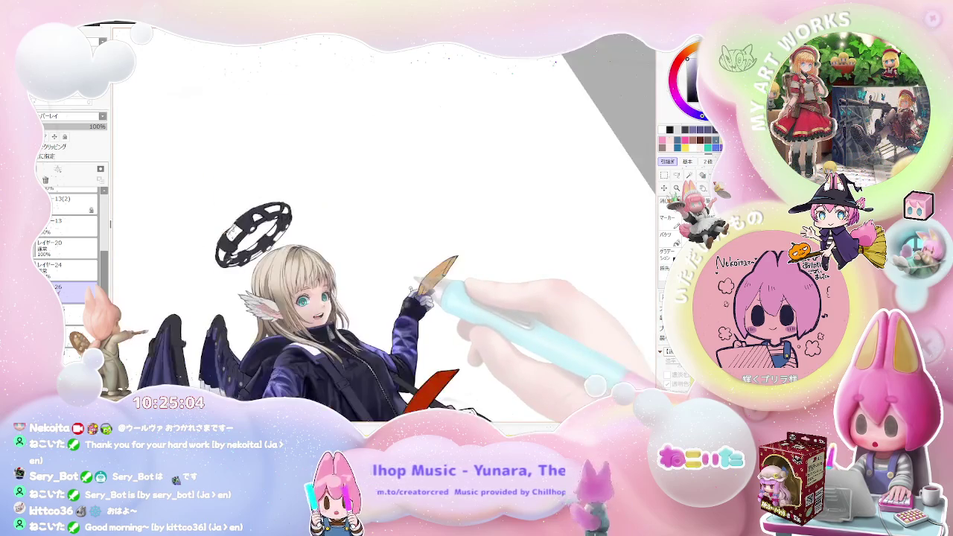
scroll(414, 324, up, 1)
scroll(388, 320, up, 1)
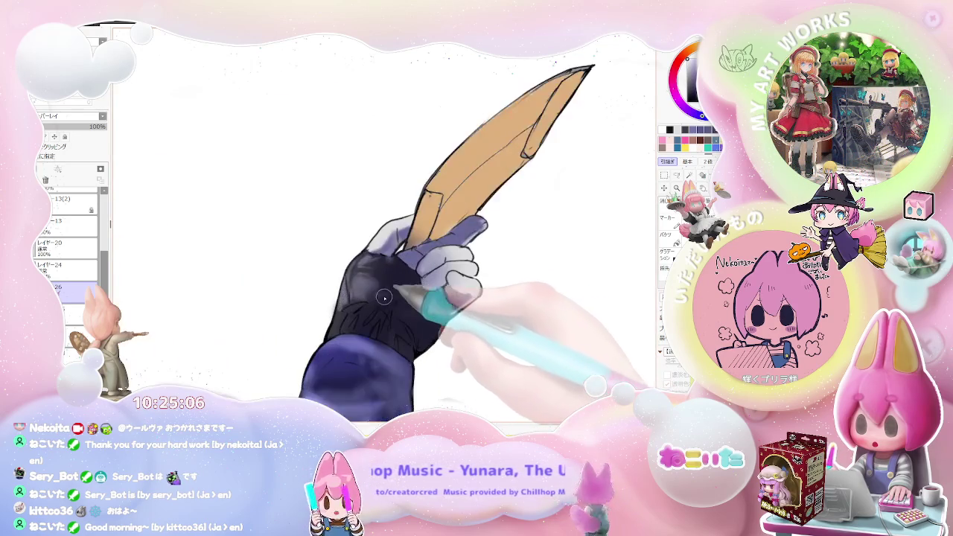
scroll(328, 328, up, 1)
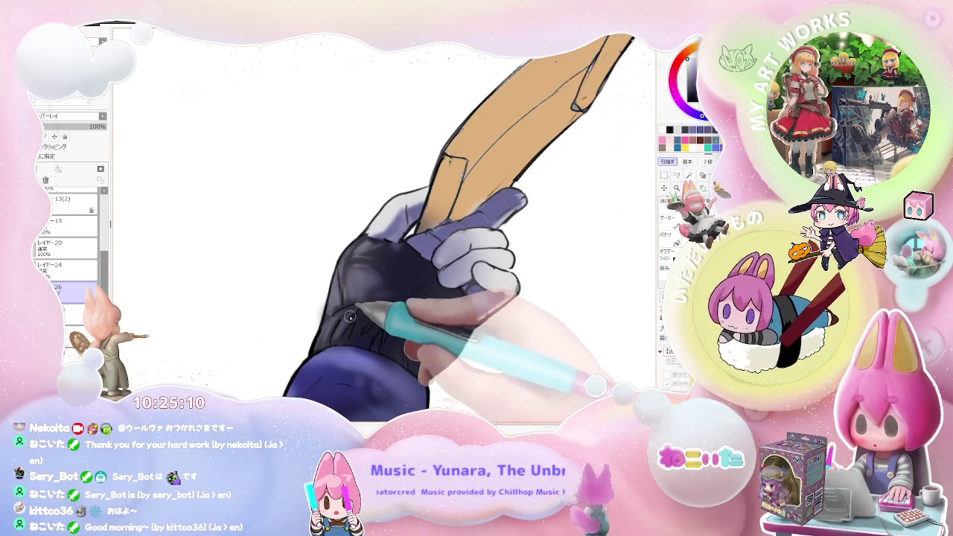
scroll(364, 325, down, 1)
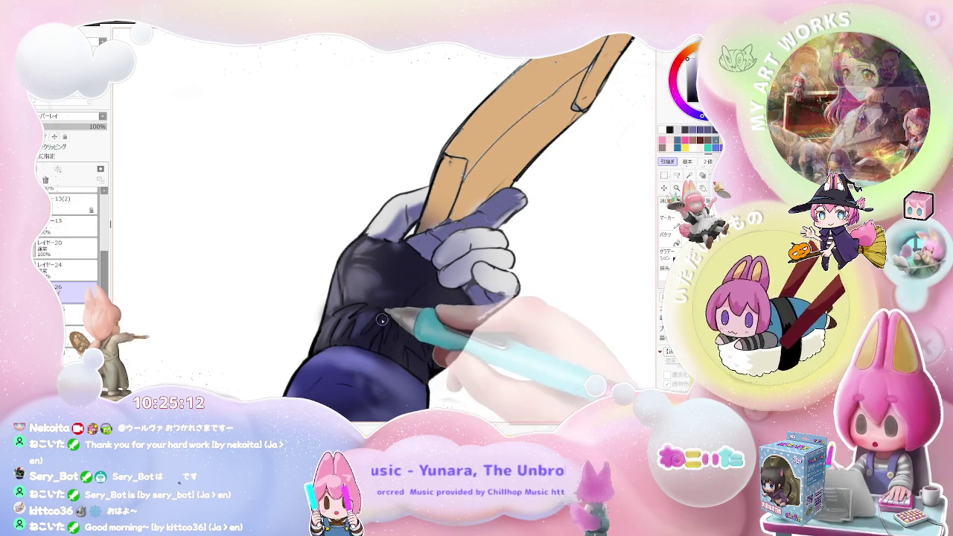
scroll(369, 324, down, 1)
scroll(376, 325, down, 1)
scroll(389, 325, down, 1)
scroll(388, 325, down, 1)
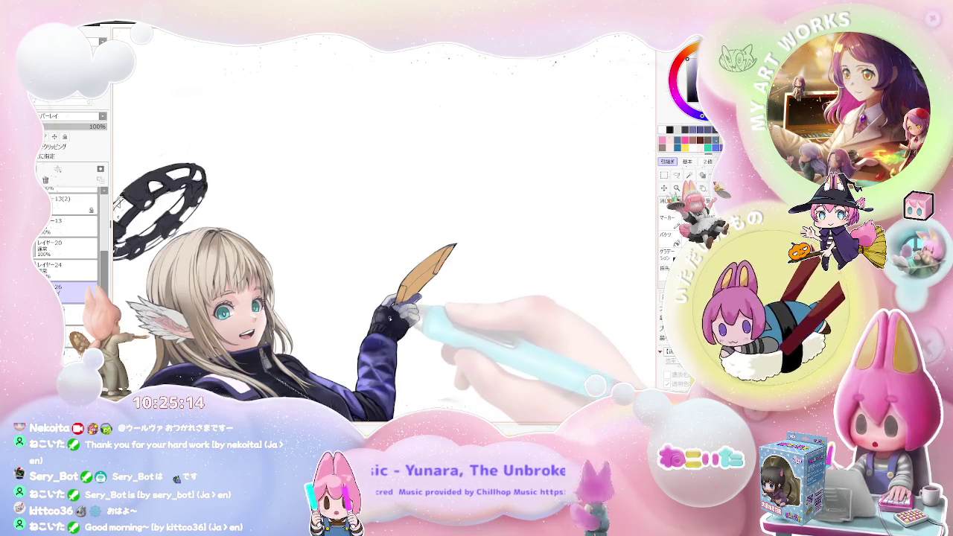
scroll(402, 321, down, 1)
scroll(417, 318, down, 1)
drag(433, 314, 399, 325)
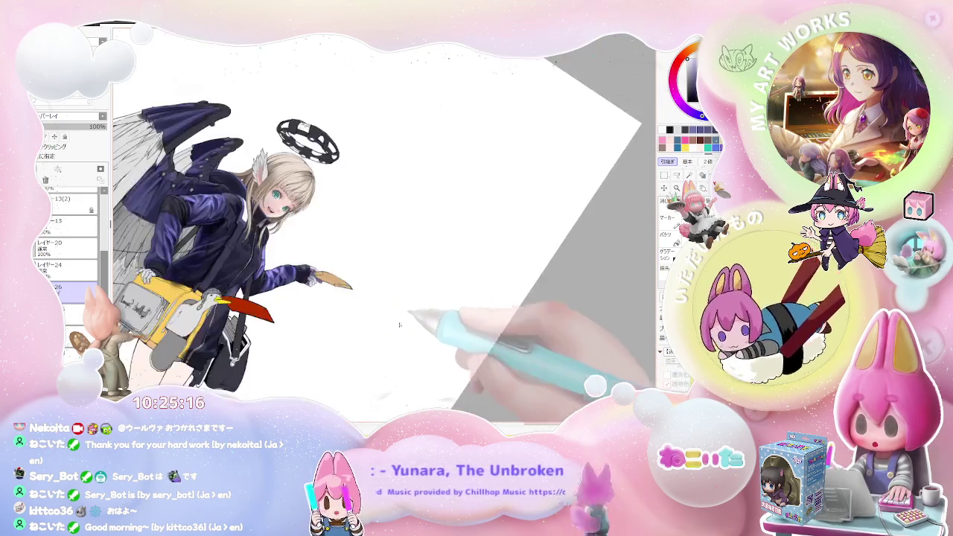
scroll(276, 283, up, 2)
scroll(276, 283, up, 1)
scroll(276, 283, up, 1)
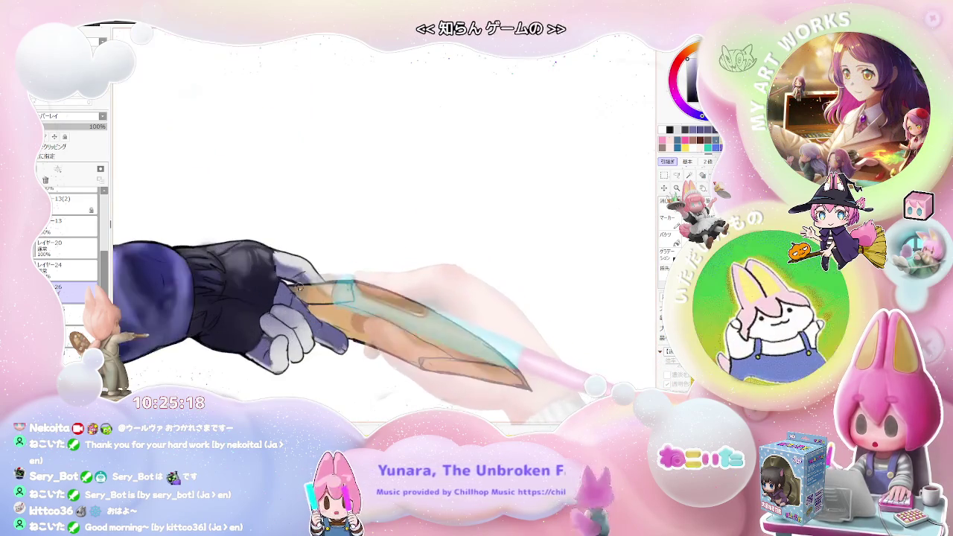
scroll(277, 283, up, 1)
mouse_move(277, 283)
mouse_down()
mouse_move(298, 319)
mouse_move(272, 315)
mouse_up()
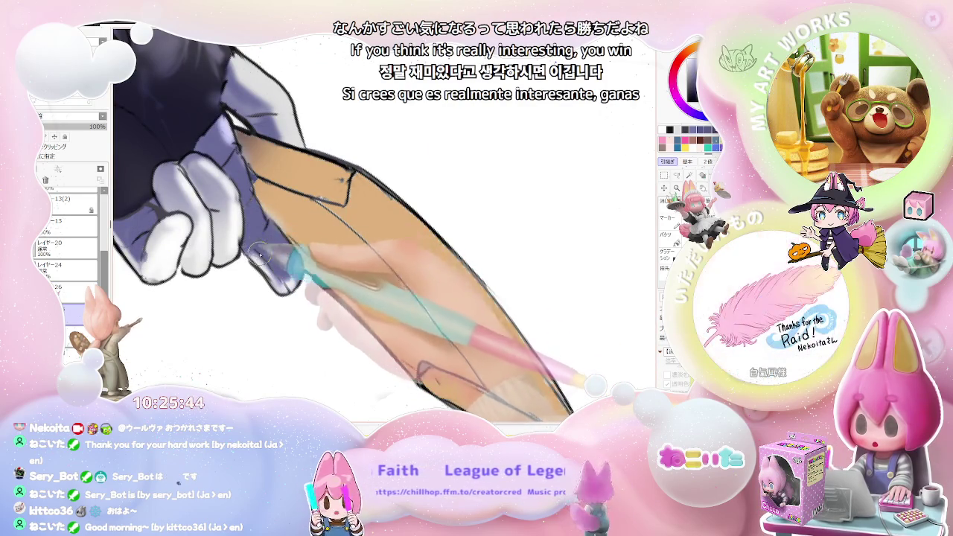
Step: Zoom around the finished feather and rotate the view so the arm hangs vertically
scroll(297, 274, down, 2)
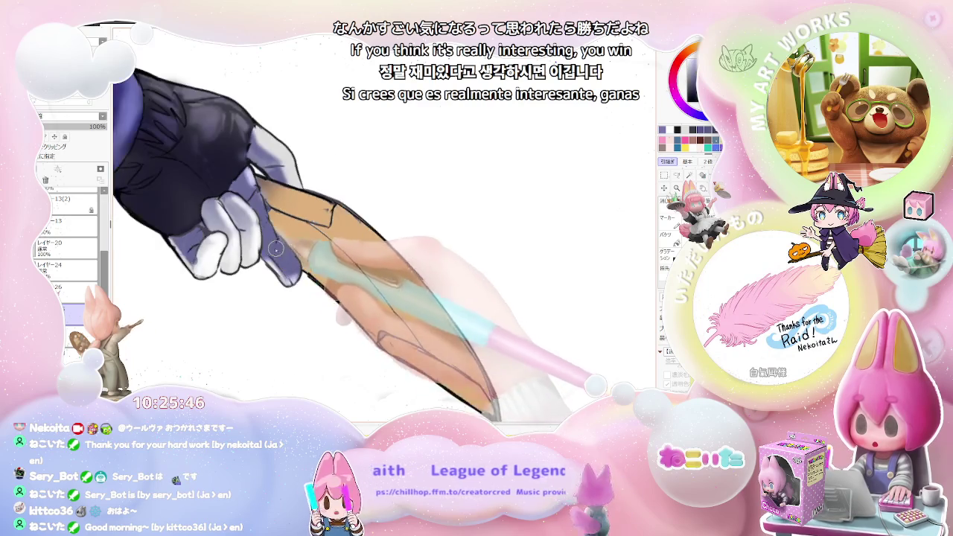
scroll(328, 270, down, 2)
scroll(372, 265, down, 2)
scroll(420, 258, down, 2)
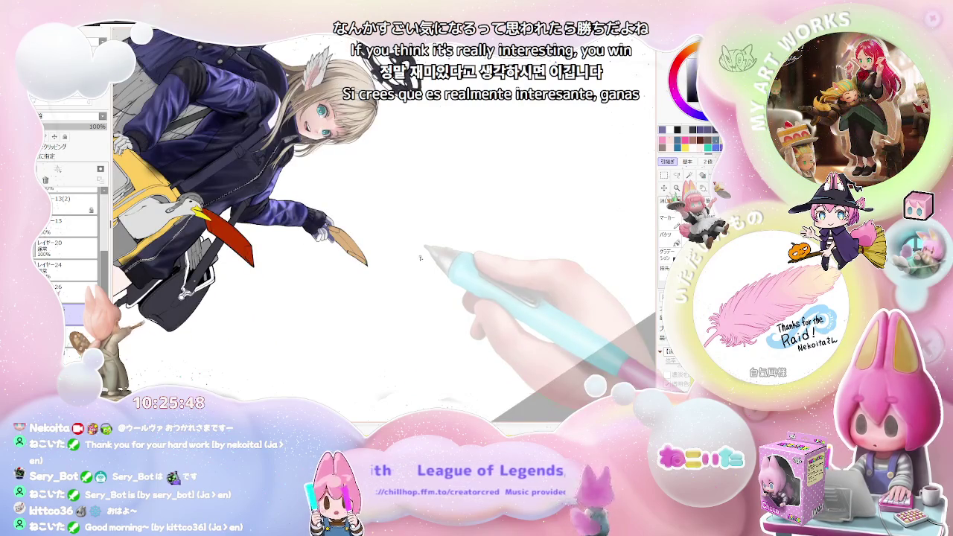
scroll(403, 265, up, 1)
scroll(379, 275, up, 2)
scroll(354, 287, up, 2)
scroll(331, 296, up, 2)
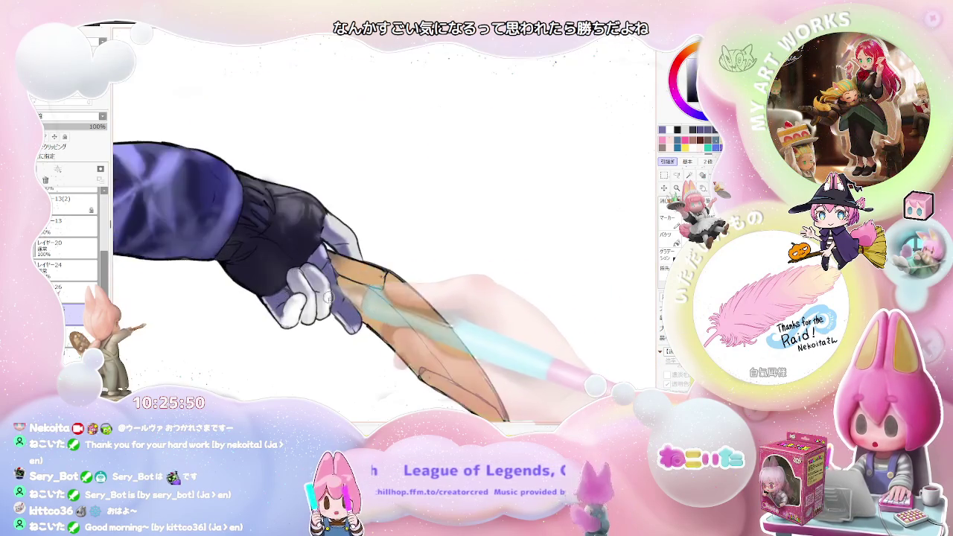
scroll(328, 297, up, 2)
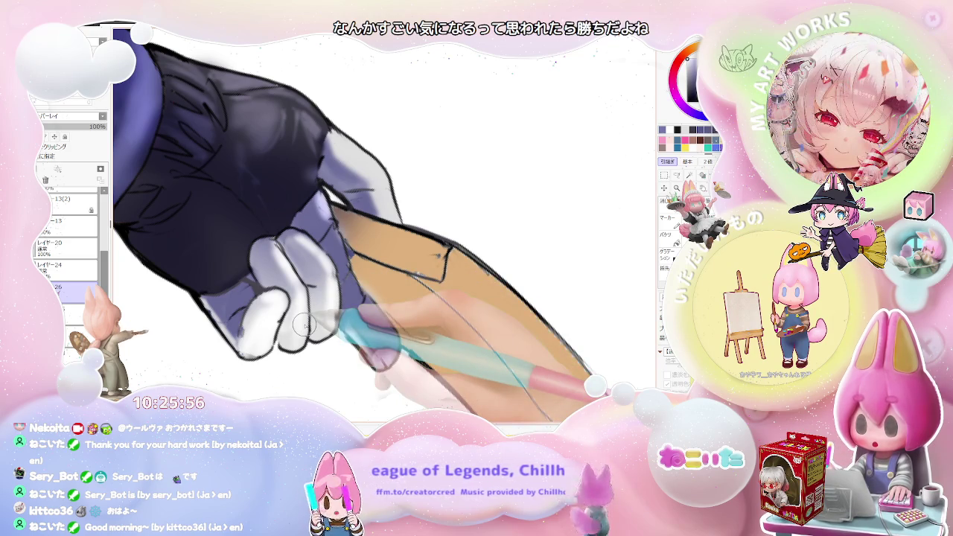
scroll(305, 324, up, 1)
scroll(321, 299, up, 1)
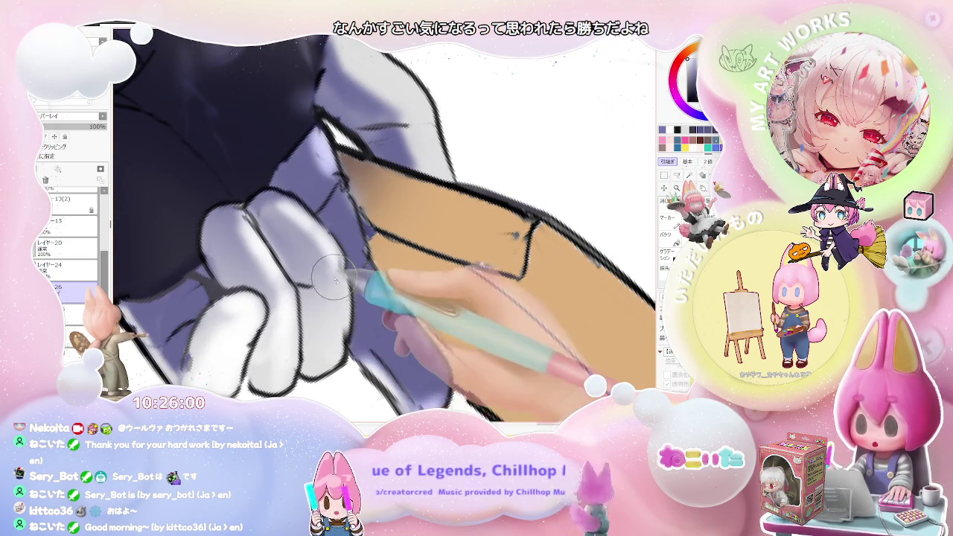
scroll(330, 275, down, 1)
scroll(324, 265, down, 1)
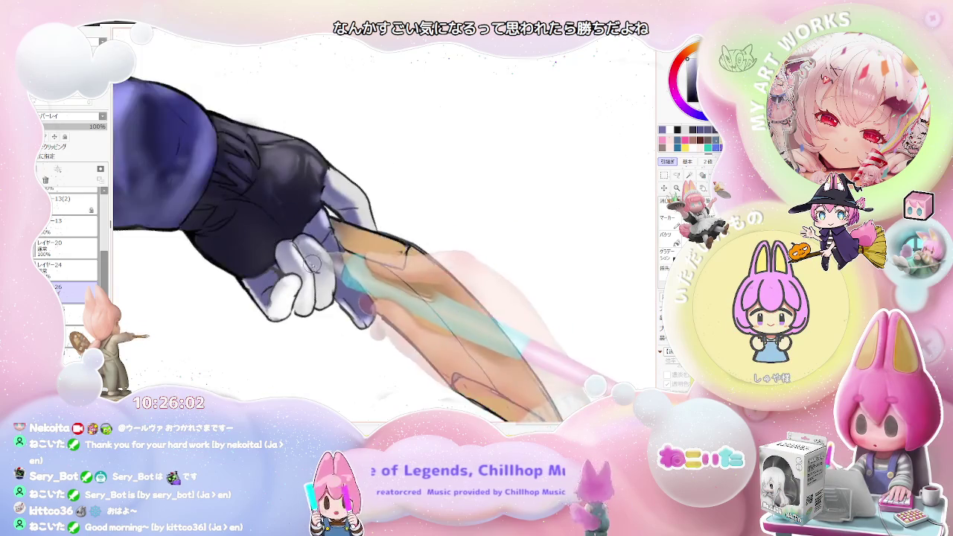
scroll(319, 252, down, 1)
drag(370, 254, 315, 239)
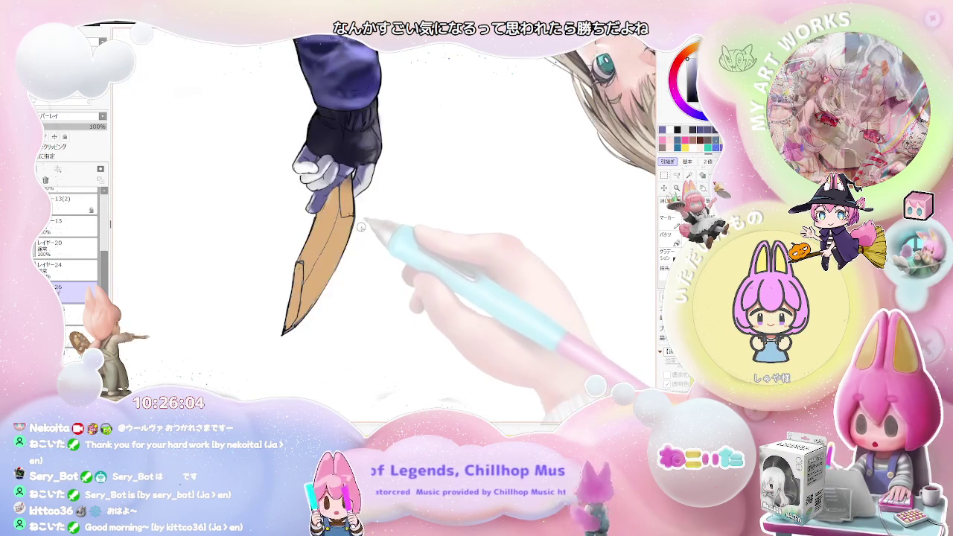
scroll(315, 239, up, 1)
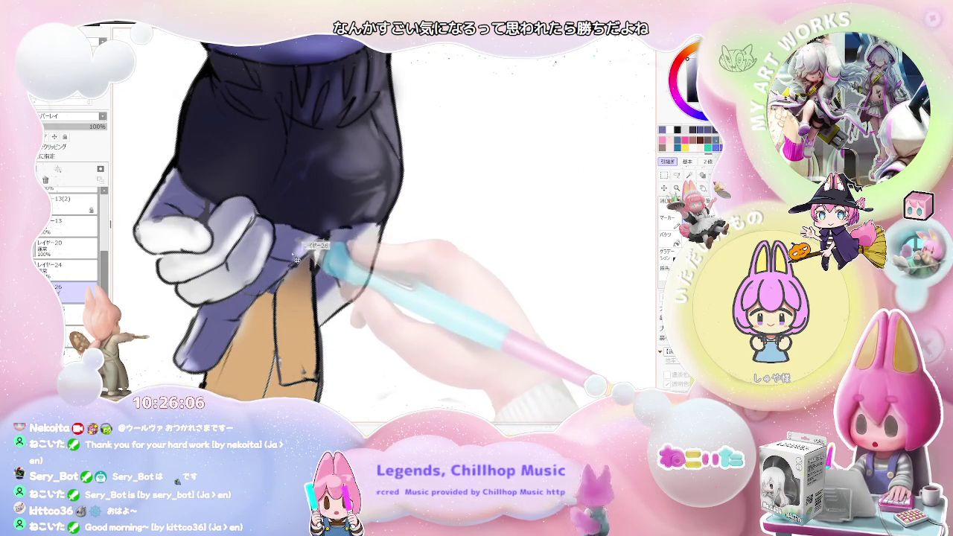
scroll(301, 242, down, 1)
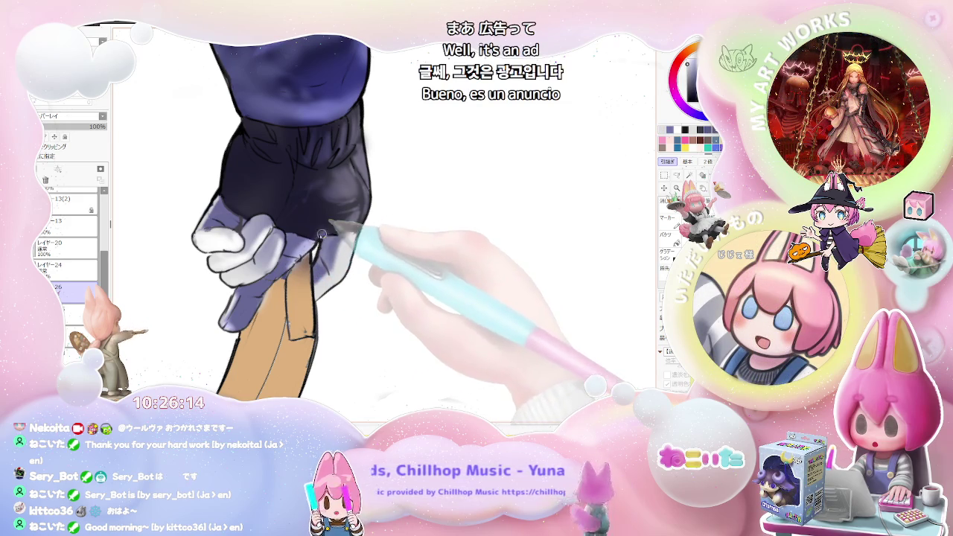
Step: Zoom out and straighten the view to see the whole character with wings and halo
scroll(322, 234, down, 1)
scroll(335, 237, down, 1)
scroll(358, 241, down, 2)
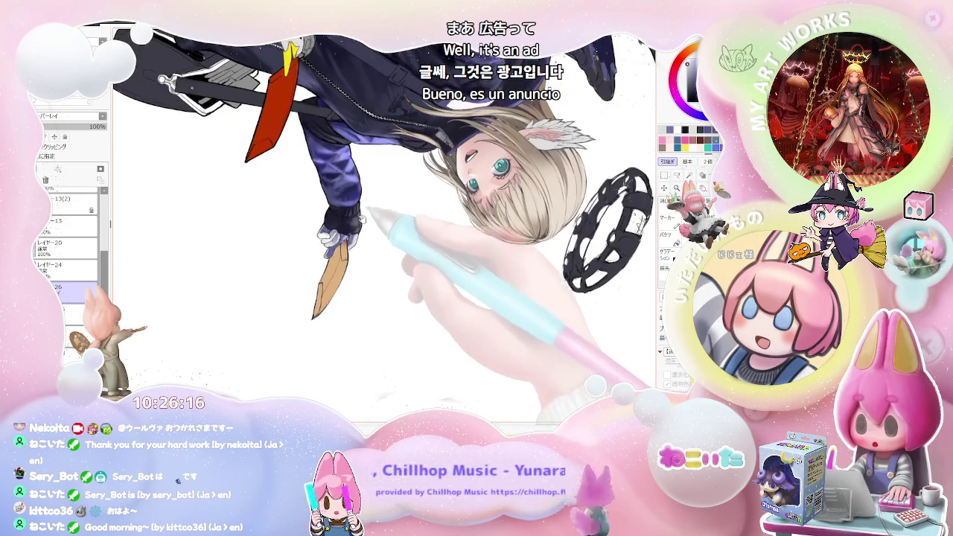
scroll(354, 231, up, 1)
scroll(332, 257, up, 1)
scroll(310, 286, up, 2)
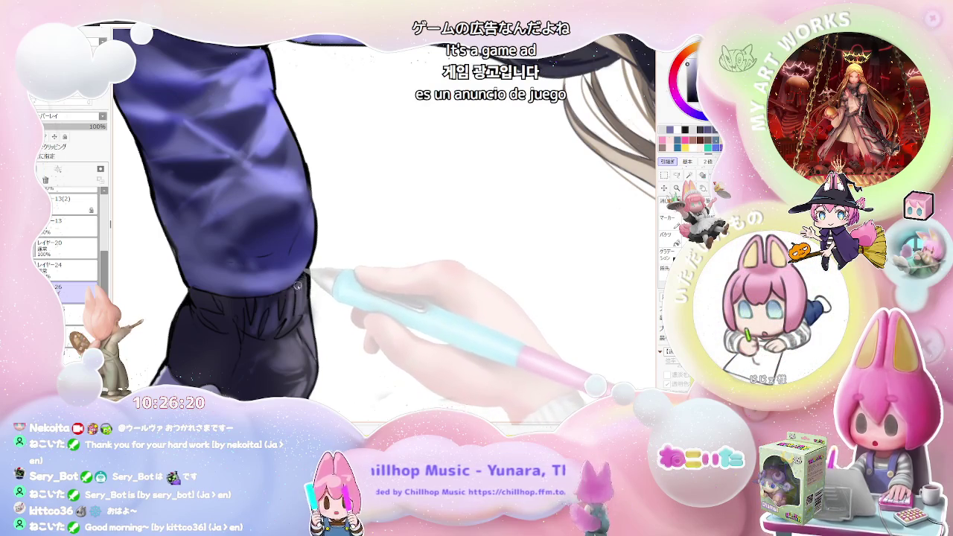
scroll(296, 284, down, 1)
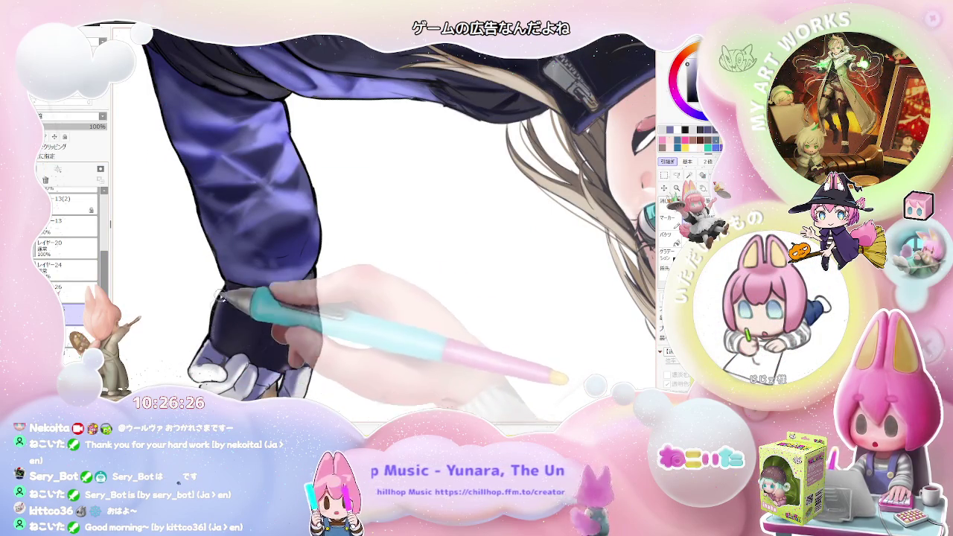
key(ctrl+minus)
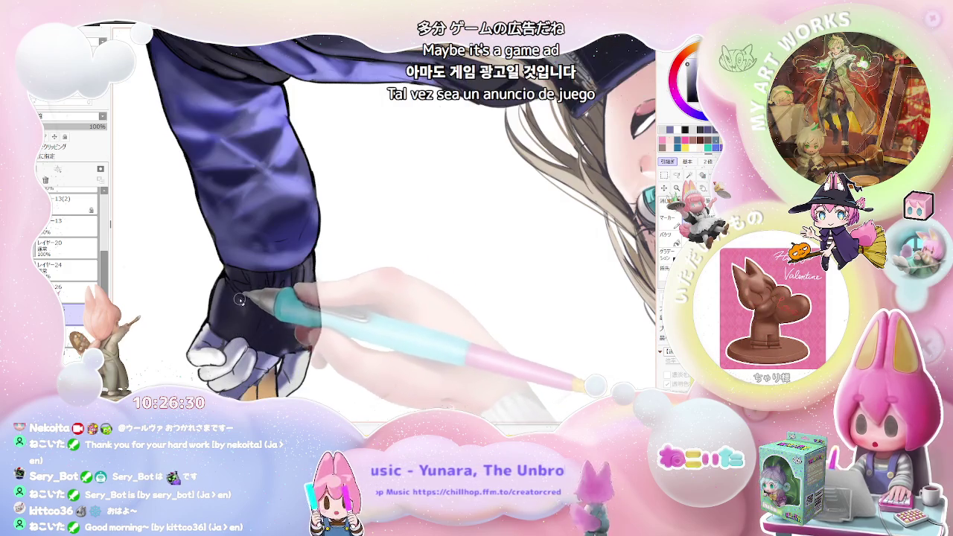
key(ctrl+minus)
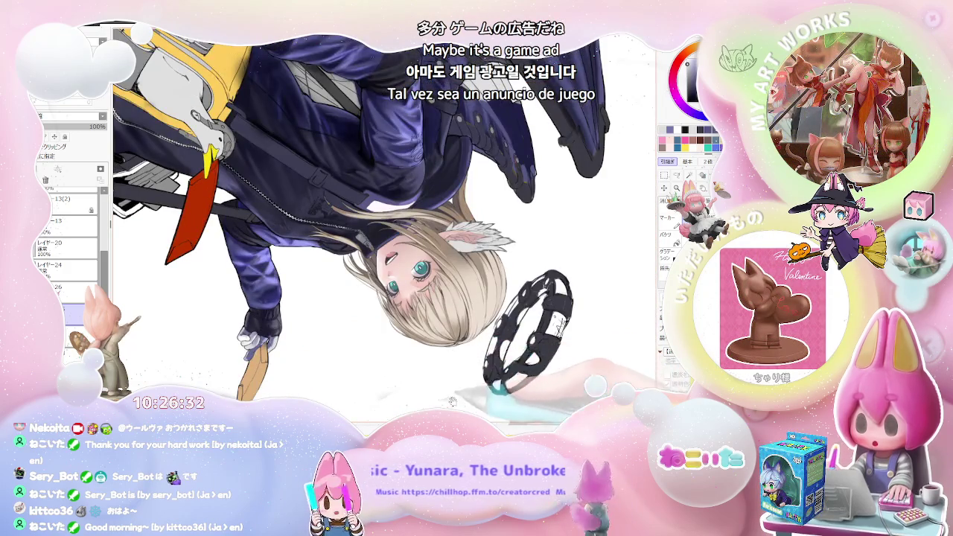
key(Home)
key(ctrl+minus)
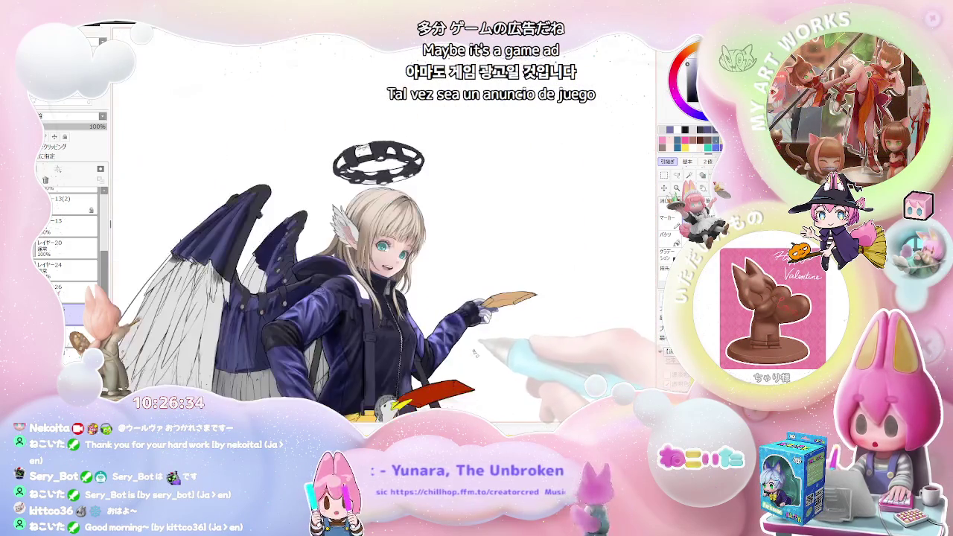
scroll(514, 350, up, 2)
scroll(485, 335, up, 2)
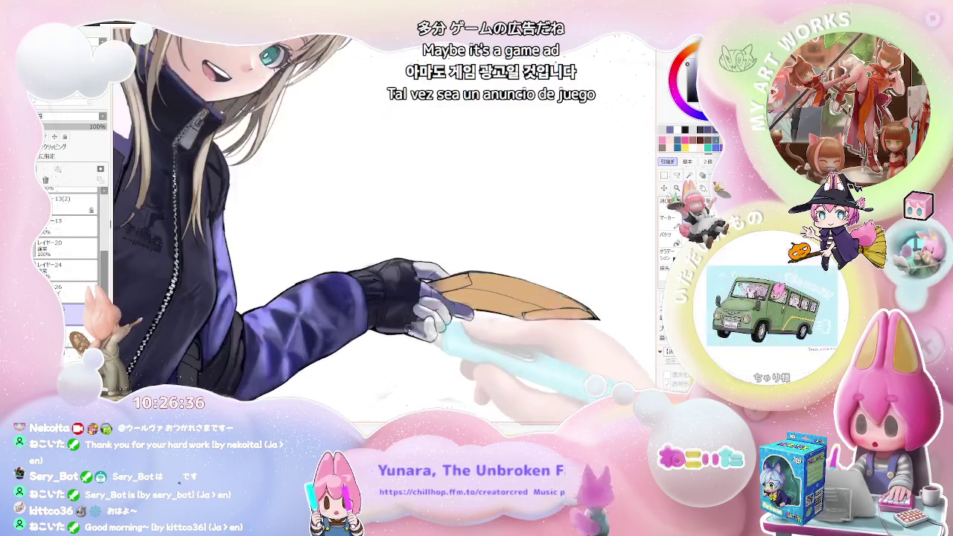
scroll(378, 314, up, 2)
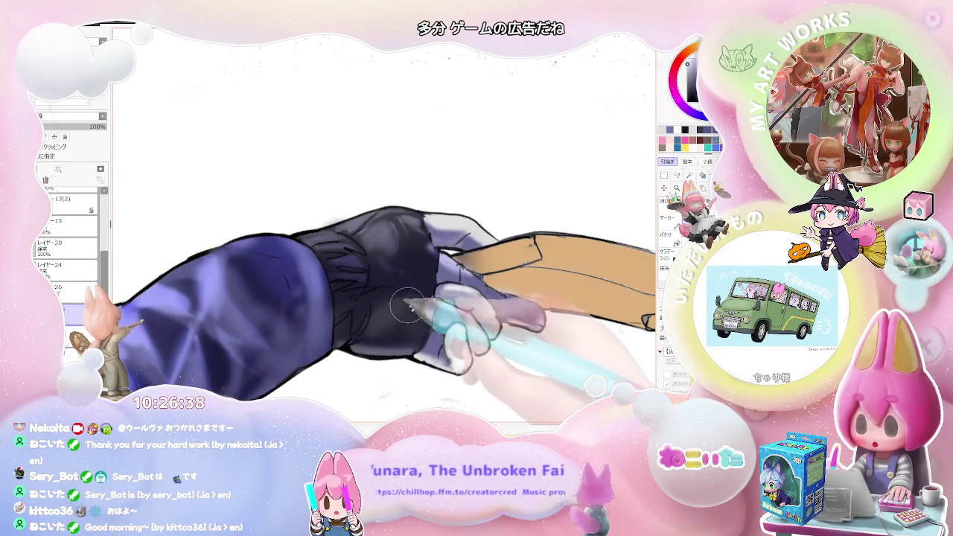
scroll(447, 312, down, 2)
scroll(497, 297, down, 1)
scroll(500, 297, down, 2)
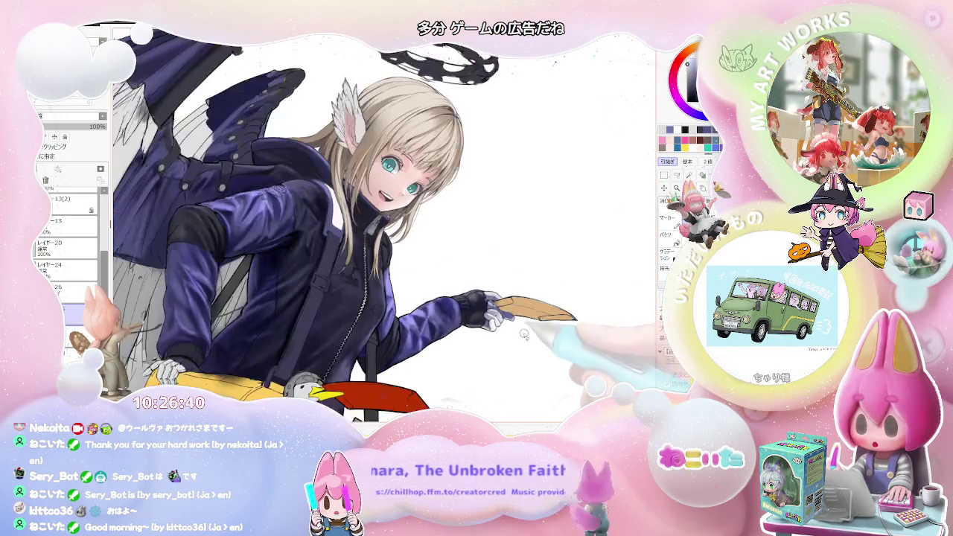
scroll(555, 336, up, 1)
scroll(521, 337, up, 2)
scroll(447, 338, up, 2)
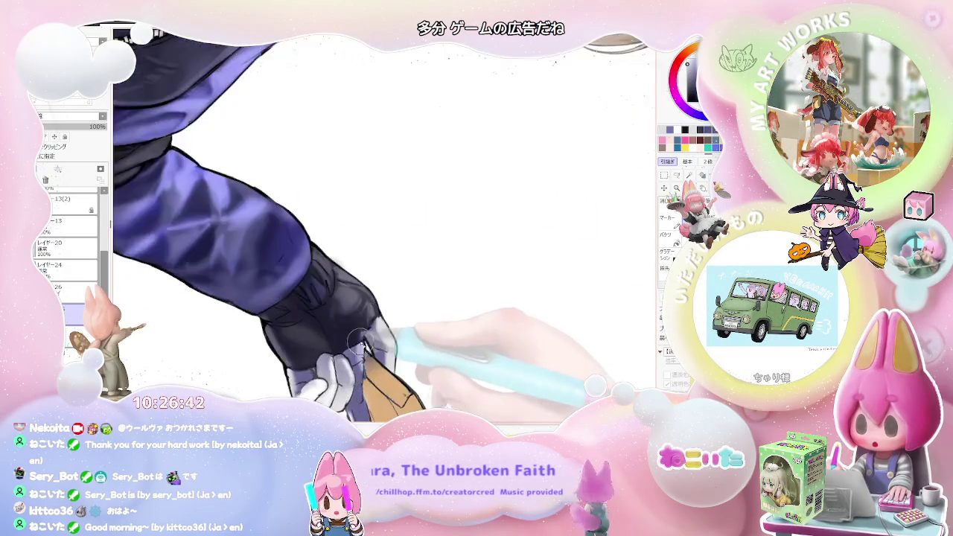
scroll(348, 338, up, 2)
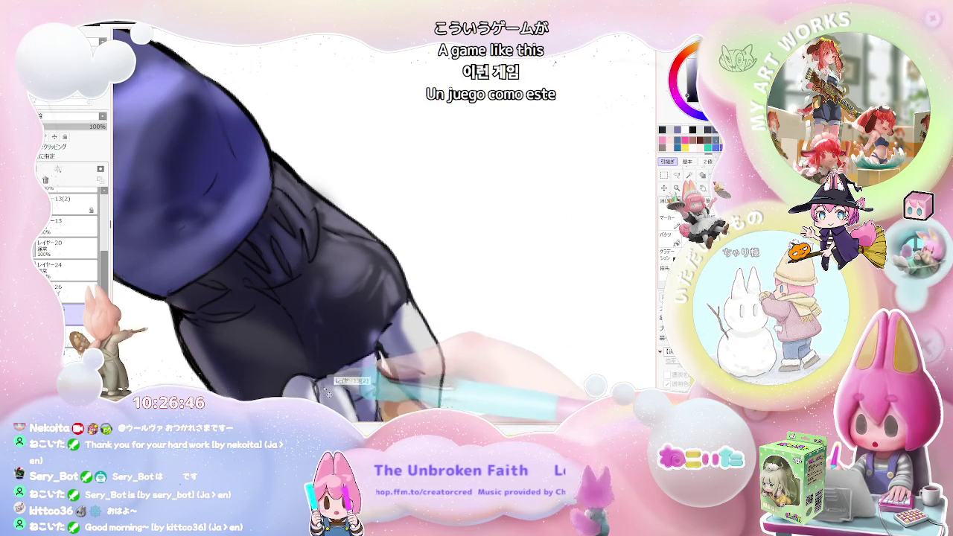
Step: Blend lighter shading into the lower sleeve, then add Layer 27 above Layer 26
mouse_move(320, 365)
mouse_down()
mouse_move(255, 351)
mouse_move(320, 384)
mouse_up()
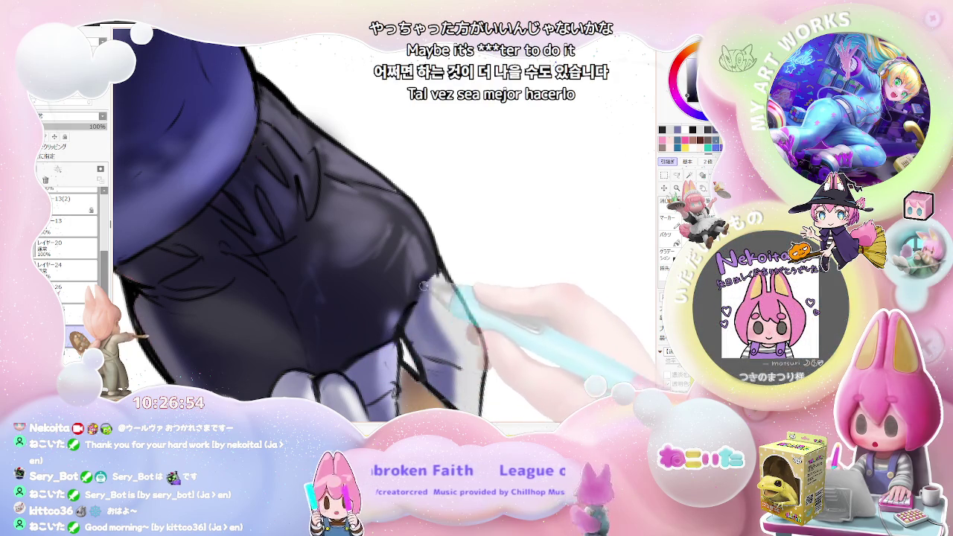
mouse_move(439, 272)
mouse_down()
mouse_move(409, 317)
mouse_move(395, 320)
mouse_move(447, 339)
mouse_move(497, 339)
mouse_move(418, 315)
mouse_move(398, 327)
mouse_move(335, 322)
mouse_move(338, 287)
mouse_up()
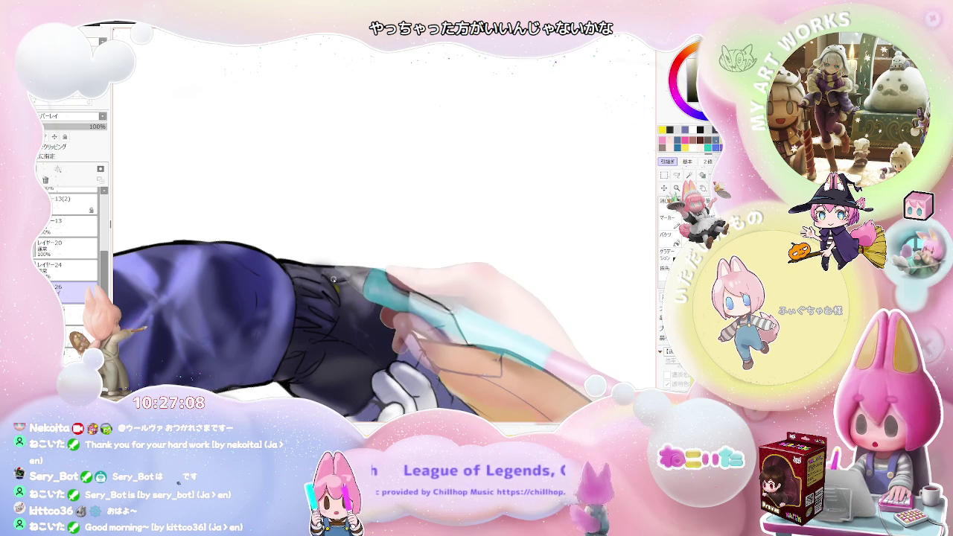
key(ctrl+shift+n)
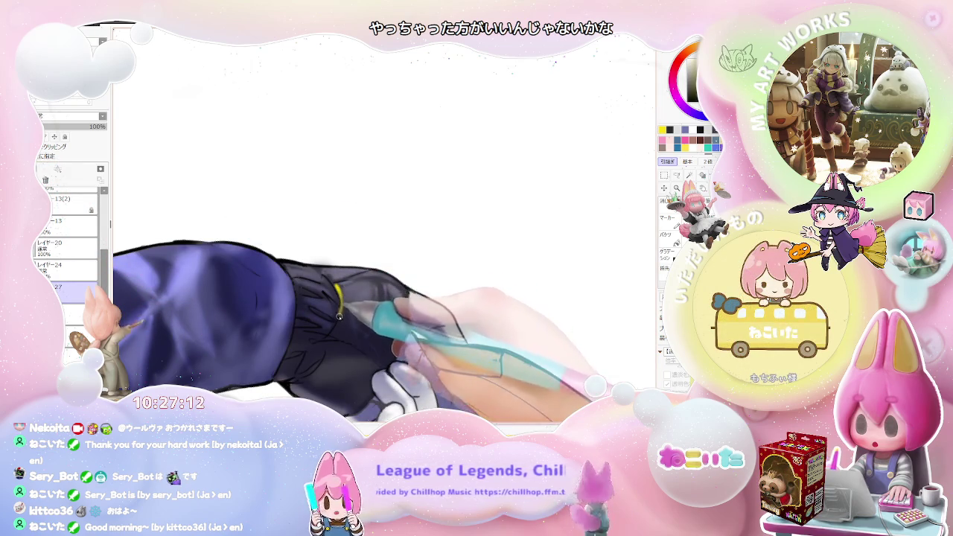
Step: Rotate the canvas level with the sleeve, then zoom out and tilt to the full winged figure
mouse_move(327, 353)
mouse_down()
mouse_move(335, 290)
mouse_move(447, 306)
mouse_move(458, 298)
mouse_move(379, 254)
mouse_move(500, 245)
mouse_move(513, 293)
mouse_move(500, 320)
mouse_move(425, 315)
mouse_move(320, 251)
mouse_up()
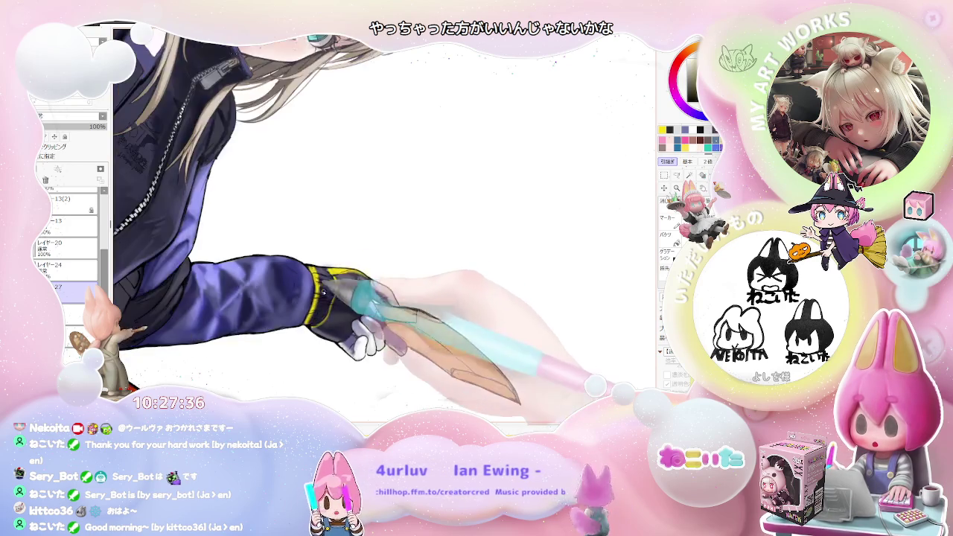
scroll(384, 224, down, 5)
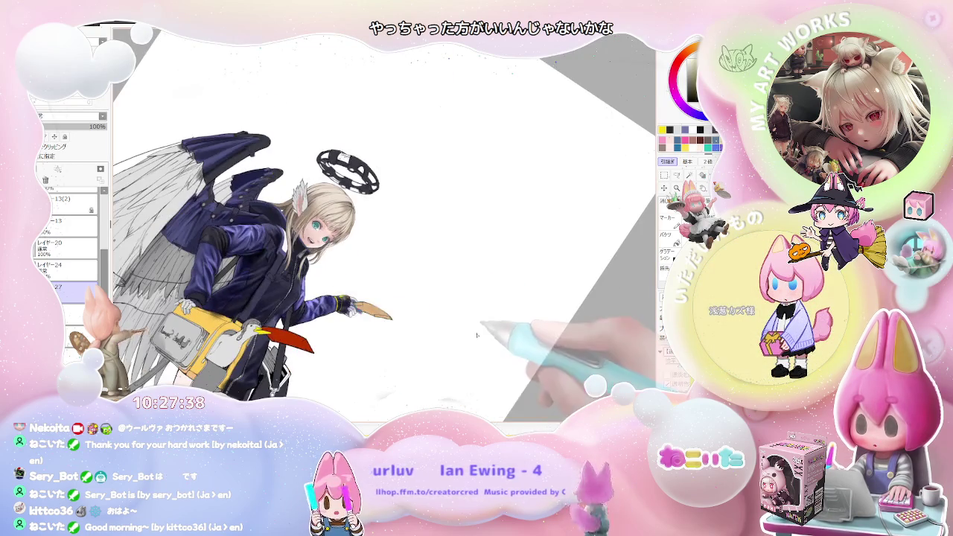
scroll(480, 336, up, 5)
scroll(481, 336, down, 2)
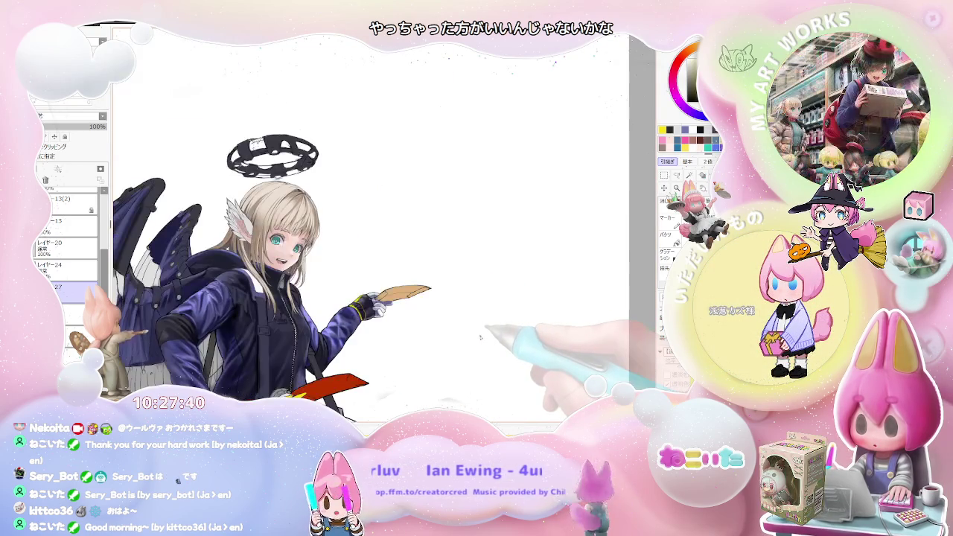
mouse_move(425, 354)
mouse_down()
mouse_move(425, 257)
mouse_move(455, 307)
mouse_up()
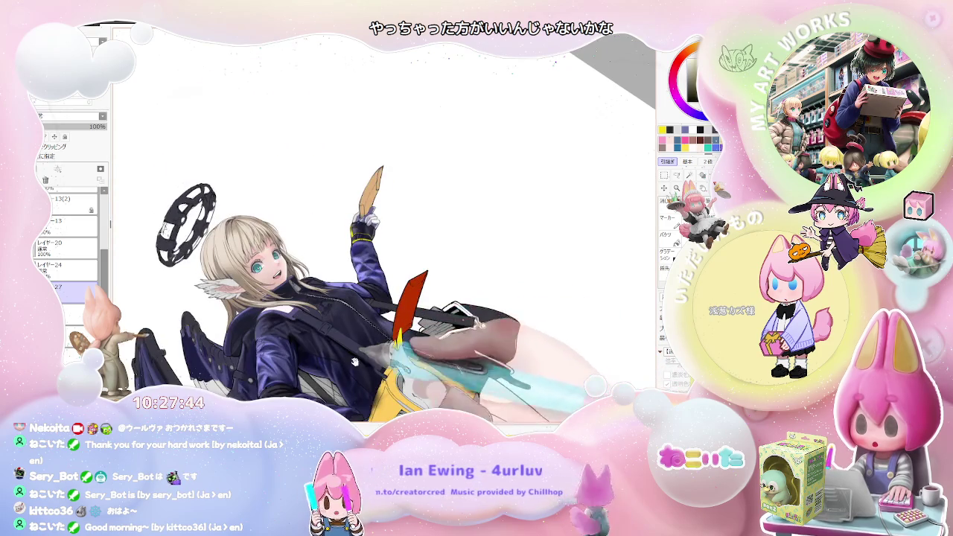
scroll(285, 322, up, 5)
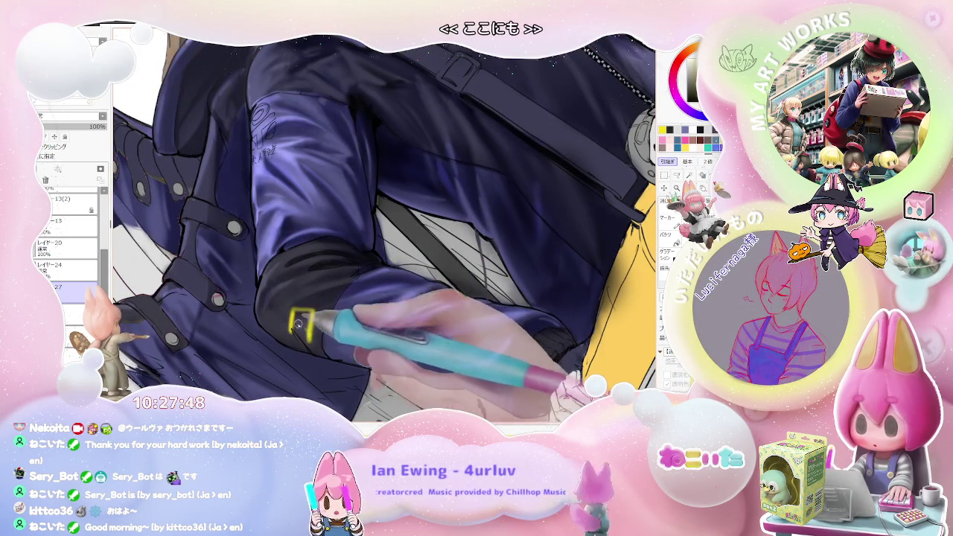
Step: Zoom between the sleeve, the face and jacket, and the whole winged character
key(minus)
key(minus)
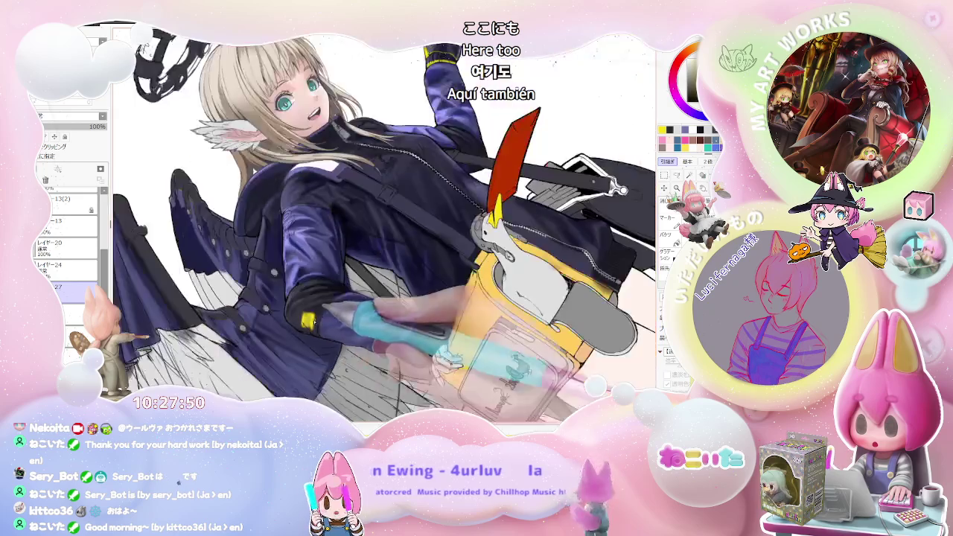
key(Delete)
key(Delete)
key(Home)
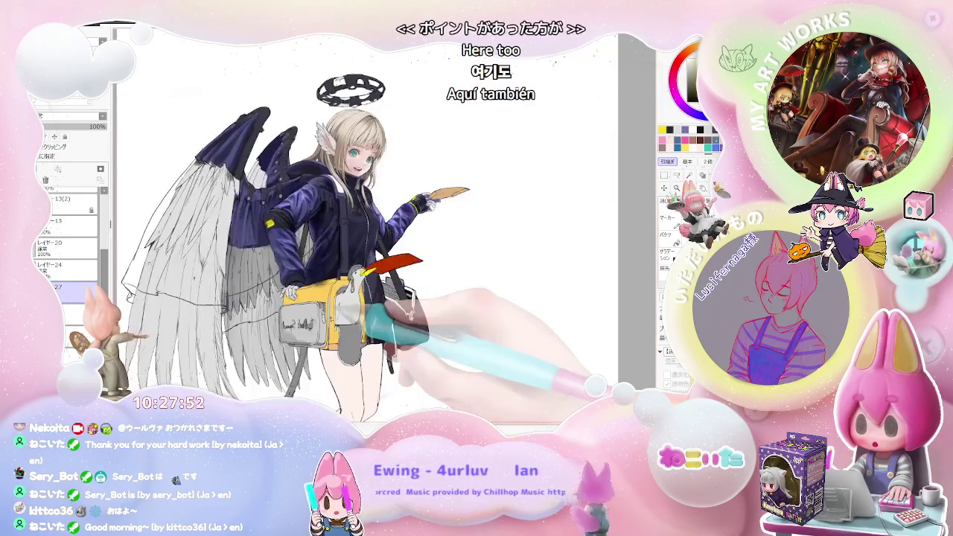
key(plus)
key(plus)
key(plus)
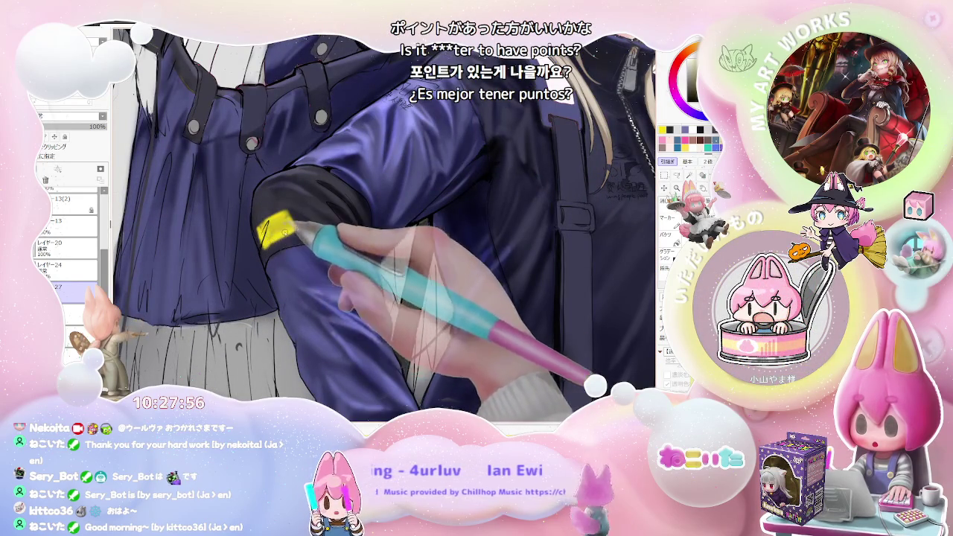
key(minus)
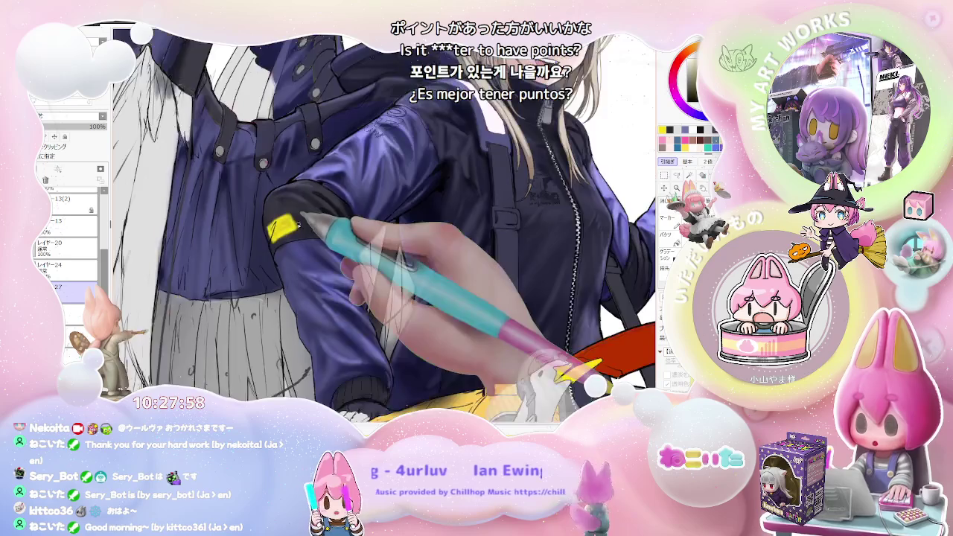
key(minus)
key(plus)
key(plus)
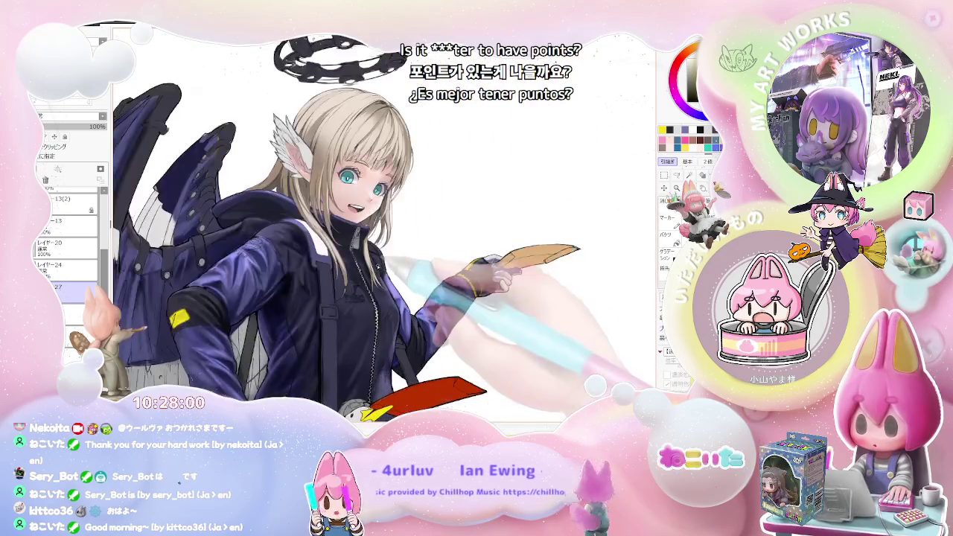
key(plus)
key(plus)
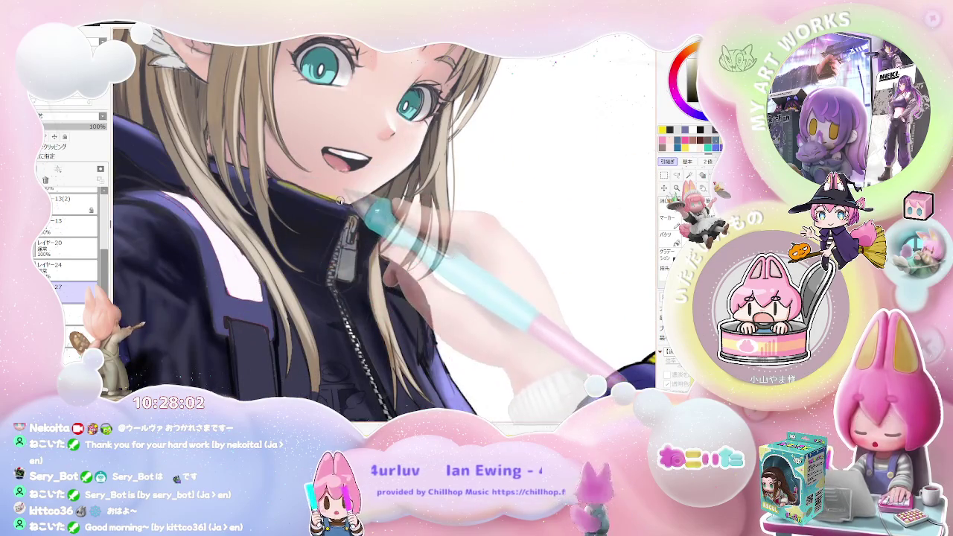
key(minus)
key(minus)
key(plus)
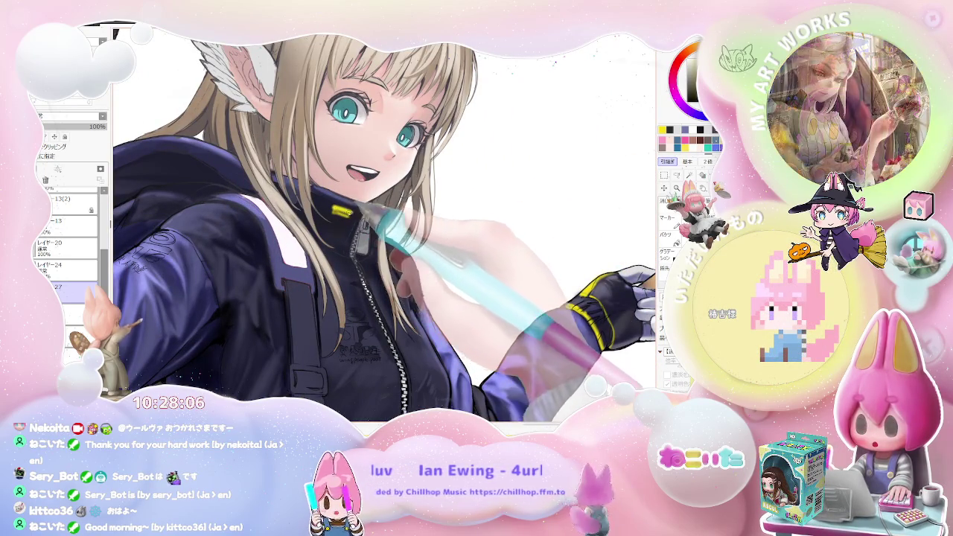
key(minus)
key(minus)
mouse_move(471, 276)
mouse_down()
mouse_move(452, 322)
mouse_move(490, 339)
mouse_move(466, 249)
mouse_up()
Step: Mirror the view horizontally and zoom in to check the armband accent against the figure
key(h)
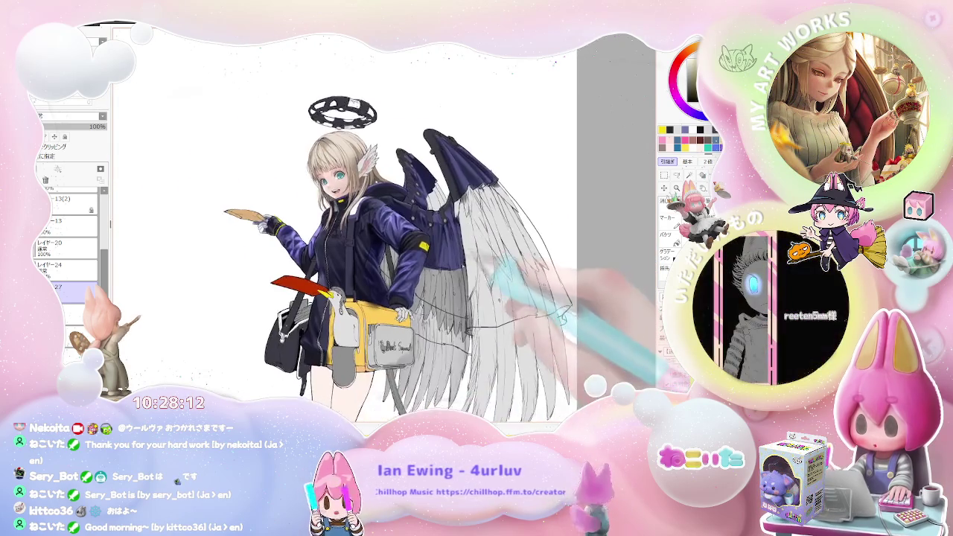
scroll(369, 189, up, 2)
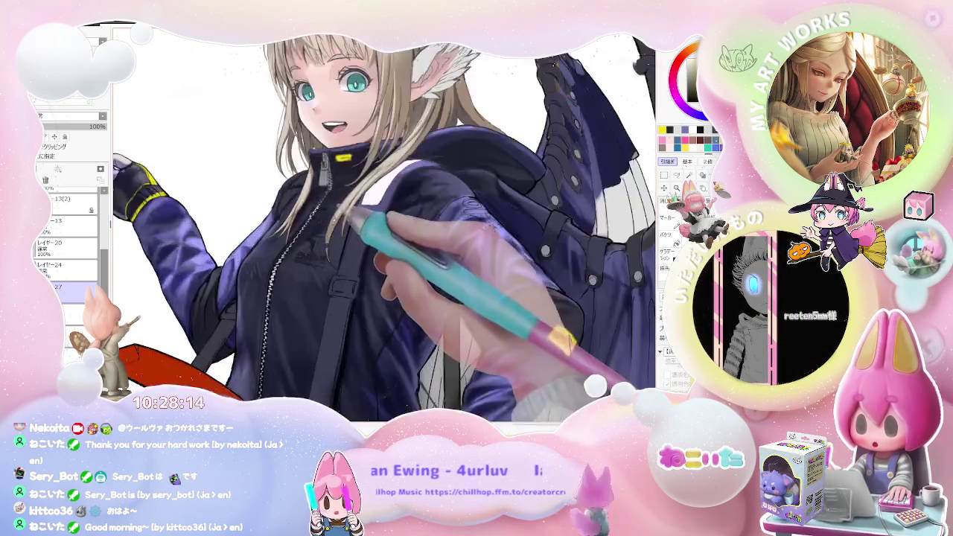
scroll(369, 189, up, 2)
scroll(368, 189, up, 2)
scroll(318, 253, up, 2)
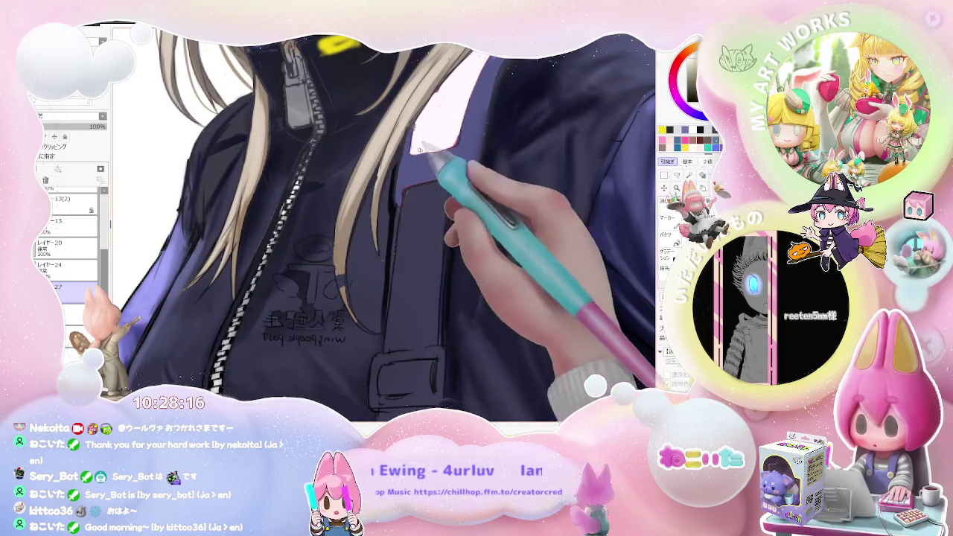
Step: Zoom in on the jacket chest for the silver ring above the printed text, then back out
scroll(313, 256, up, 2)
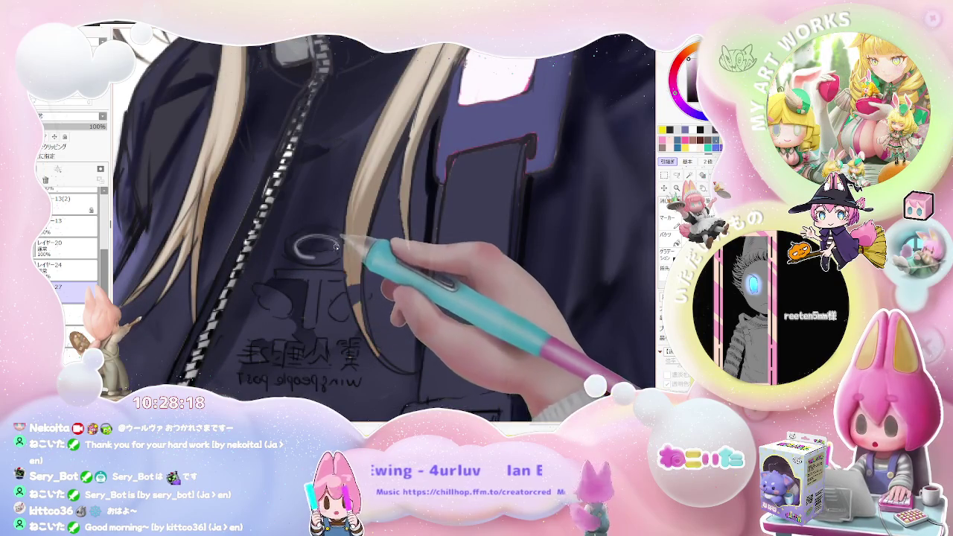
scroll(336, 240, down, 2)
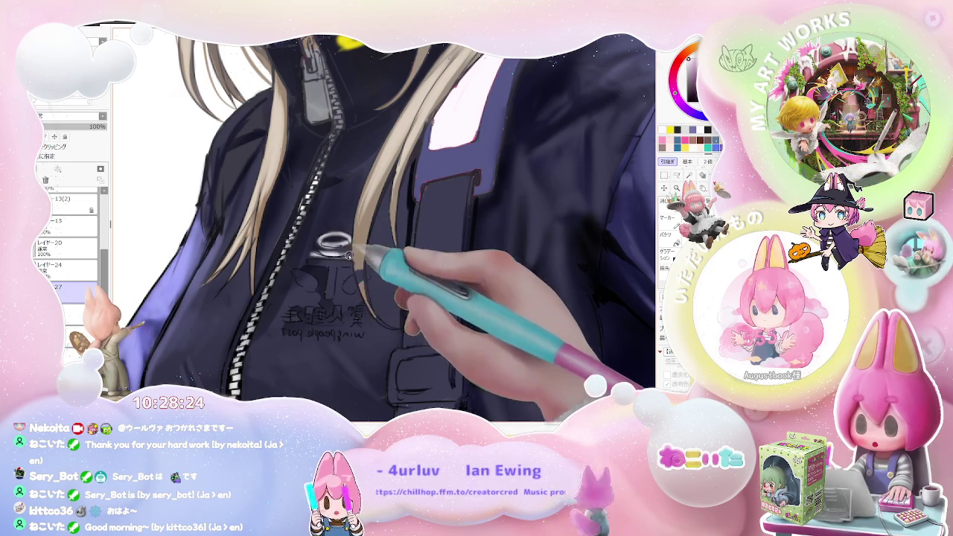
scroll(358, 253, down, 2)
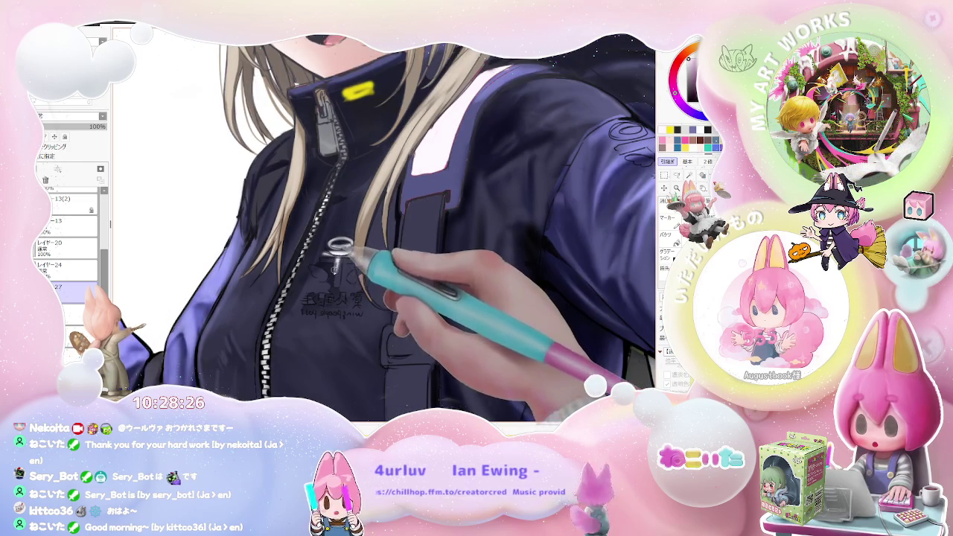
scroll(336, 264, down, 2)
scroll(350, 272, down, 1)
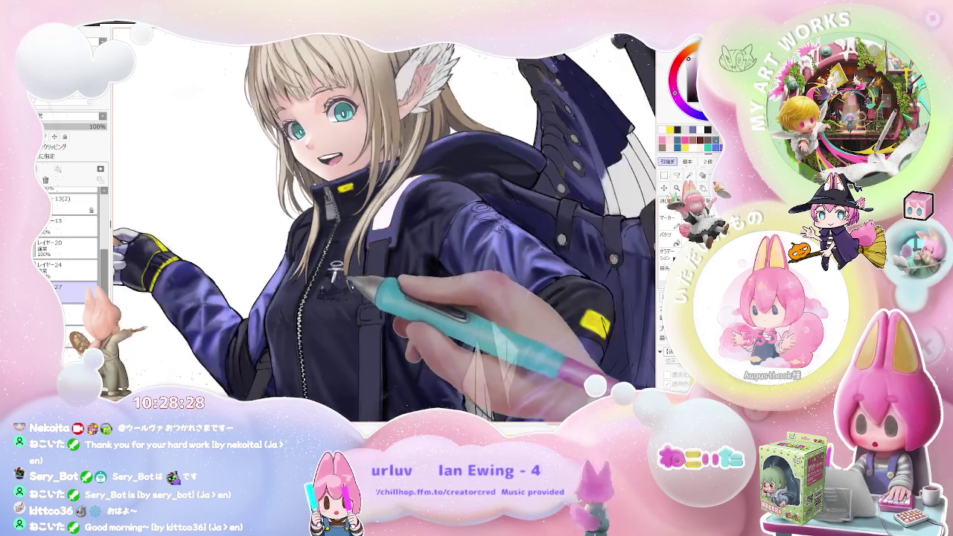
scroll(365, 275, down, 1)
scroll(385, 279, down, 1)
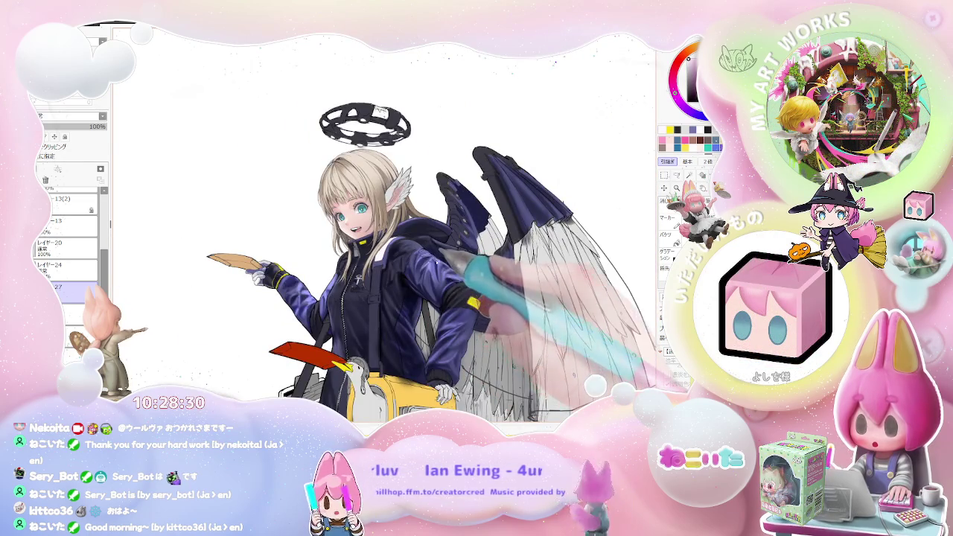
Step: Unmirror the view and rotate it so the whole figure stands upright
key(h)
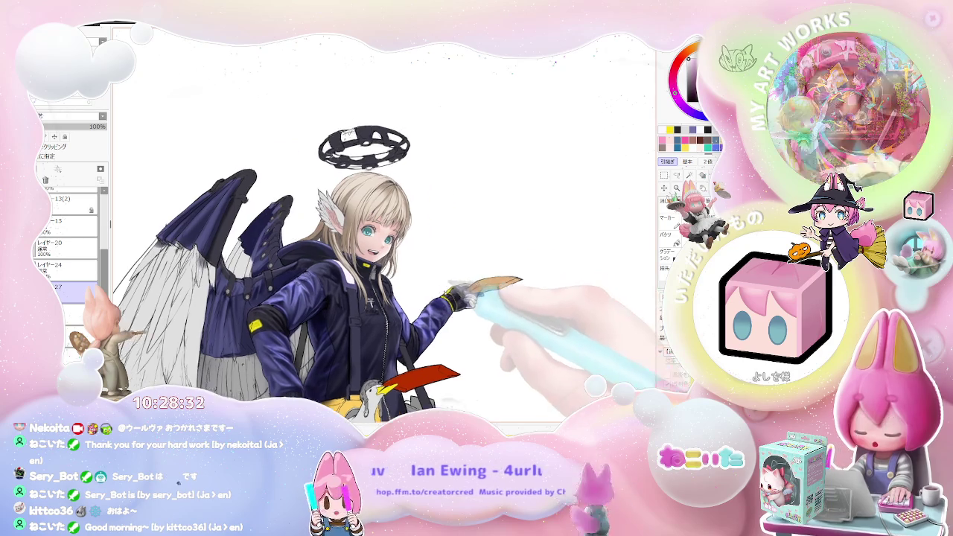
scroll(417, 298, up, 3)
scroll(309, 303, up, 2)
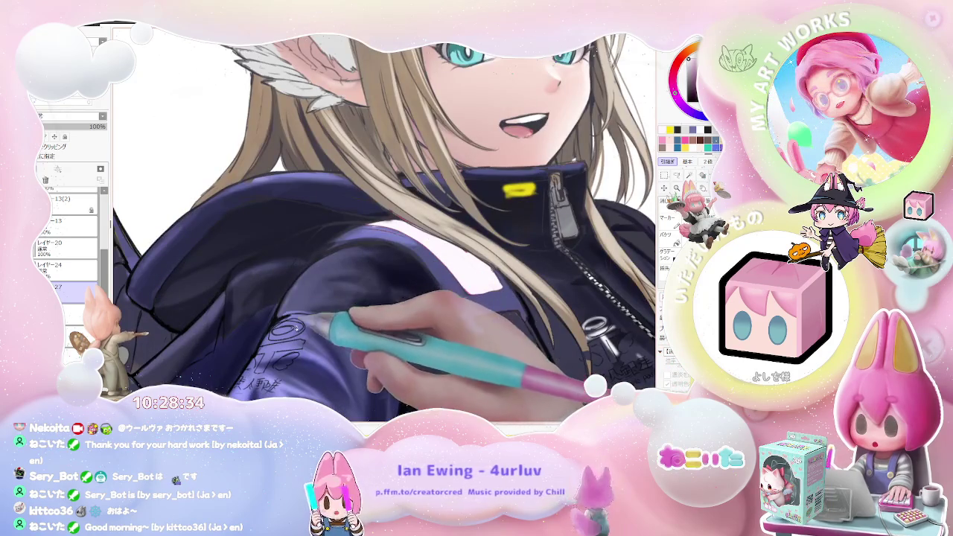
scroll(384, 227, down, 2)
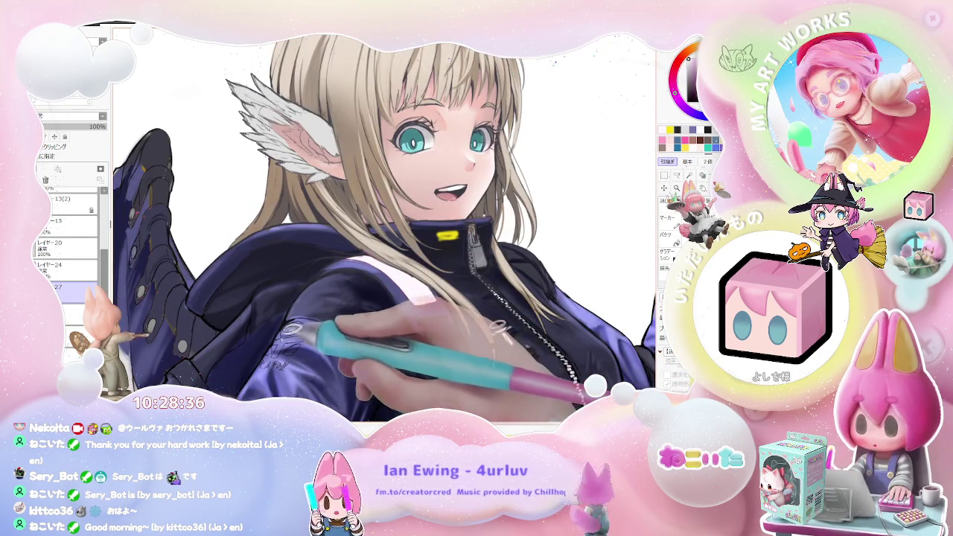
scroll(315, 315, down, 1)
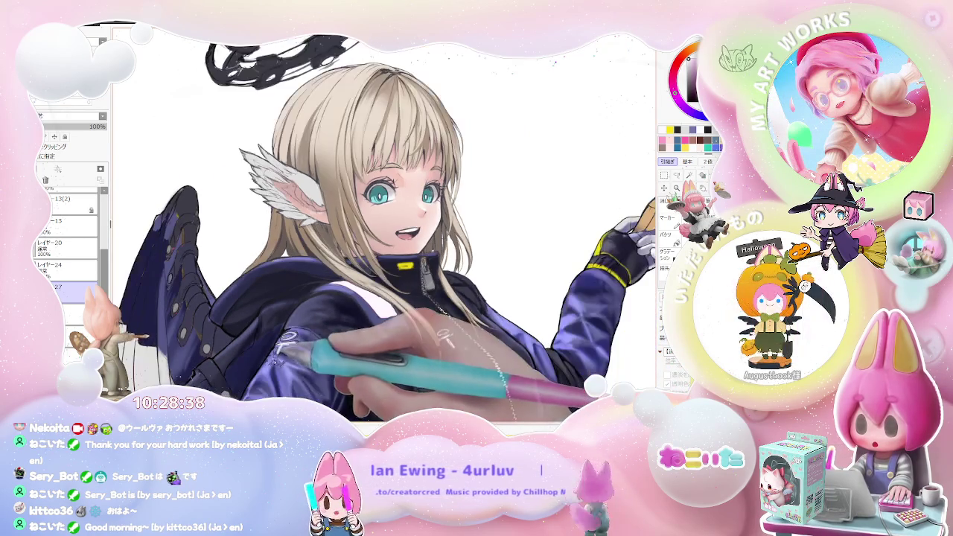
scroll(384, 228, down, 2)
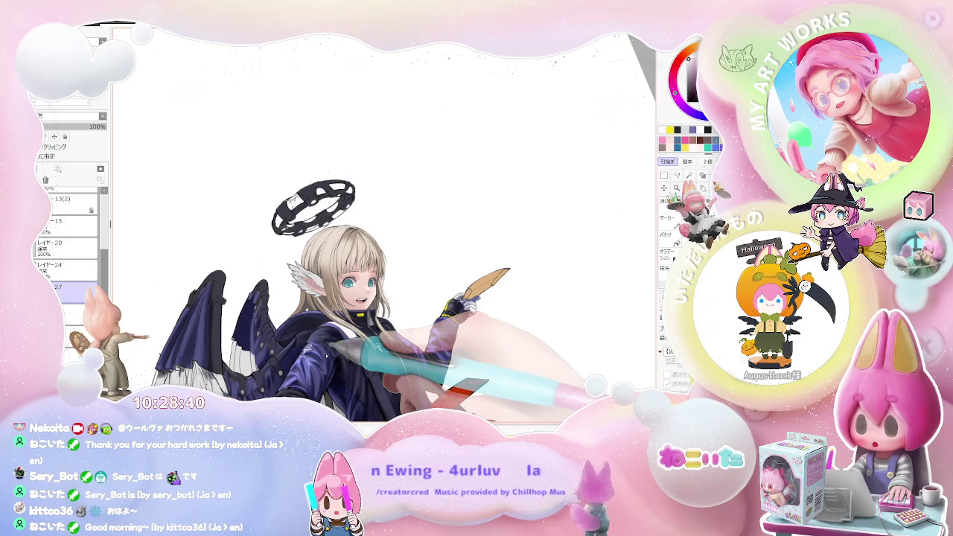
scroll(325, 356, up, 1)
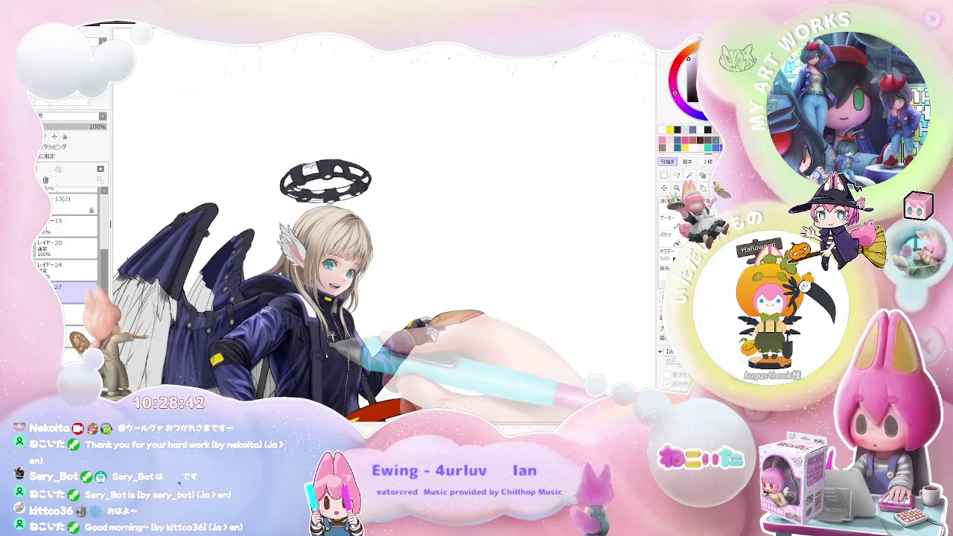
drag(331, 349, 442, 315)
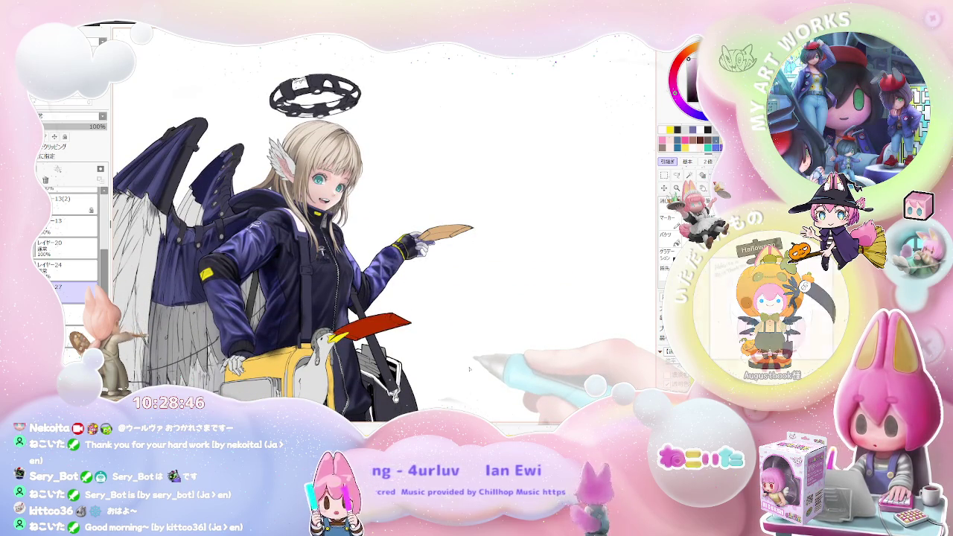
mouse_move(470, 368)
mouse_down()
mouse_move(513, 341)
mouse_move(369, 244)
mouse_move(334, 356)
mouse_up()
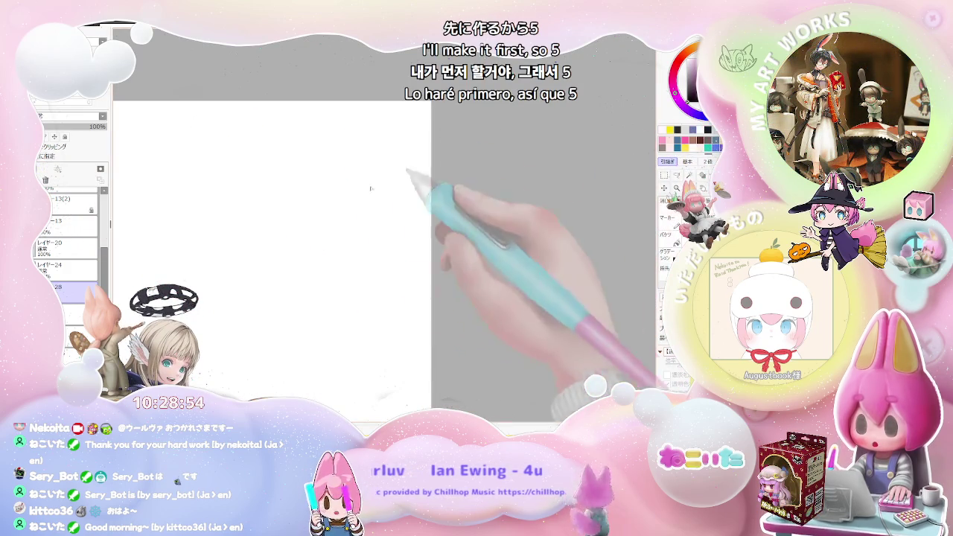
Step: Sketch the halo oval and crossbar on the blank canvas, undoing two stray strokes
drag(328, 185, 329, 198)
key(ctrl+z)
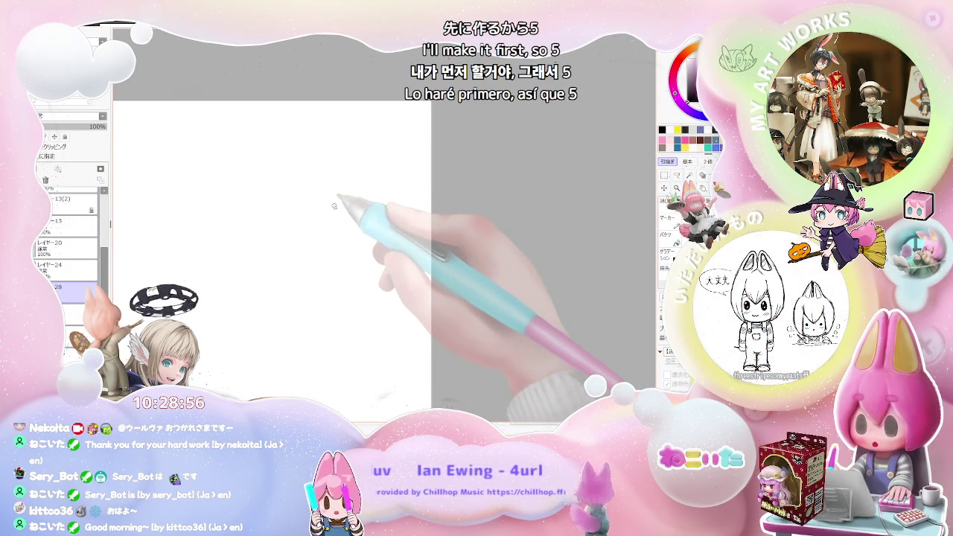
mouse_move(305, 210)
mouse_down()
mouse_move(340, 211)
mouse_move(321, 243)
mouse_move(303, 250)
mouse_up()
drag(331, 212, 341, 223)
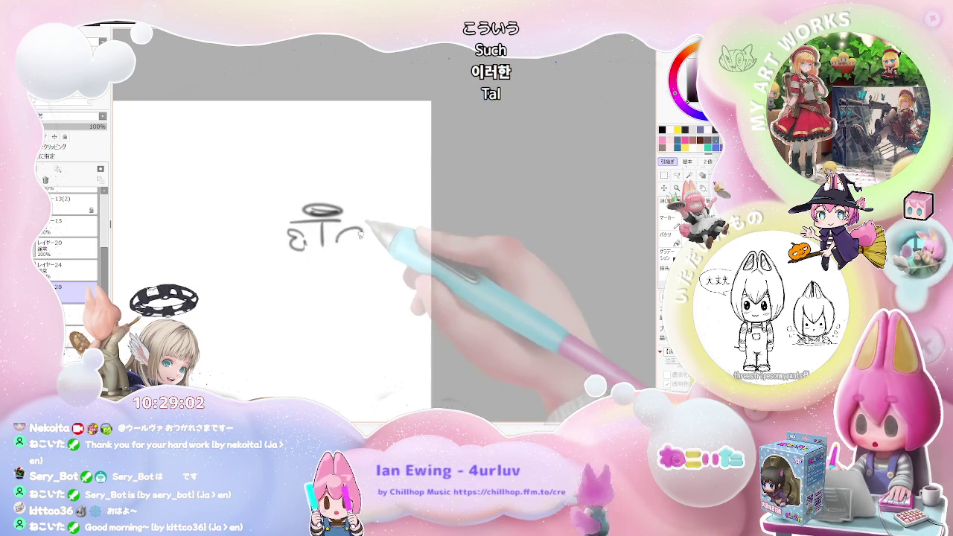
key(ctrl+z)
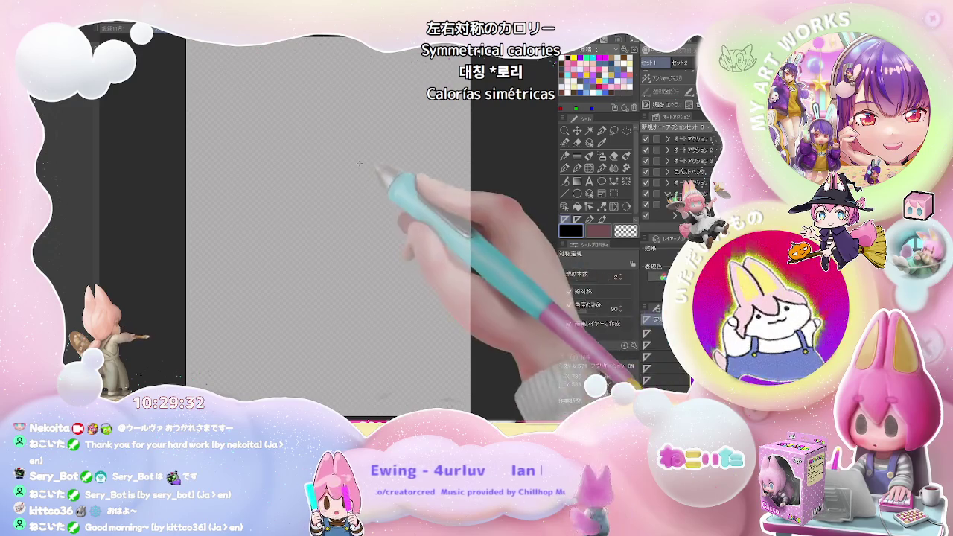
Step: Drag a vertical symmetry line down the canvas centre and undo a trial pen stroke
drag(323, 160, 323, 241)
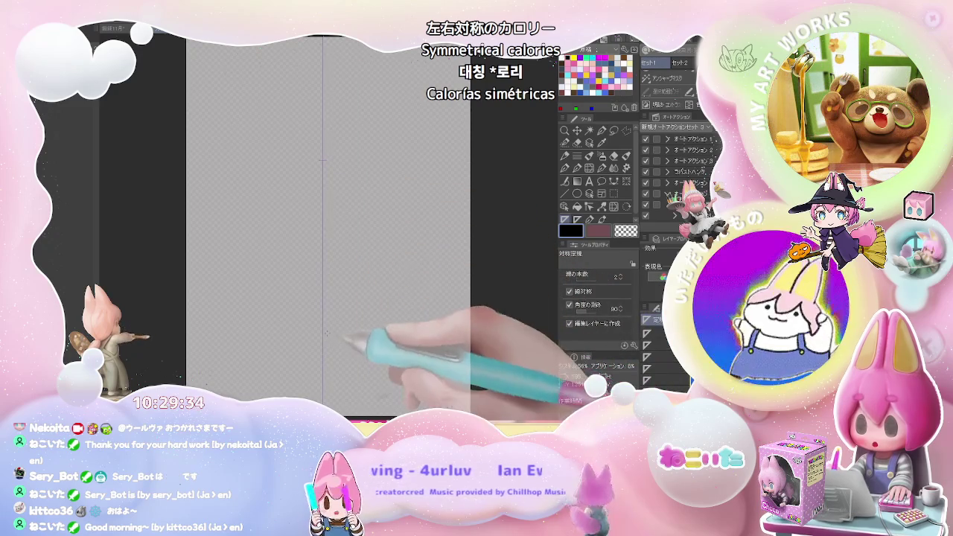
key(p)
drag(327, 159, 328, 161)
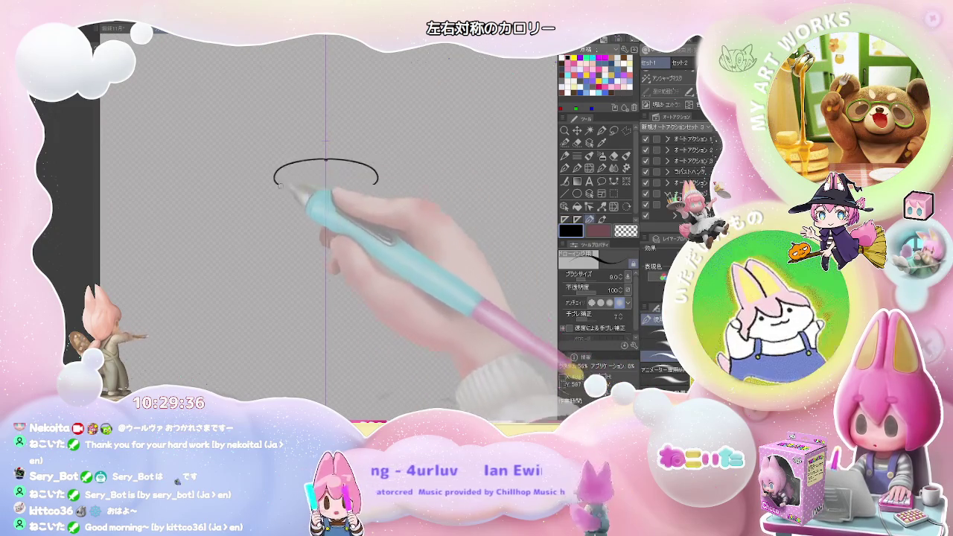
key(ctrl+z)
Step: Try a thick black ellipse ring across the symmetry line, then test and undo a pen stroke
key(u)
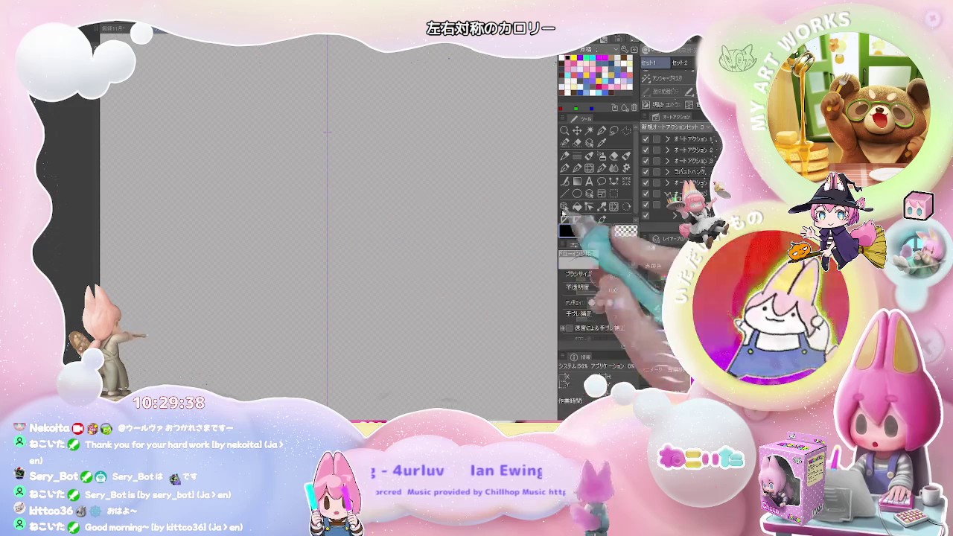
mouse_move(281, 161)
mouse_down()
mouse_move(374, 198)
mouse_move(383, 227)
mouse_move(392, 214)
mouse_up()
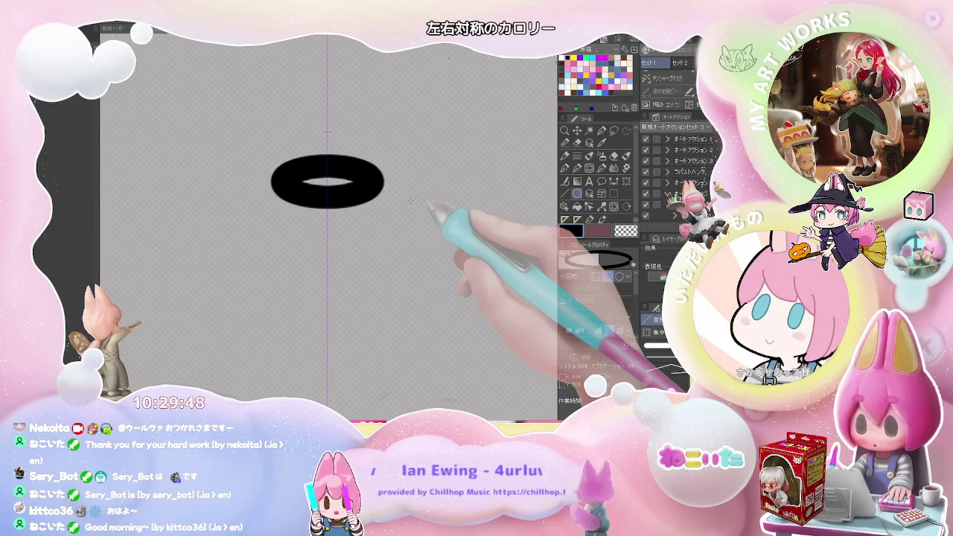
drag(637, 296, 637, 314)
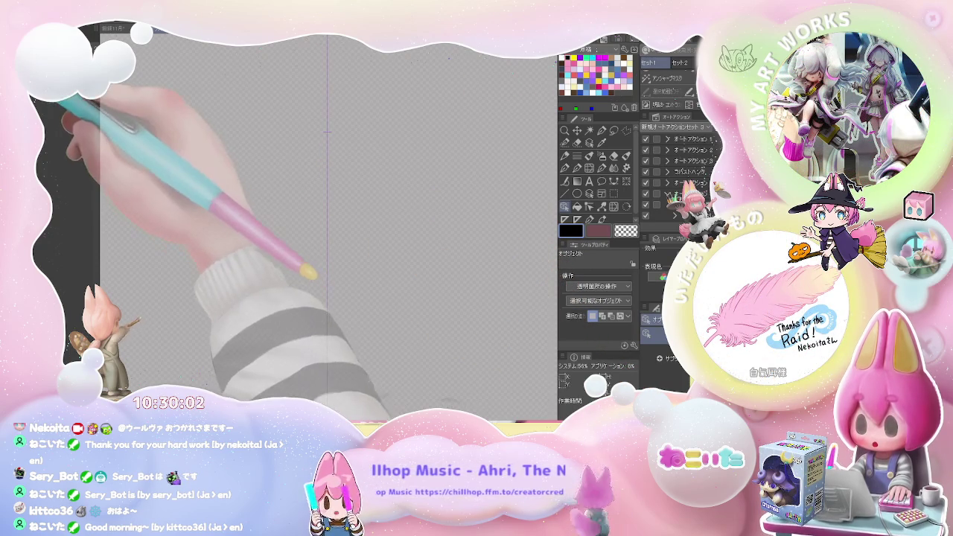
key(p)
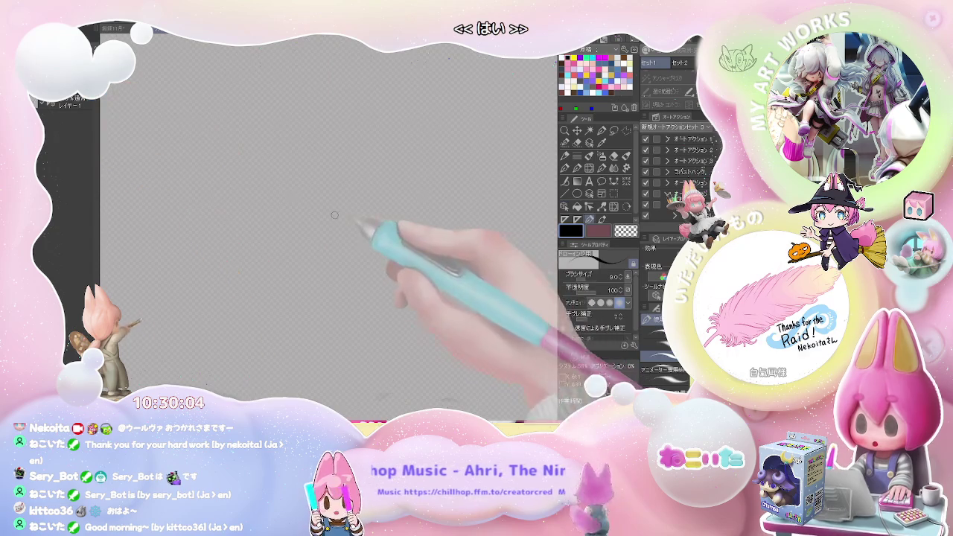
drag(272, 224, 340, 206)
key(ctrl+z)
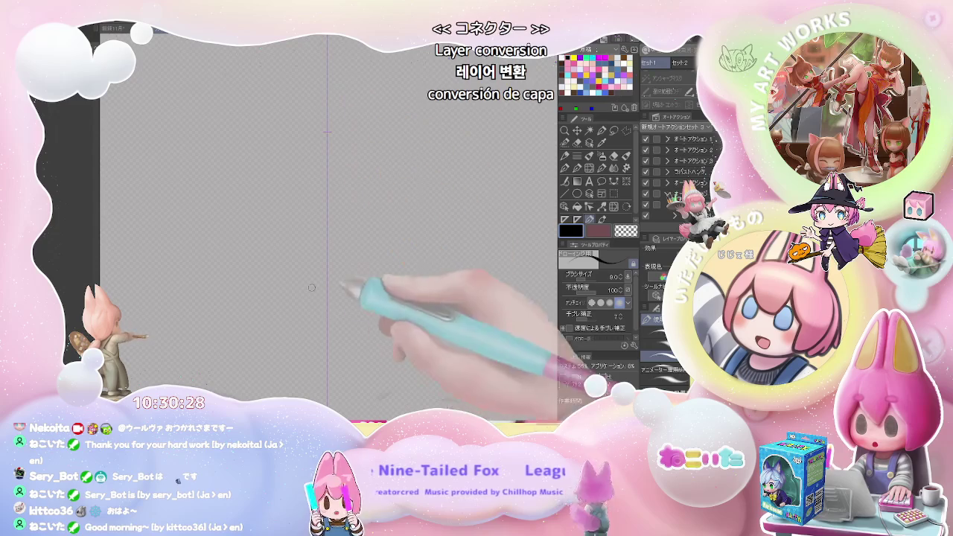
Step: Draw a thick black elliptical ring across the symmetry line, undoing the failed reshape
click(577, 193)
mouse_move(257, 198)
mouse_down()
mouse_move(413, 265)
mouse_move(405, 264)
mouse_move(423, 358)
mouse_up()
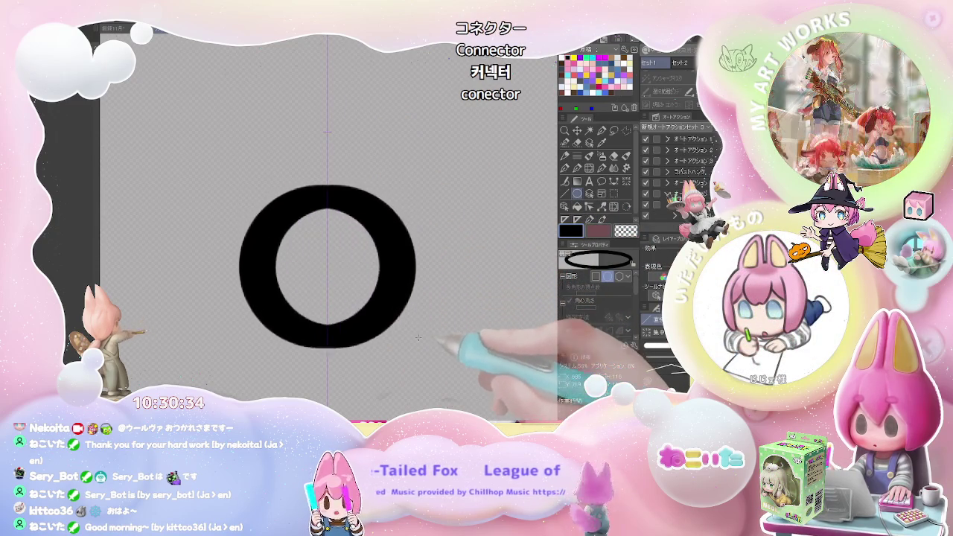
mouse_move(423, 356)
mouse_down()
mouse_move(418, 248)
mouse_move(402, 247)
mouse_move(428, 271)
mouse_up()
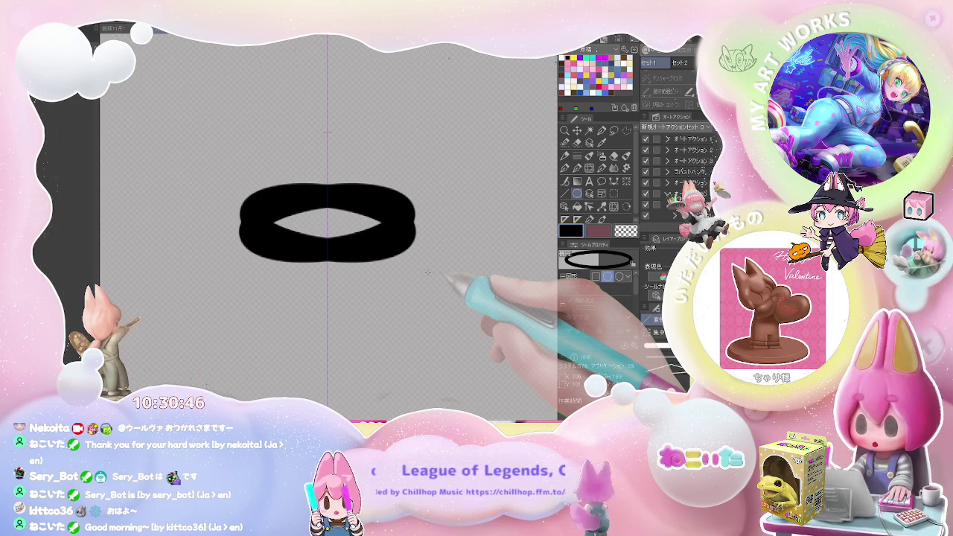
key(ctrl+z)
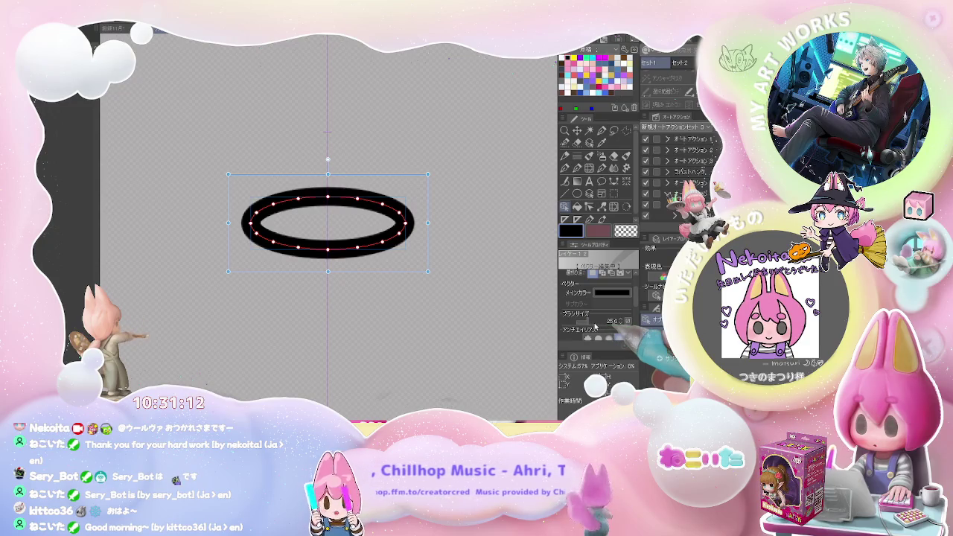
Step: Set the pen to about size 15.5 and draw a horizontal line below the ring, then raise it to 16.8
key(p)
key(ctrl+minus)
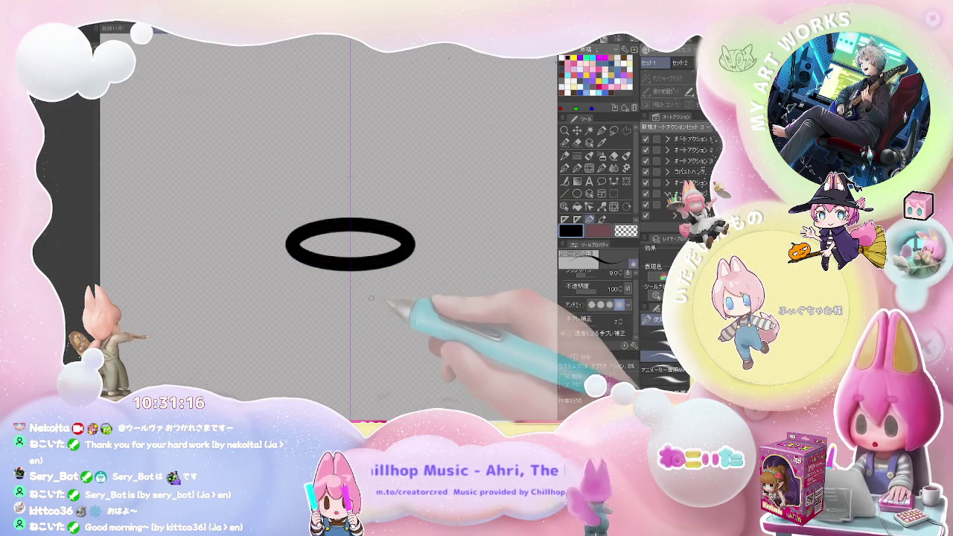
key(ctrl+plus)
key(bracketright)
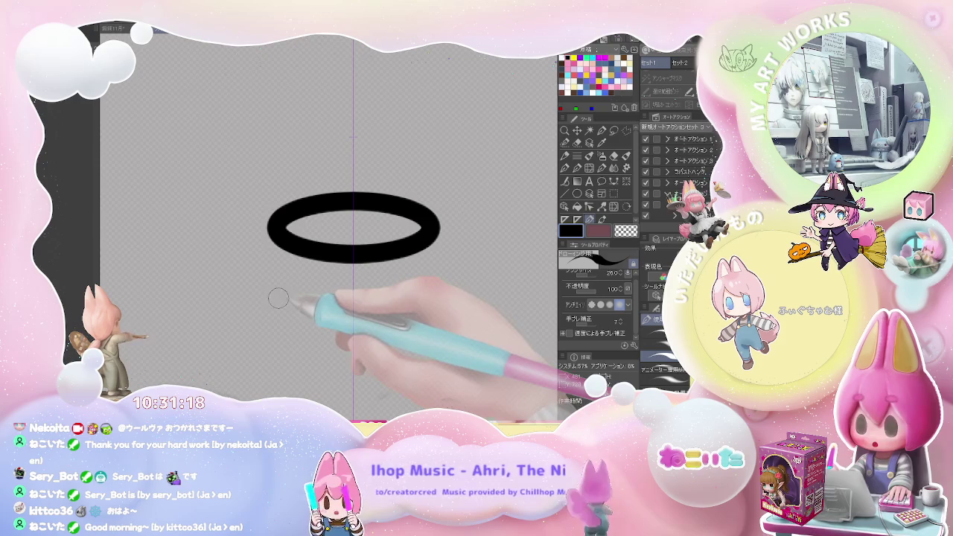
key(bracketleft)
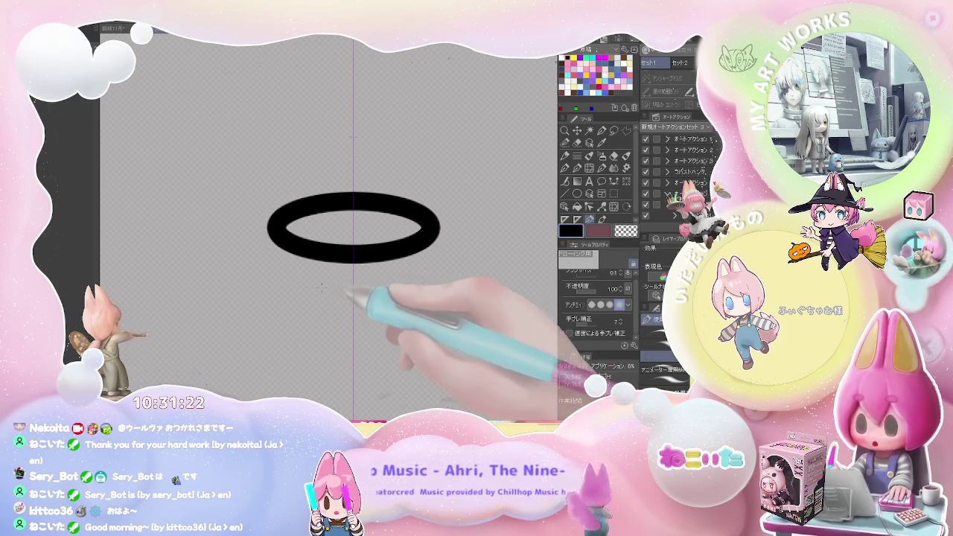
key(bracketright)
drag(278, 288, 353, 289)
key(bracketright)
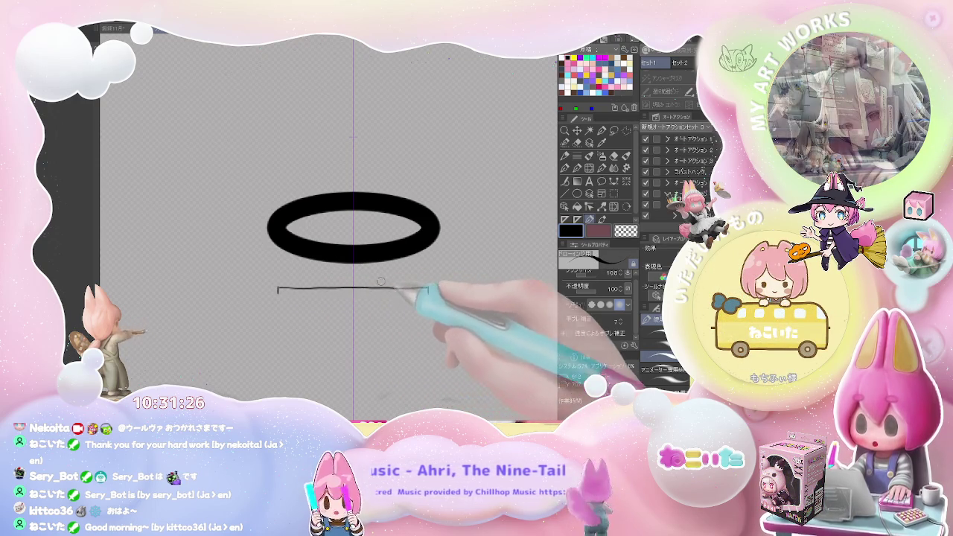
Step: Remove the line under the ring and outline the crossbar rectangle's corners beneath it
key(ctrl+z)
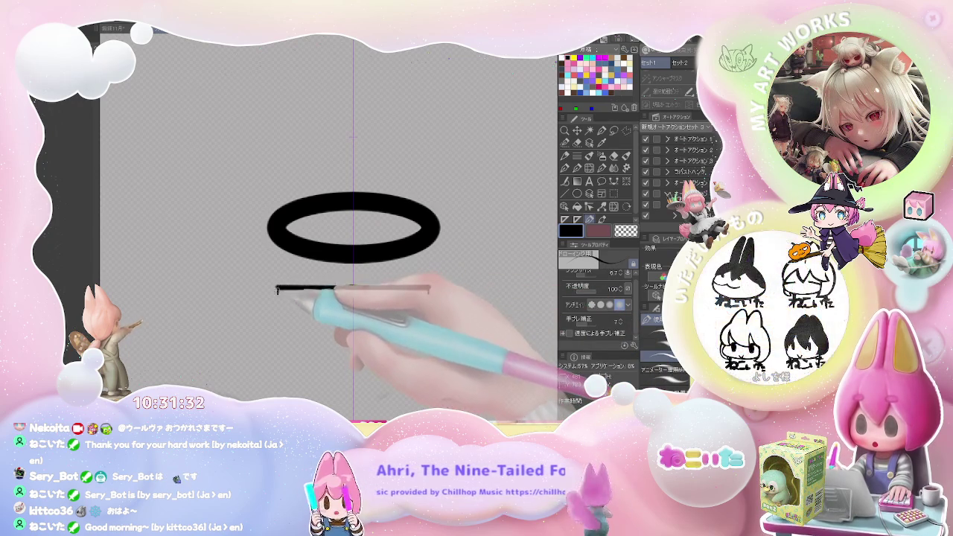
click(277, 289)
click(277, 316)
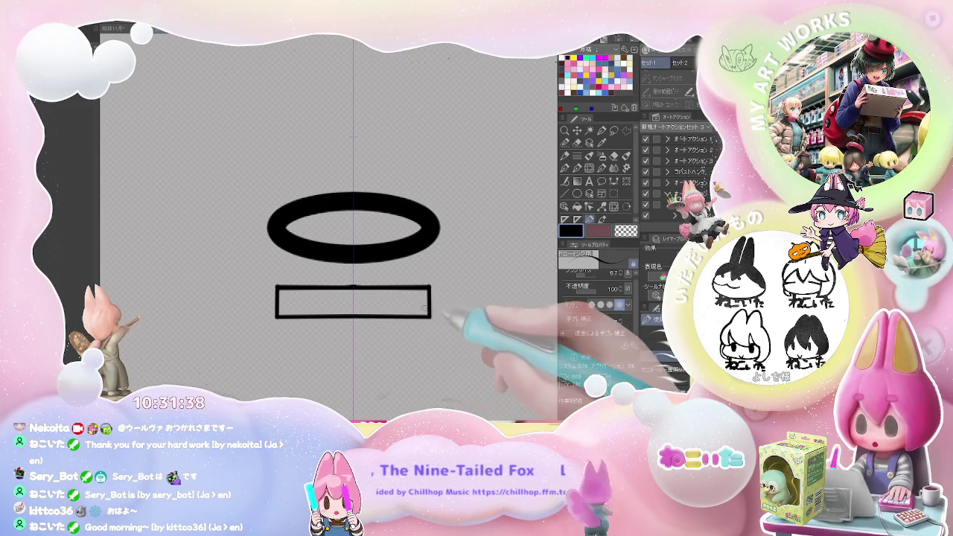
click(430, 317)
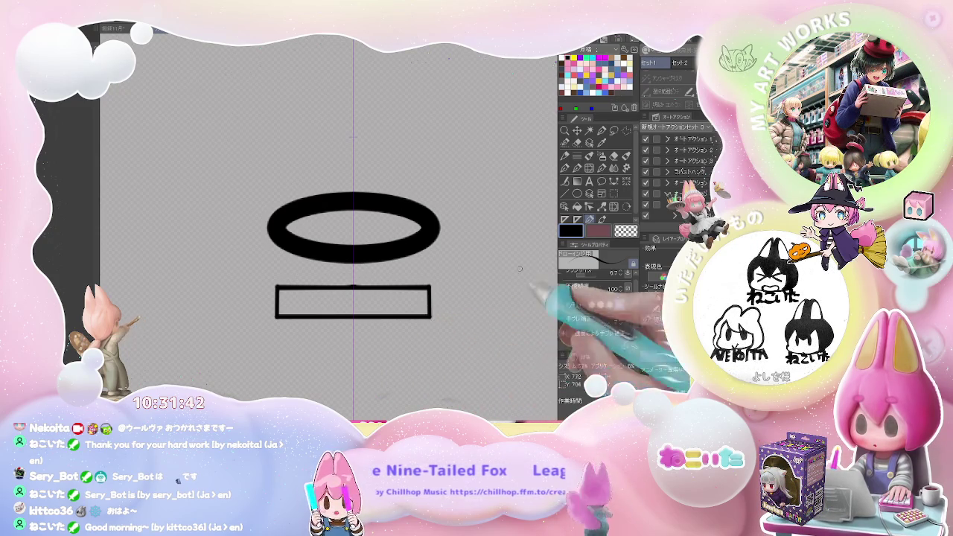
Step: Draw the crossbar rectangle with corner rounding off and a thin line width of about 0.6
click(578, 195)
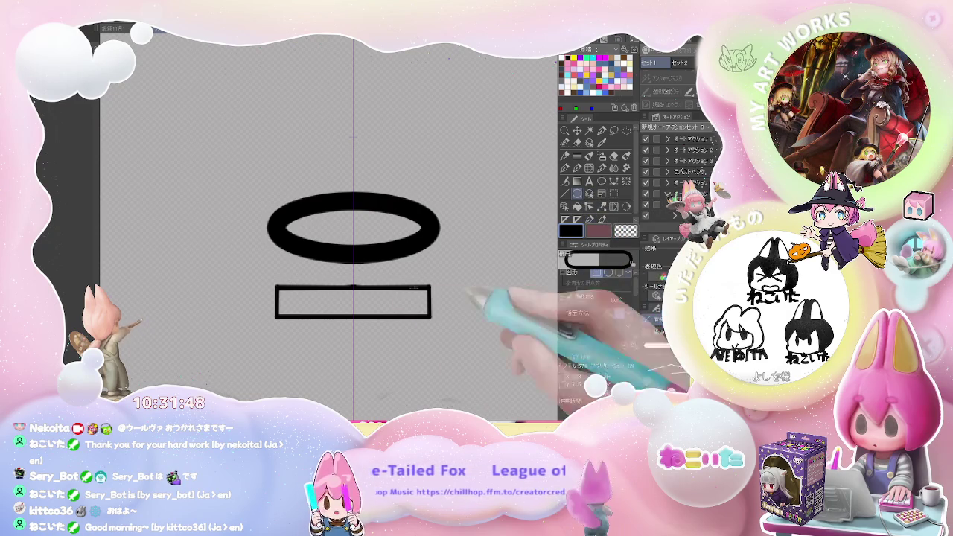
click(569, 298)
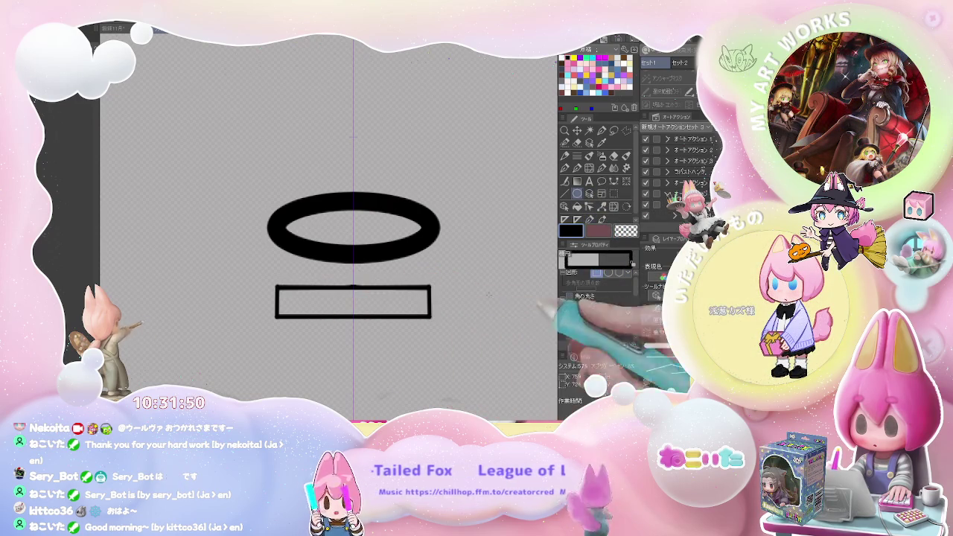
drag(275, 287, 276, 288)
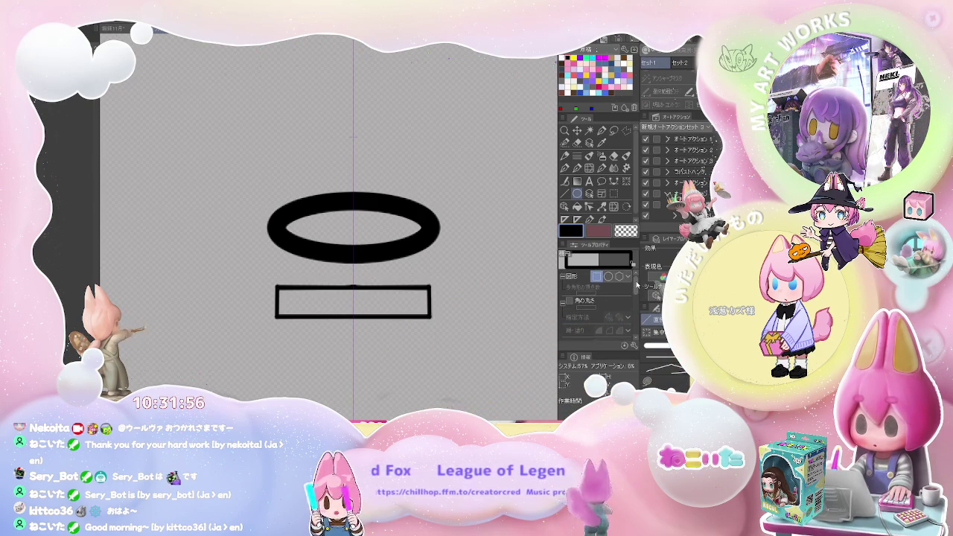
drag(637, 294, 637, 318)
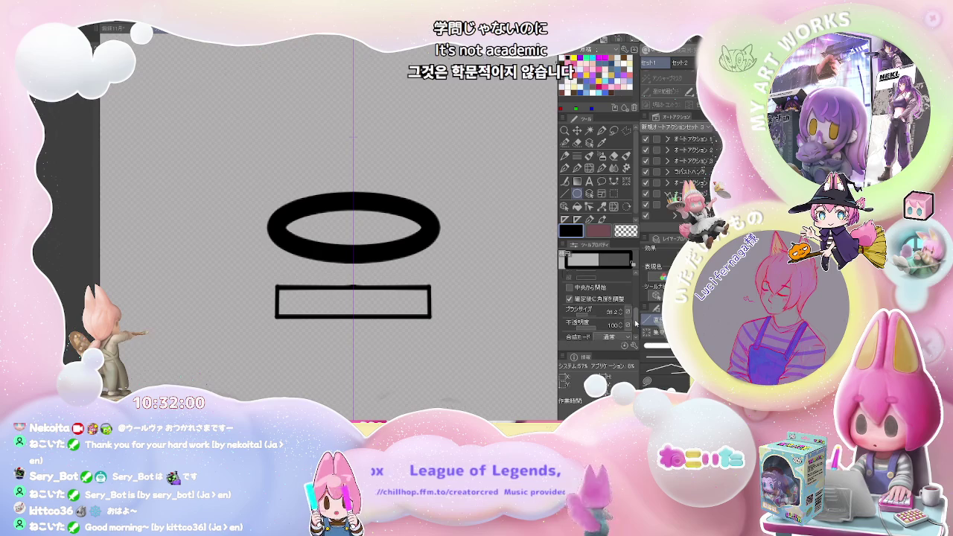
mouse_move(618, 311)
mouse_down()
mouse_move(576, 319)
mouse_move(596, 315)
mouse_up()
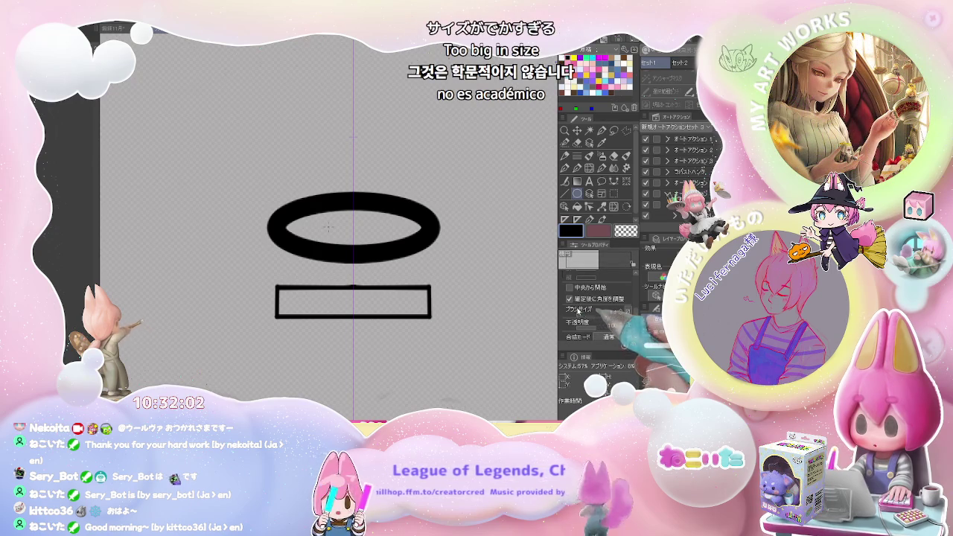
click(295, 292)
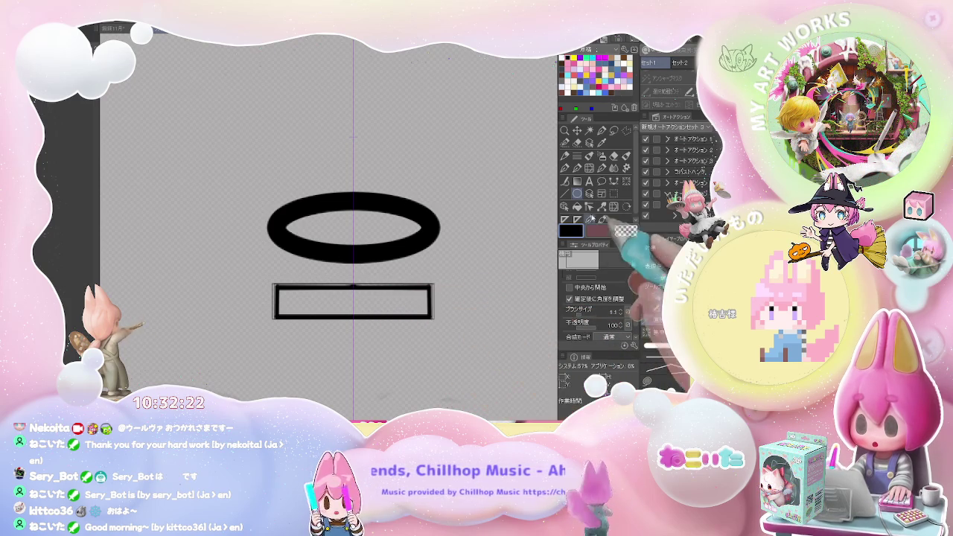
click(565, 206)
Step: Try rotating and moving the crossbar rectangle, cancelling both transforms
click(432, 307)
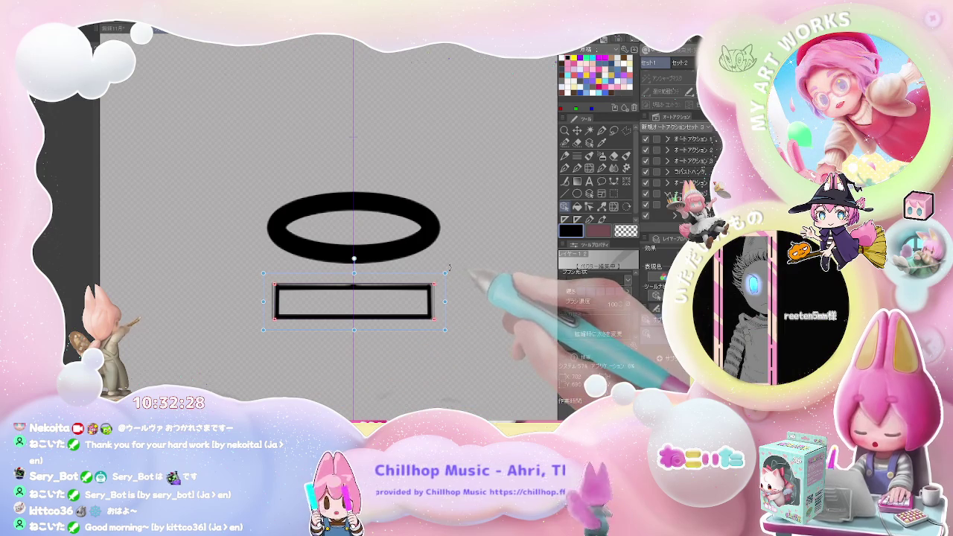
drag(457, 268, 369, 379)
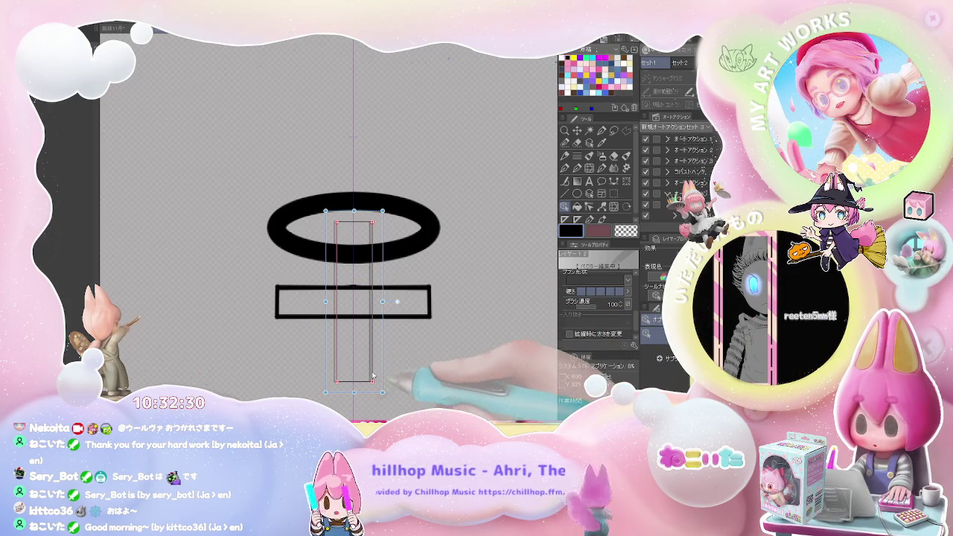
scroll(386, 358, up, 2)
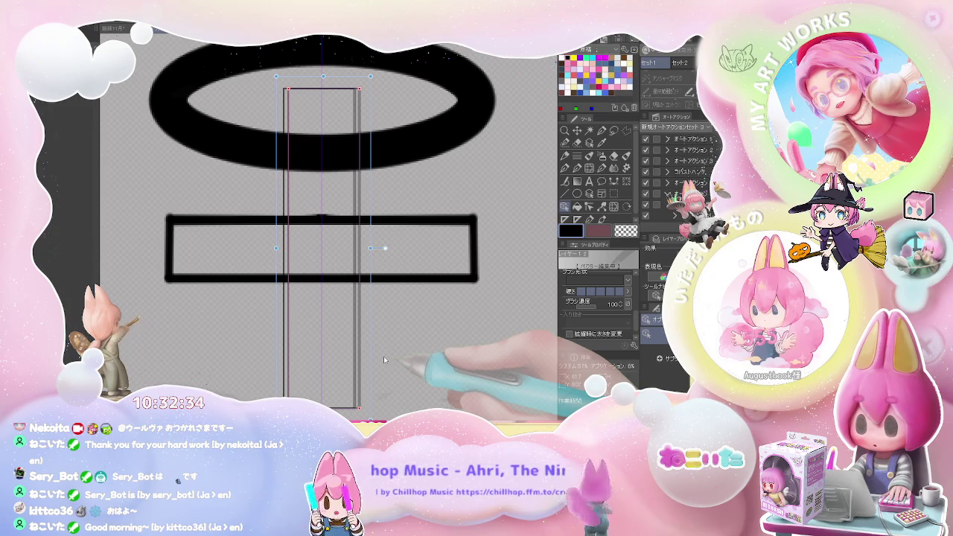
key(Escape)
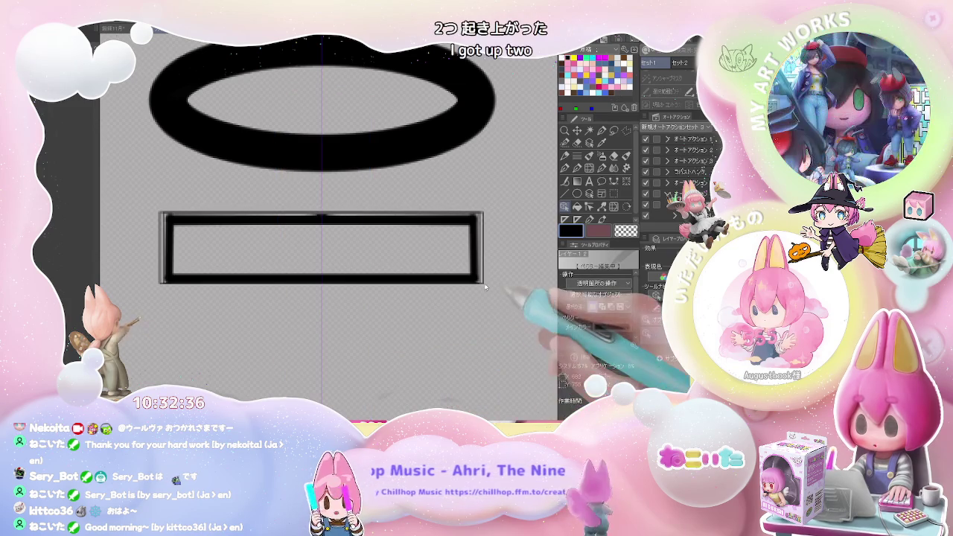
key(ctrl+t)
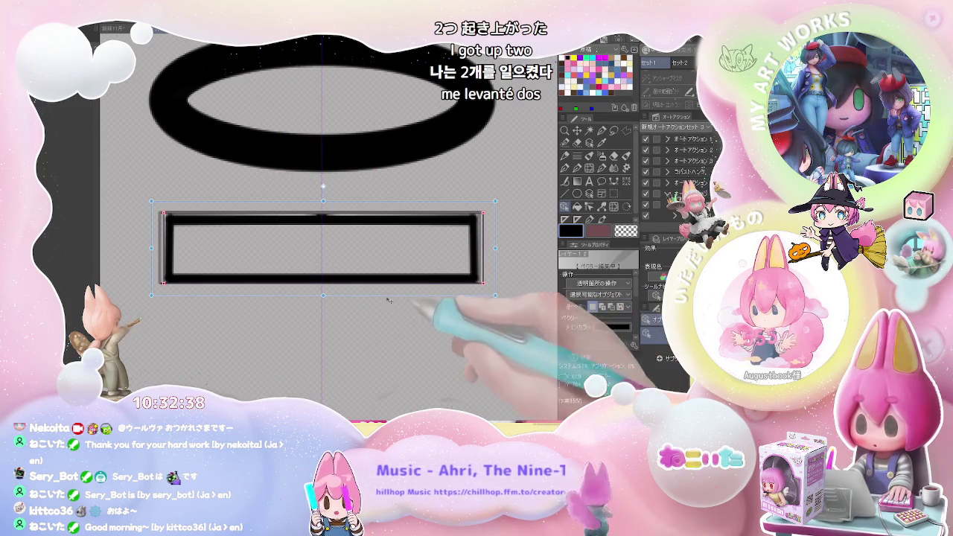
drag(354, 293, 350, 337)
key(Escape)
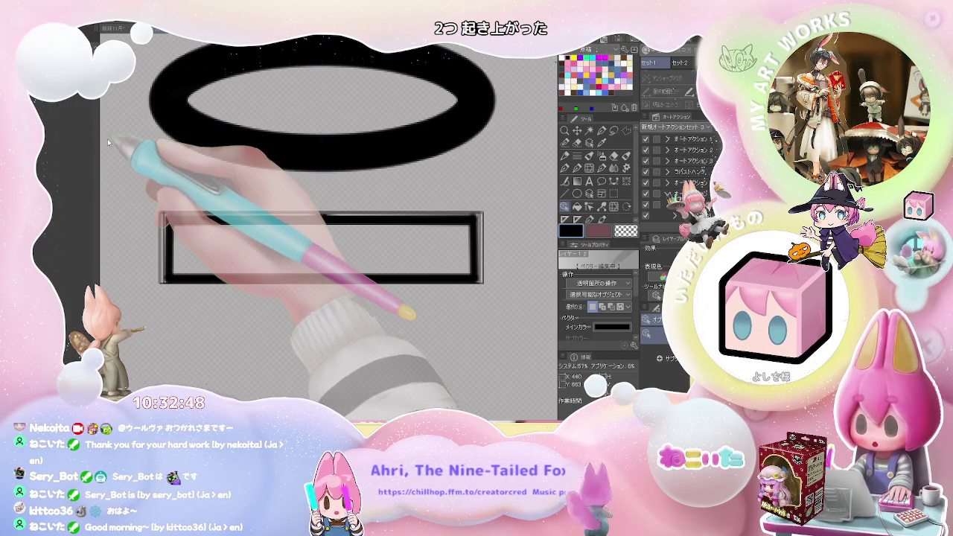
Step: Add a tall vertical rectangle for the cross's upright, shift it down and shorten it
click(484, 279)
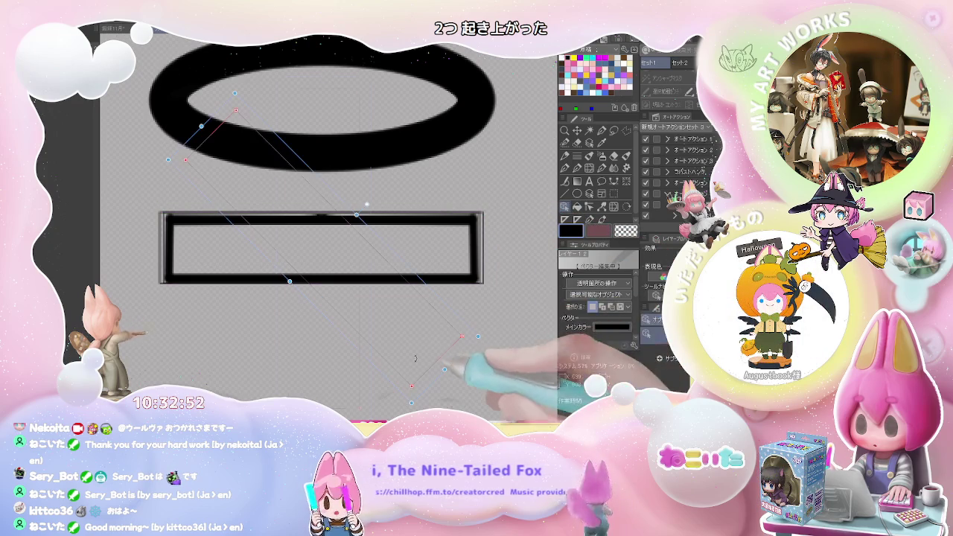
drag(288, 88, 360, 408)
key(ctrl+minus)
key(ctrl+minus)
key(ctrl+minus)
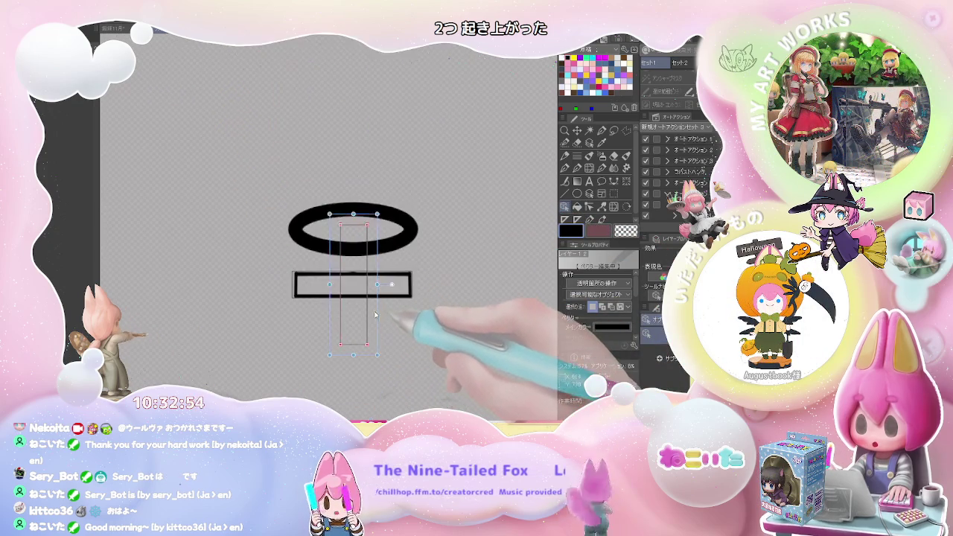
key(ctrl+plus)
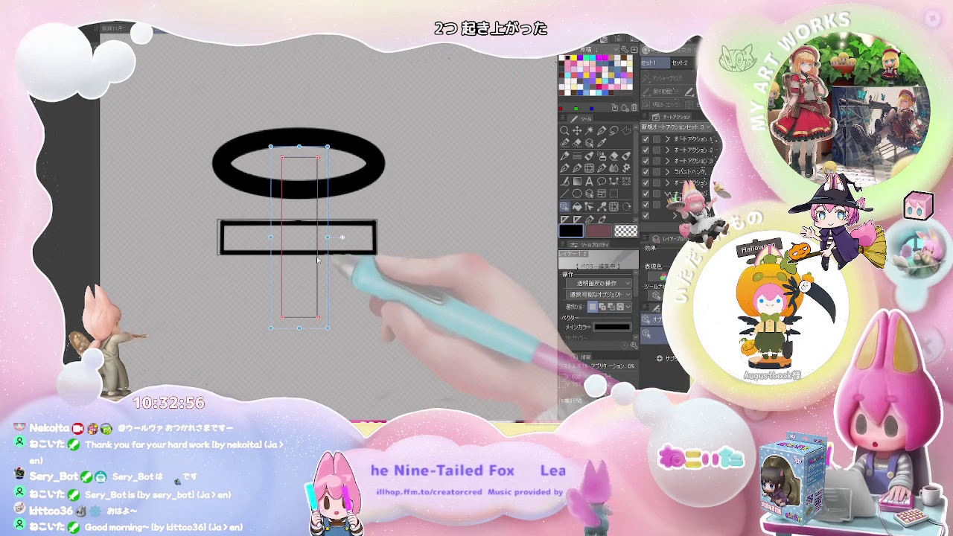
drag(311, 325, 312, 332)
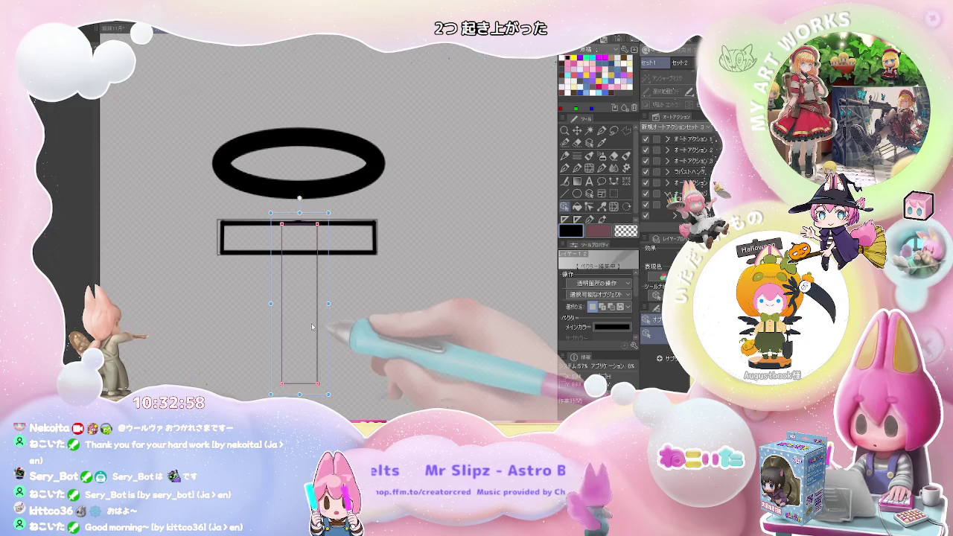
drag(299, 394, 300, 342)
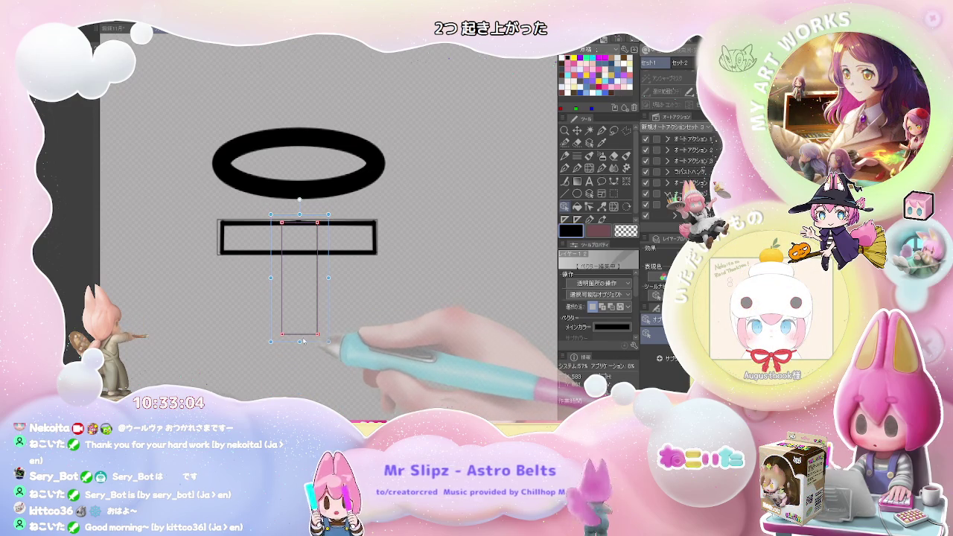
Step: Delete the crossbar's thick black right and bottom edge lines
key(m)
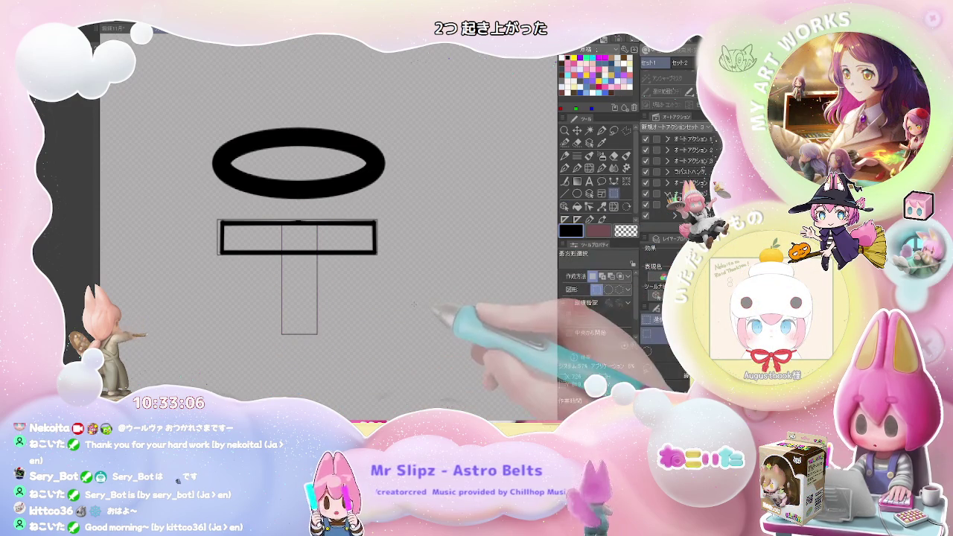
scroll(422, 313, down, 1)
scroll(380, 283, up, 3)
scroll(380, 283, up, 1)
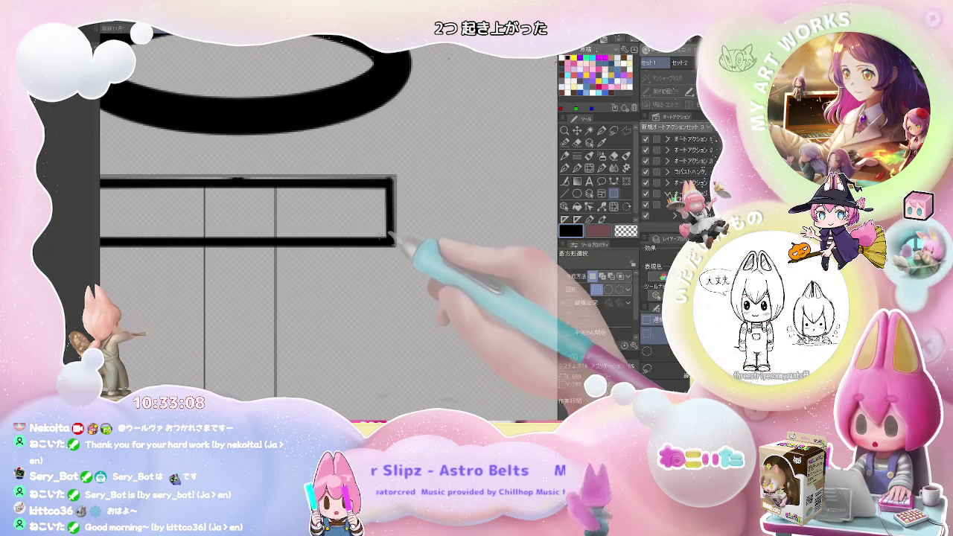
key(e)
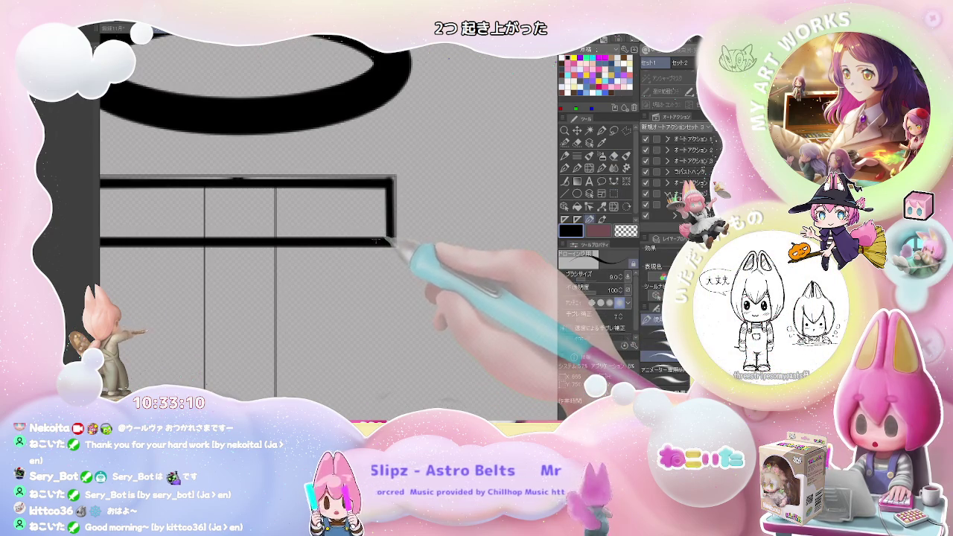
click(577, 220)
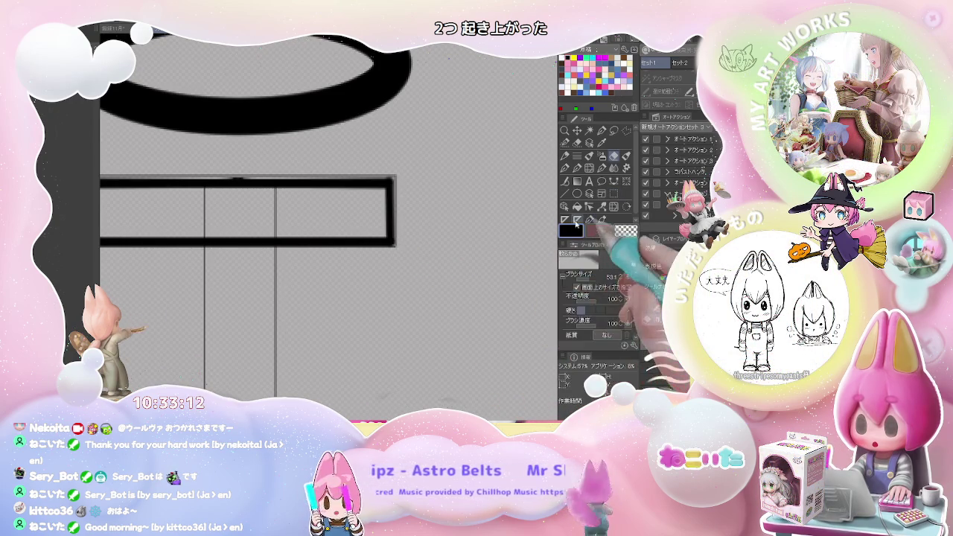
click(567, 210)
click(388, 216)
key(Delete)
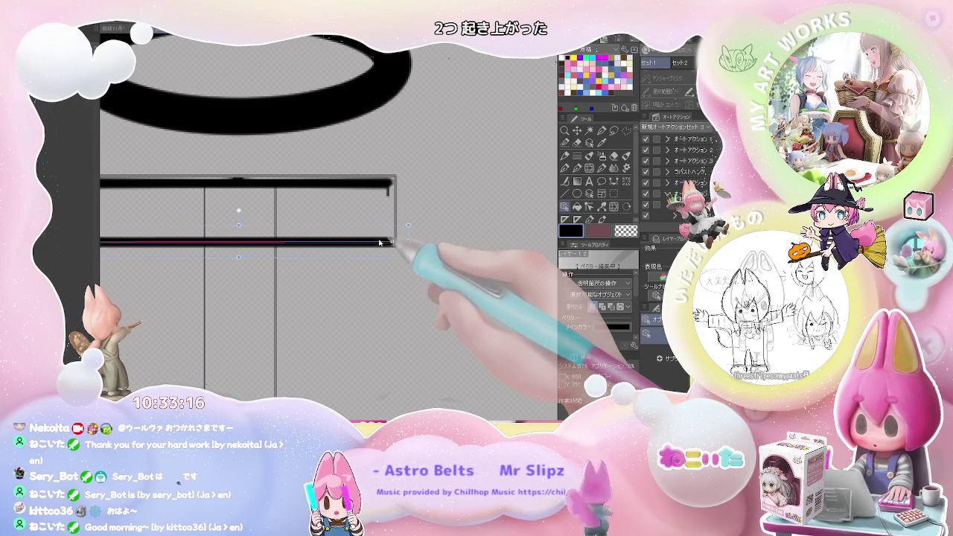
click(381, 242)
key(Delete)
Step: Delete the thick top and left crossbar lines and select a leftover stroke fragment
click(387, 186)
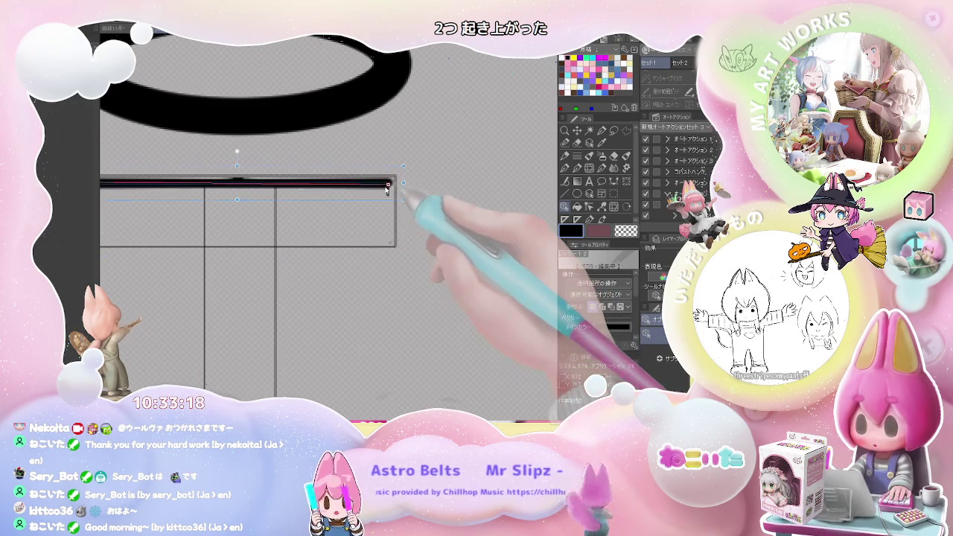
key(Delete)
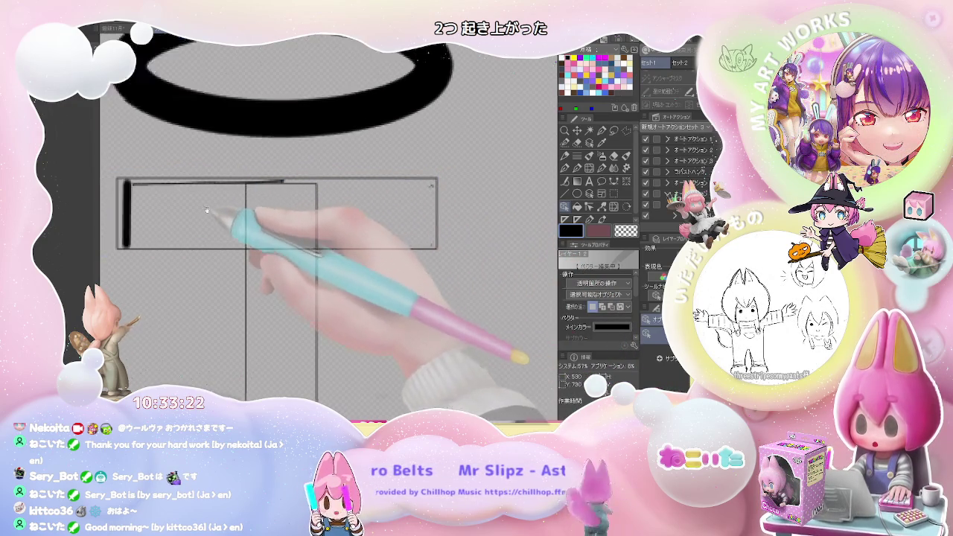
drag(141, 201, 225, 213)
click(192, 216)
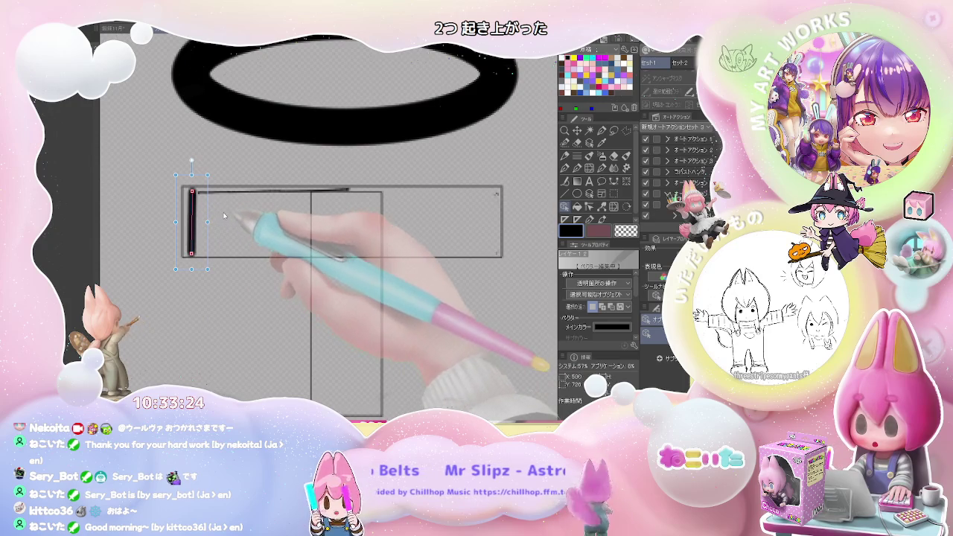
key(Delete)
click(194, 197)
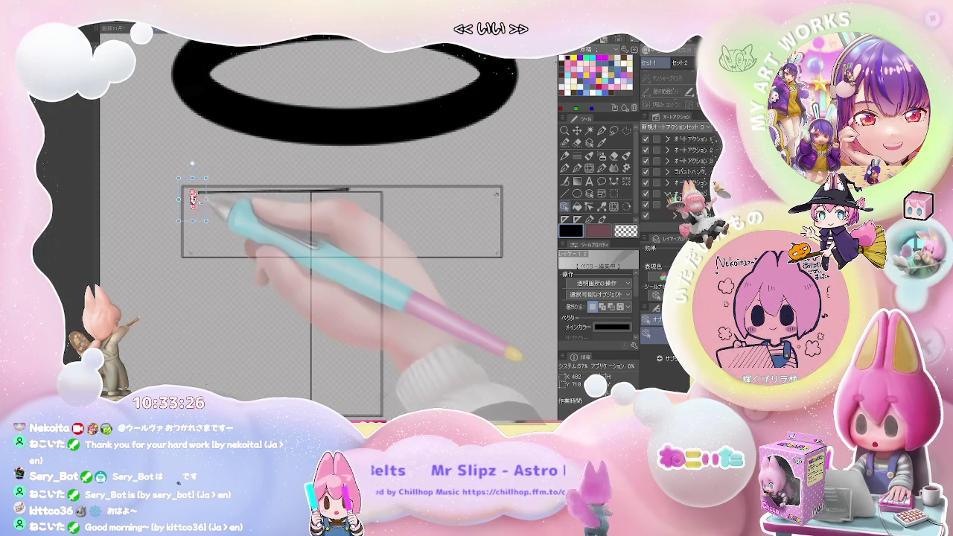
key(g)
key(e)
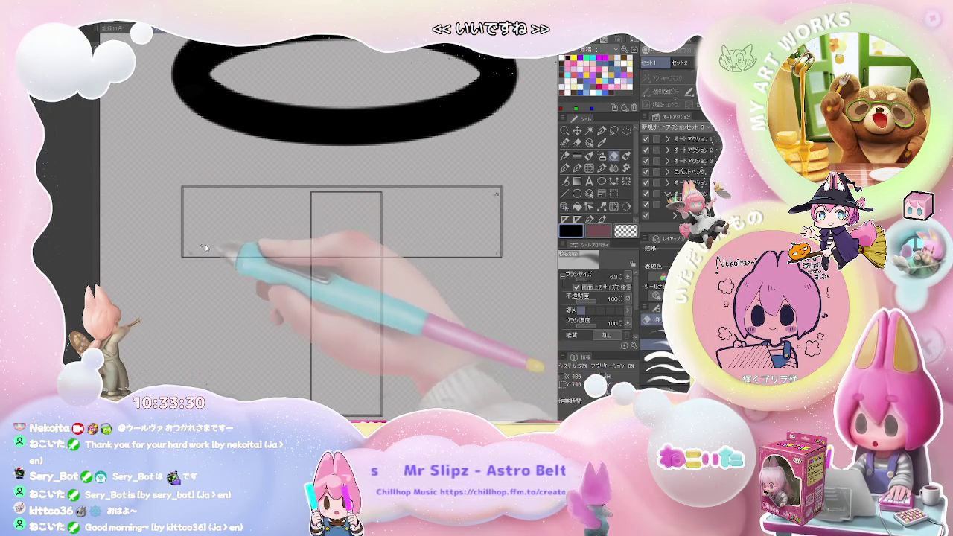
scroll(245, 227, down, 2)
Step: Select the halo ellipse, move it down toward the cross, and make its black stroke much thicker
scroll(374, 232, down, 1)
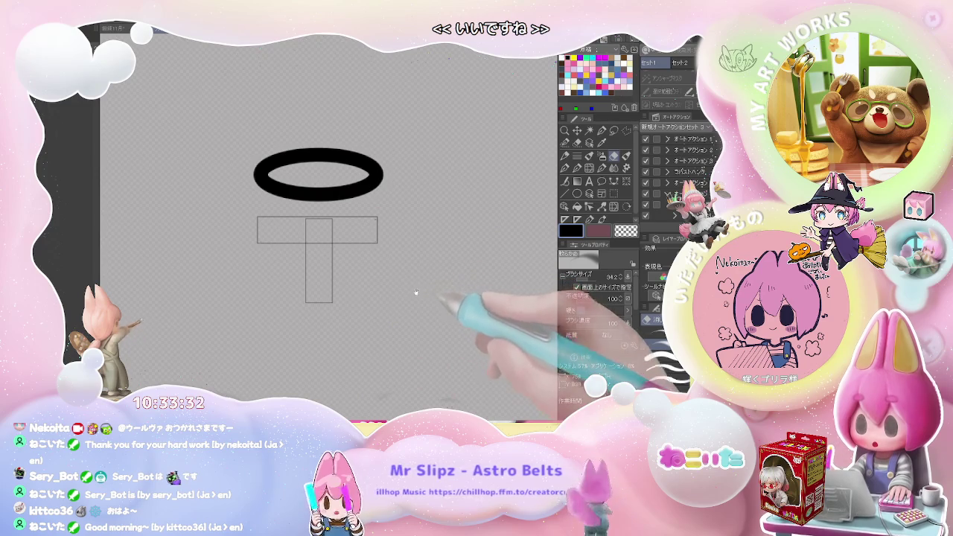
scroll(383, 312, down, 2)
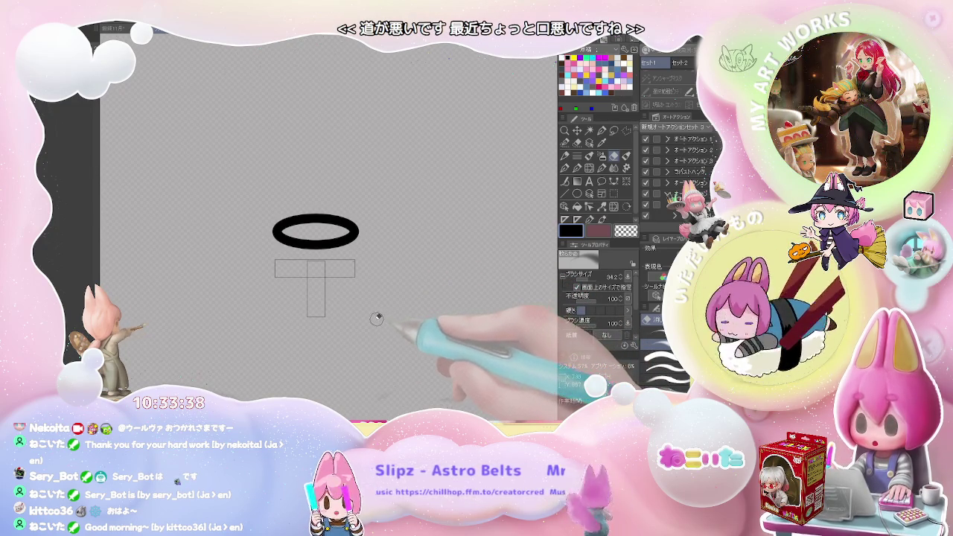
scroll(350, 276, up, 1)
scroll(320, 238, up, 1)
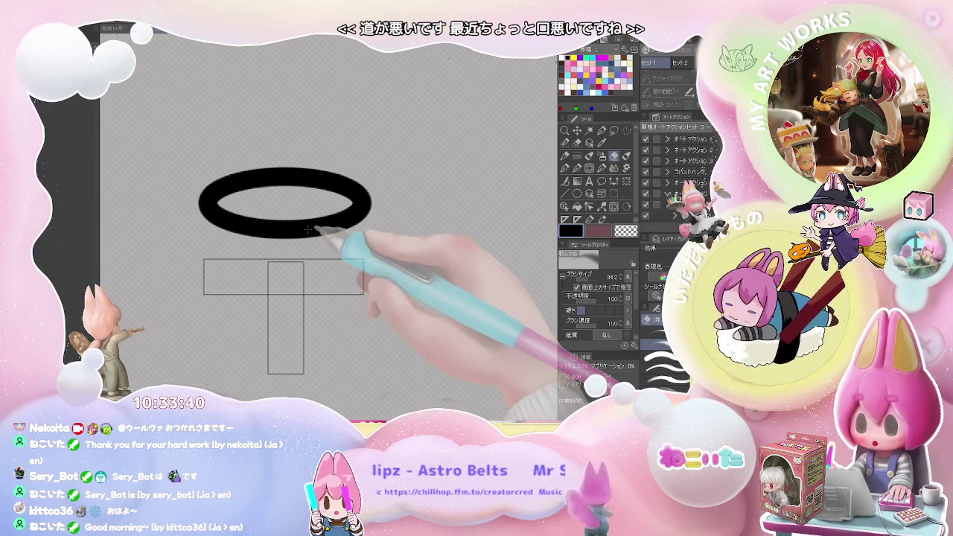
key(o)
click(366, 215)
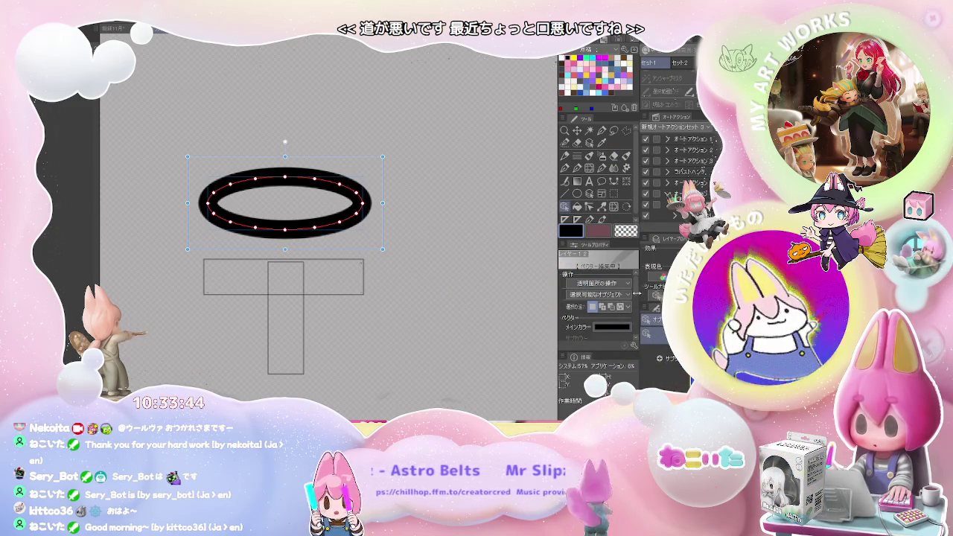
scroll(596, 313, down, 2)
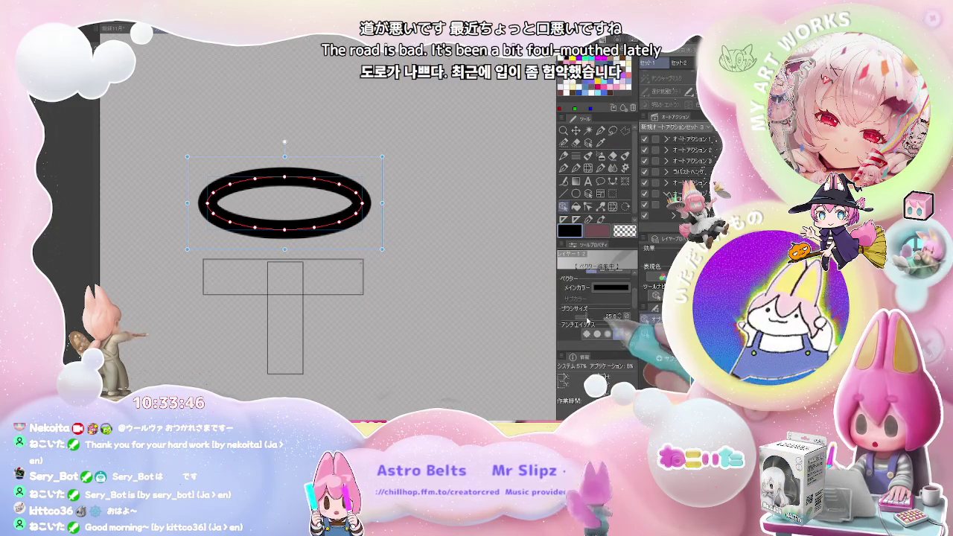
click(588, 316)
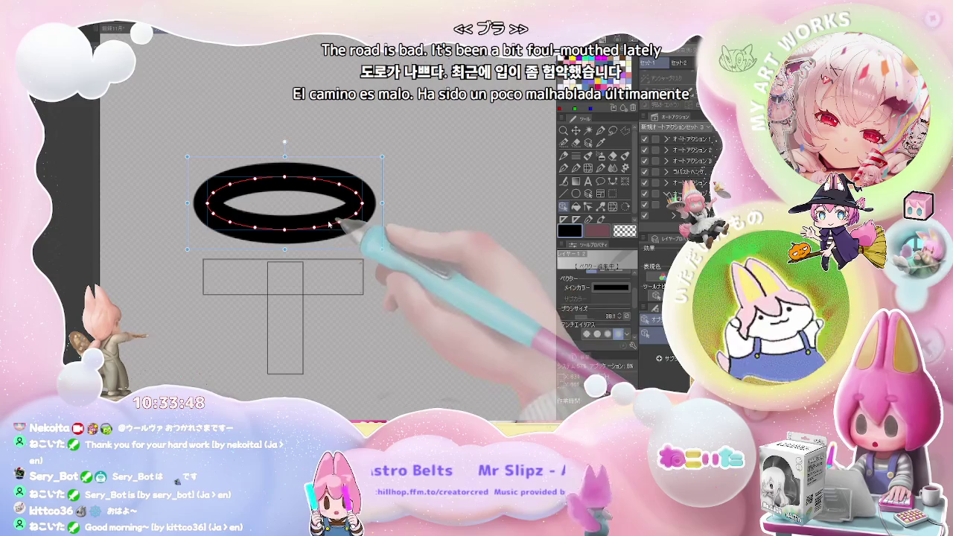
drag(328, 220, 328, 272)
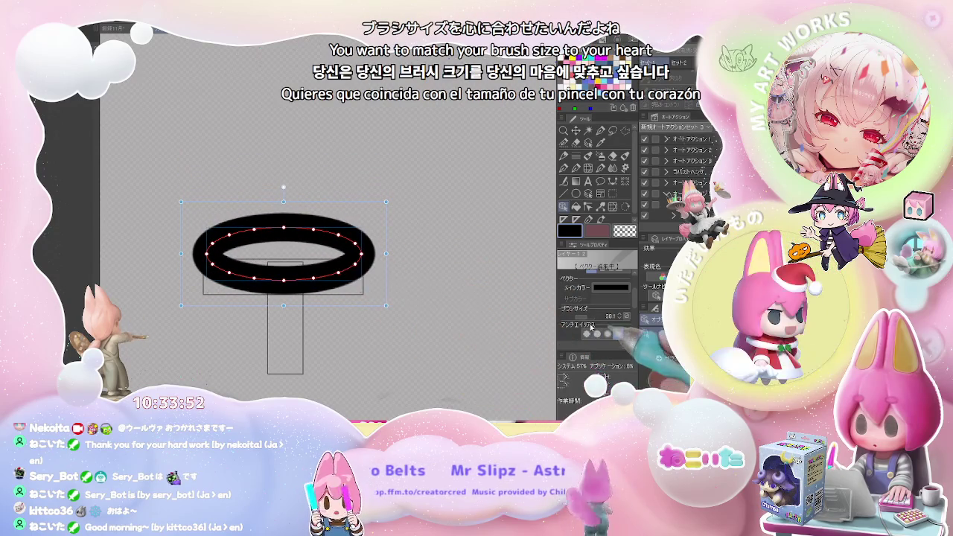
drag(592, 316, 587, 324)
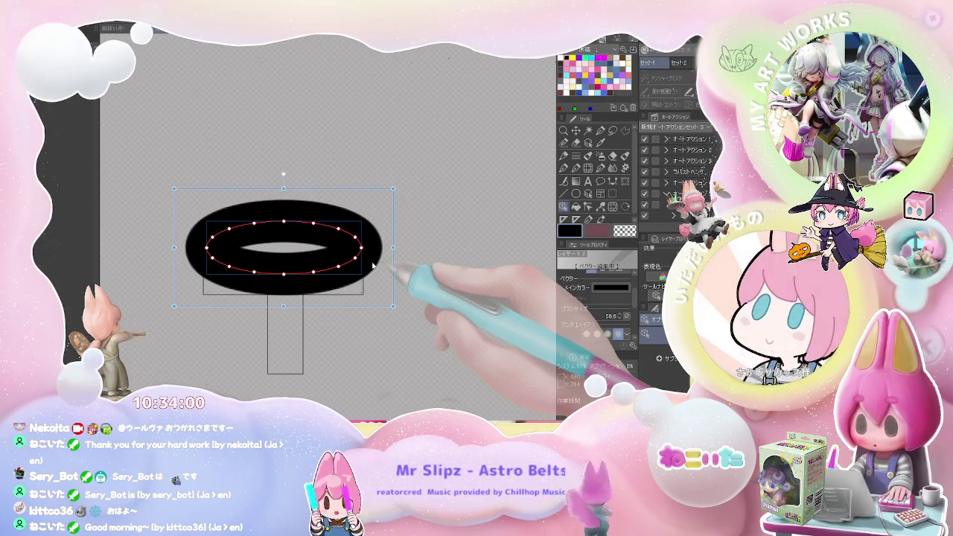
Step: Narrow the halo from both sides and flatten it slightly from the bottom
drag(393, 247, 372, 247)
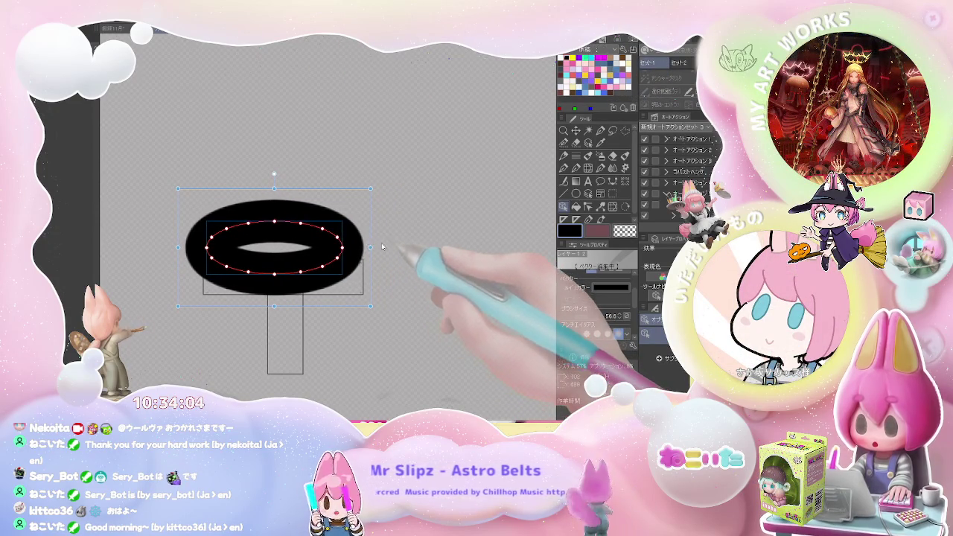
drag(179, 247, 197, 247)
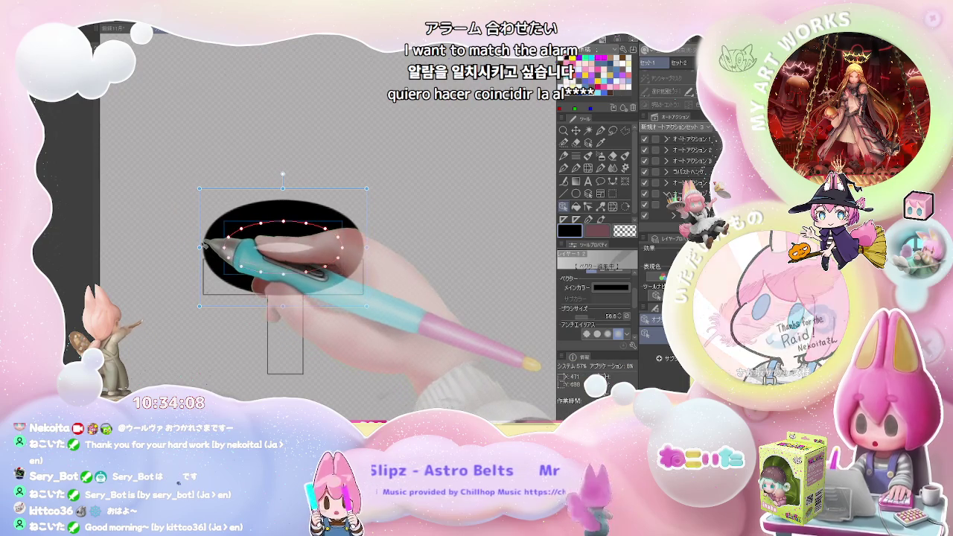
drag(283, 305, 283, 301)
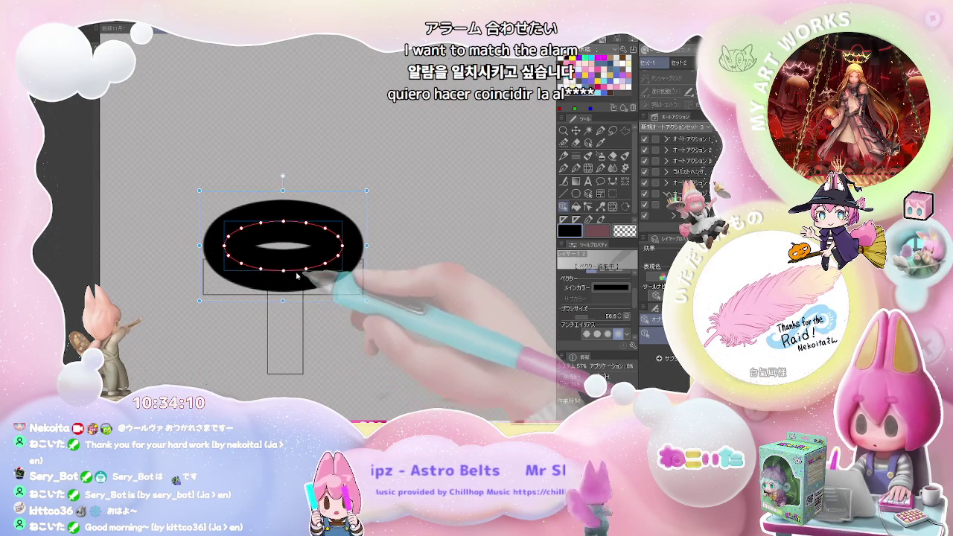
drag(290, 256, 295, 236)
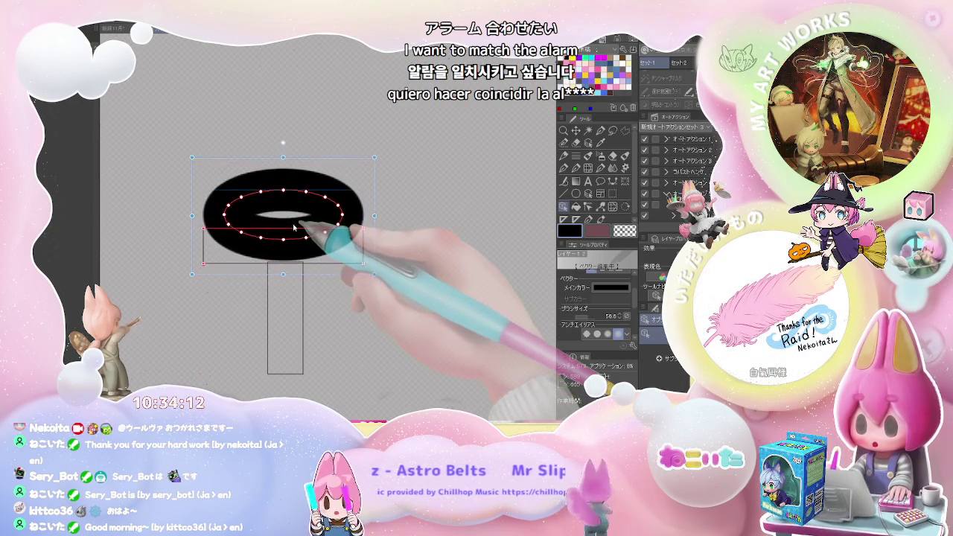
key(ctrl+z)
click(342, 238)
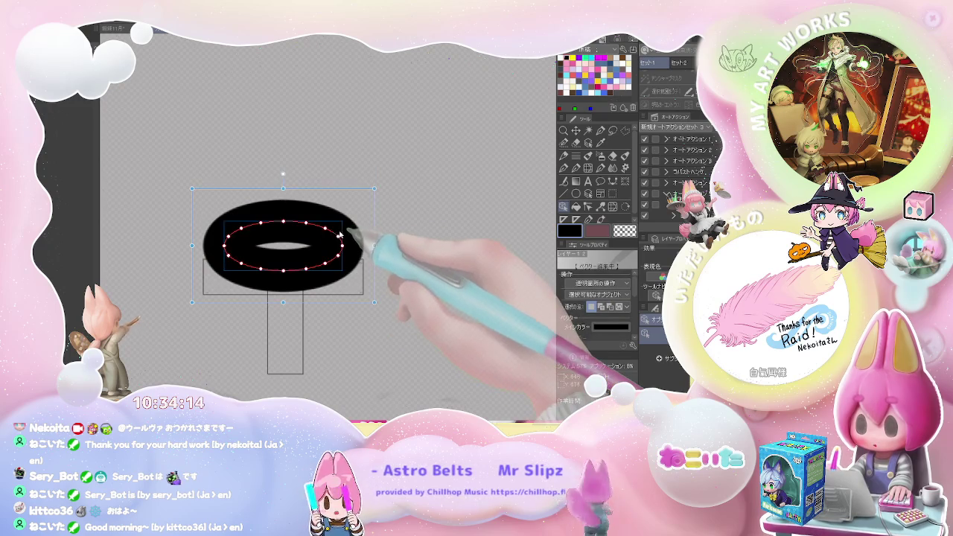
Step: Move the halo above the crossbar, squash it flatter, thin its stroke, and nudge it into place
drag(343, 238, 342, 193)
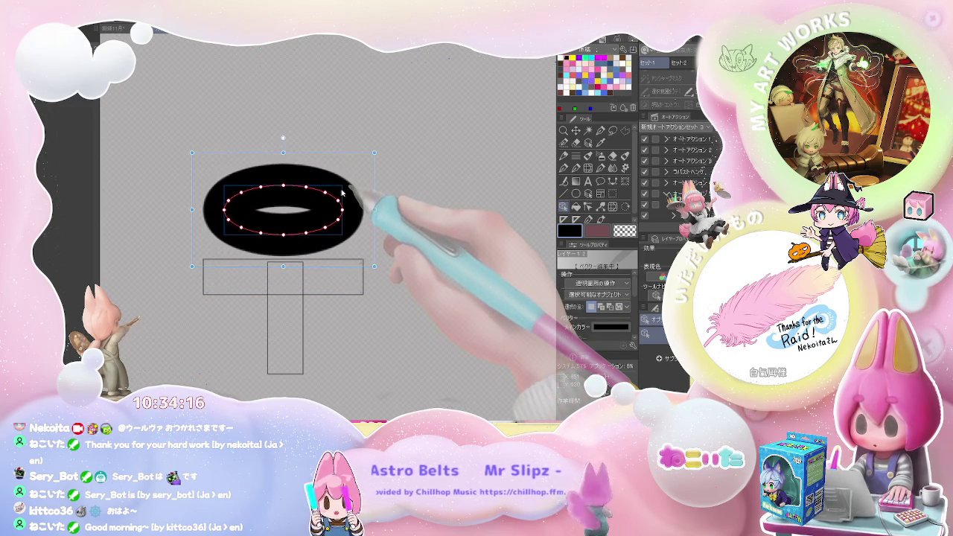
drag(283, 266, 283, 259)
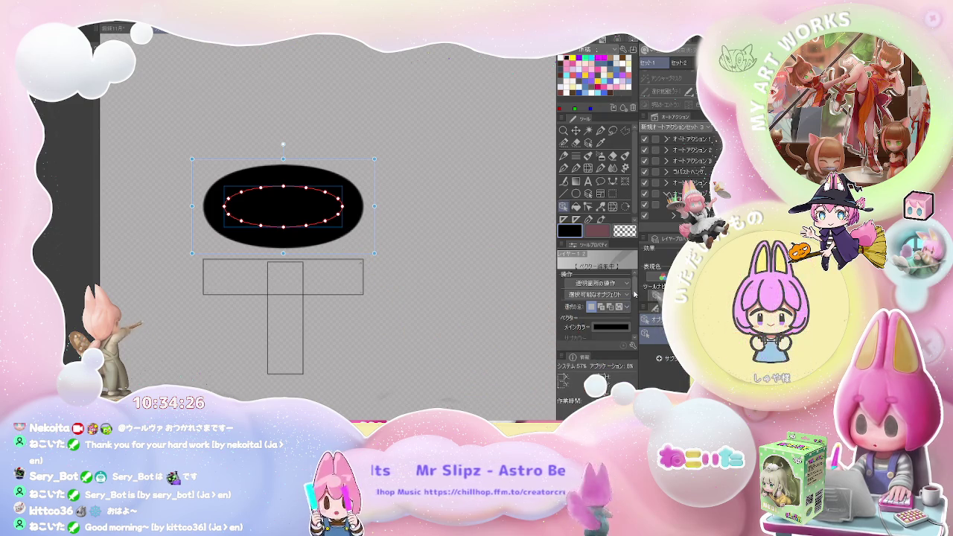
drag(586, 330, 587, 330)
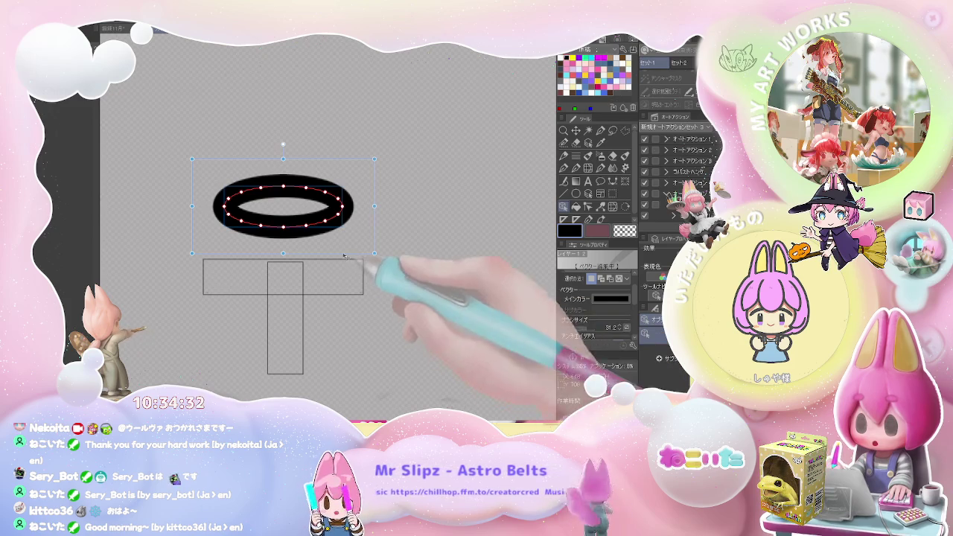
drag(377, 228, 377, 271)
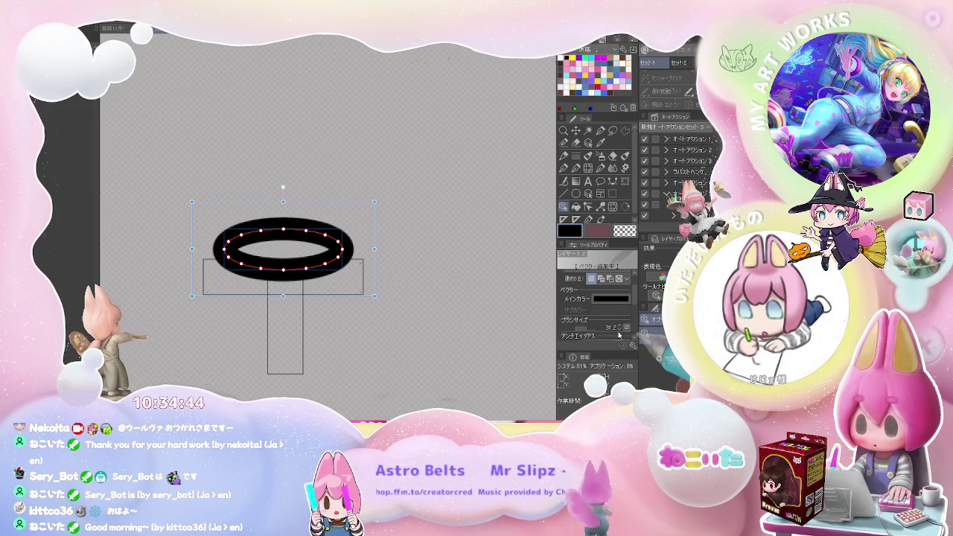
drag(589, 332, 586, 335)
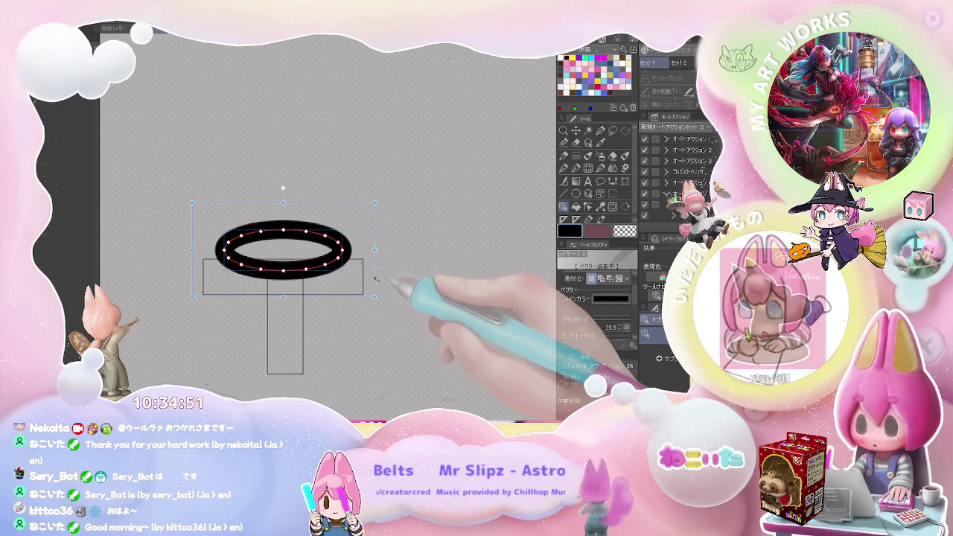
drag(376, 279, 377, 277)
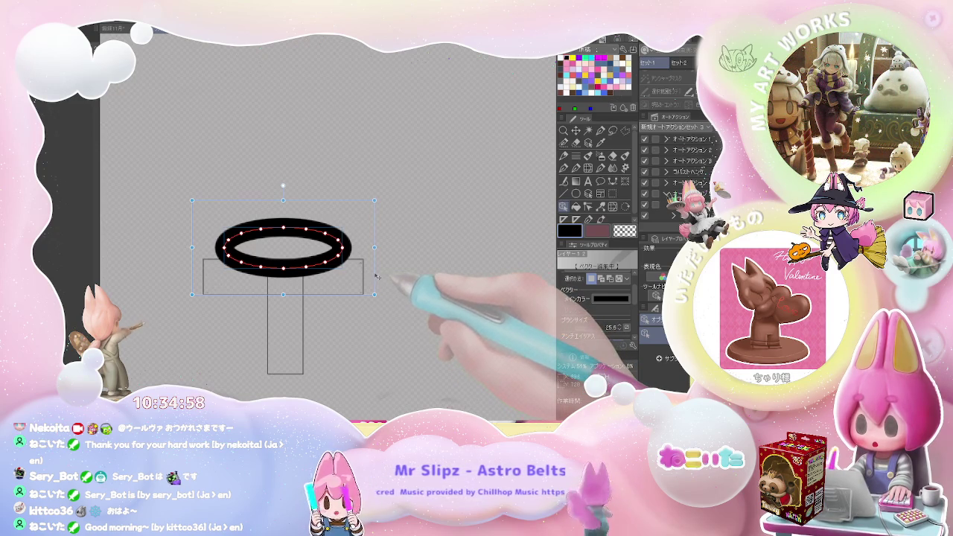
mouse_move(376, 278)
mouse_down()
mouse_move(374, 293)
mouse_move(374, 251)
mouse_up()
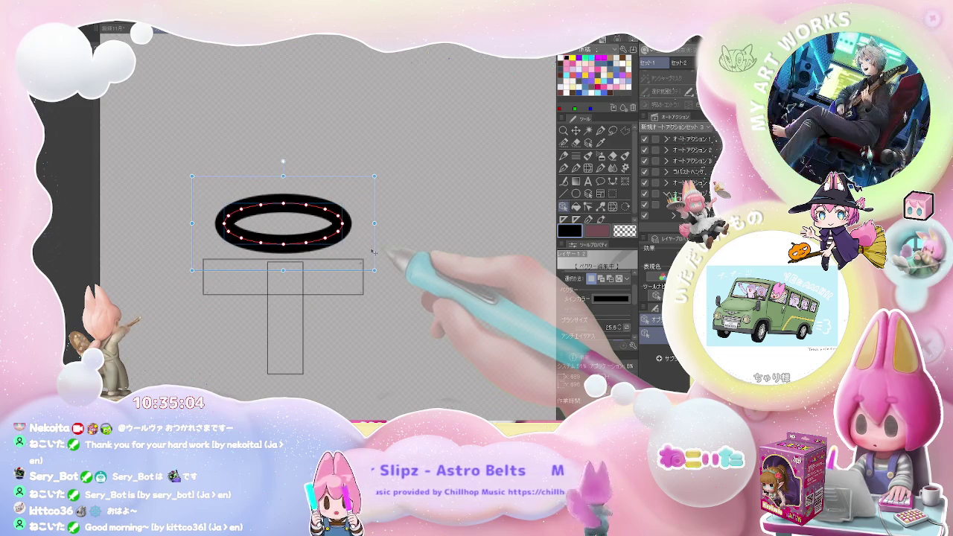
Step: Commit the halo and bucket-fill the cross outline solid black
key(m)
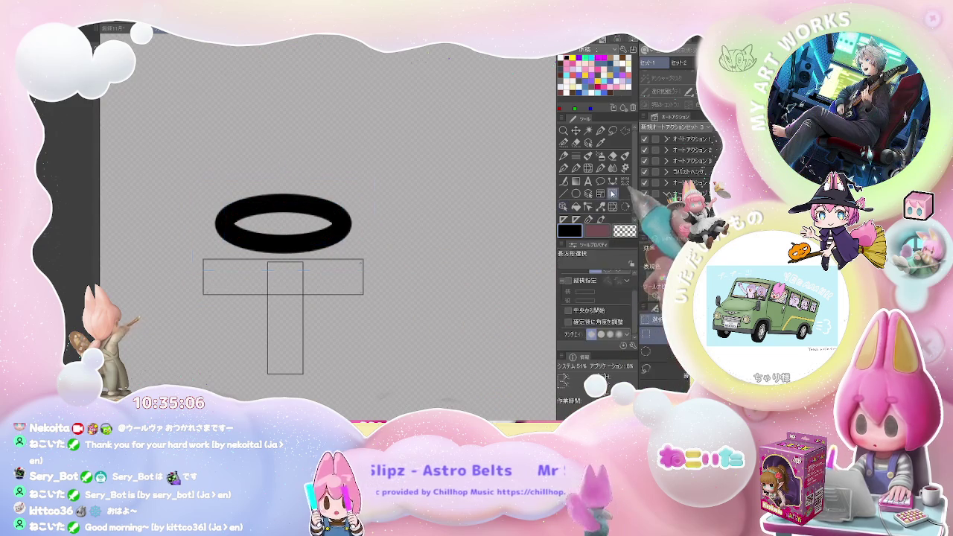
key(b)
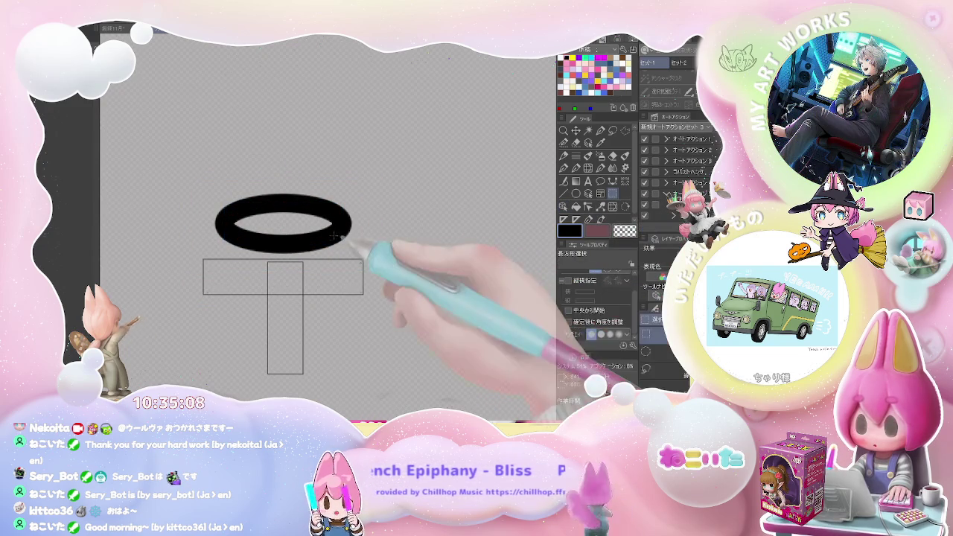
scroll(333, 233, up, 2)
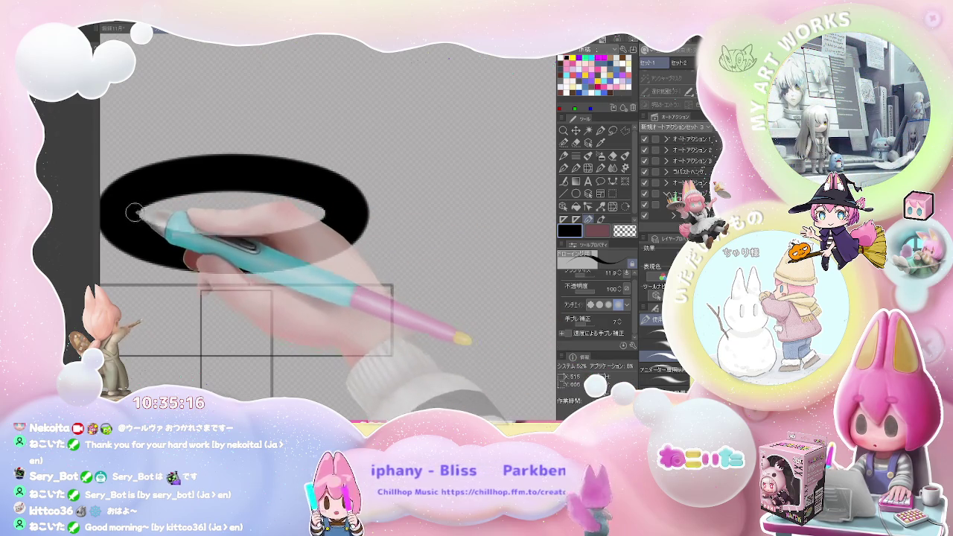
scroll(250, 233, down, 4)
scroll(288, 227, down, 2)
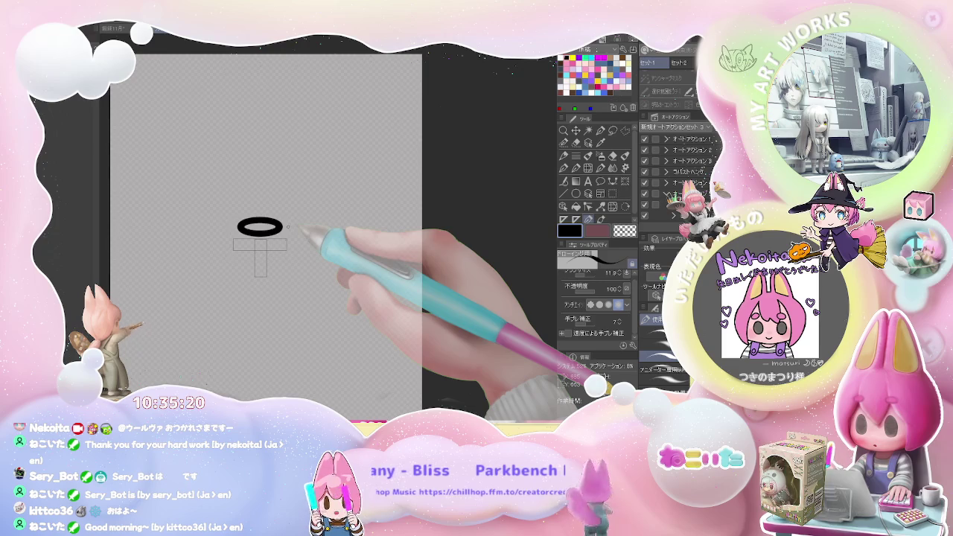
key(g)
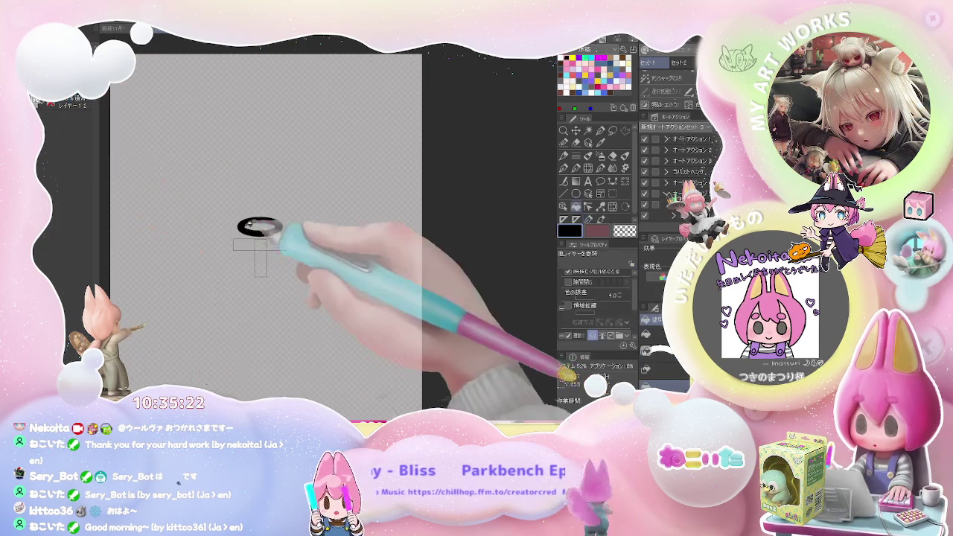
click(261, 253)
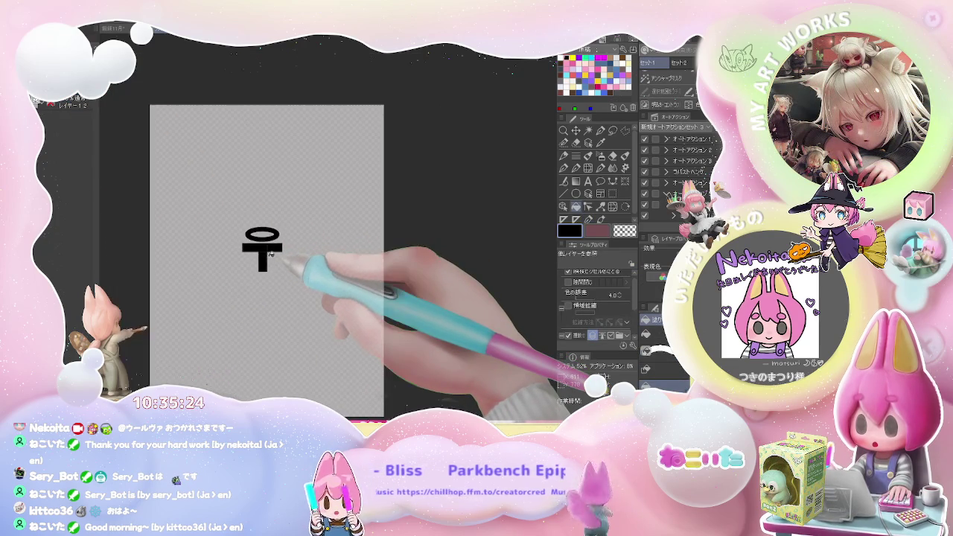
scroll(270, 253, down, 1)
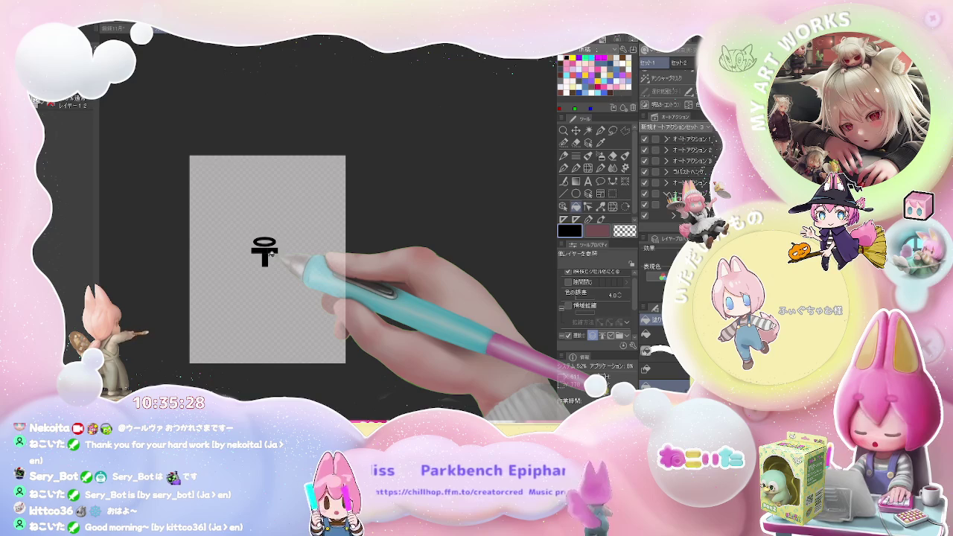
scroll(272, 253, up, 1)
scroll(274, 256, up, 2)
scroll(264, 259, up, 2)
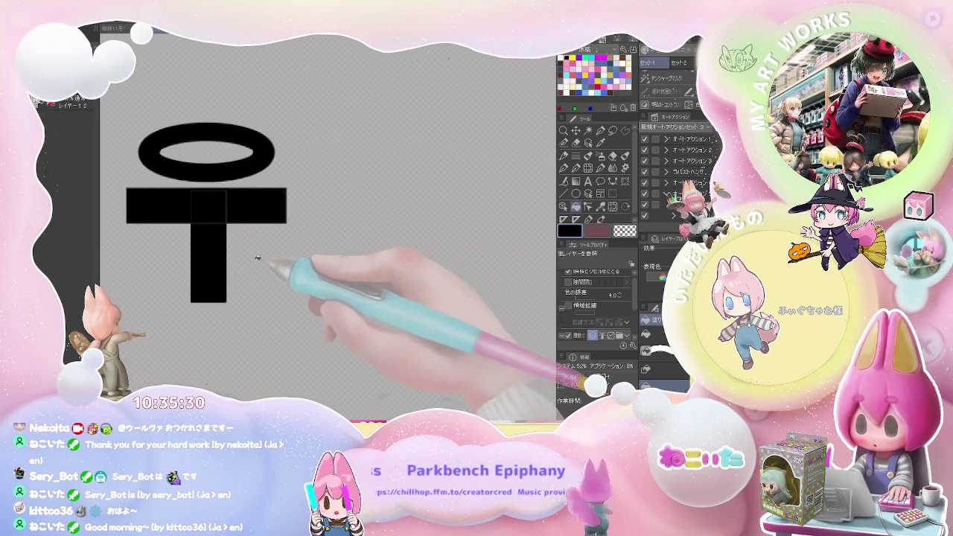
Step: Draw mirrored angular wing outlines beside the stem after discarding curved and angular attempts
key(p)
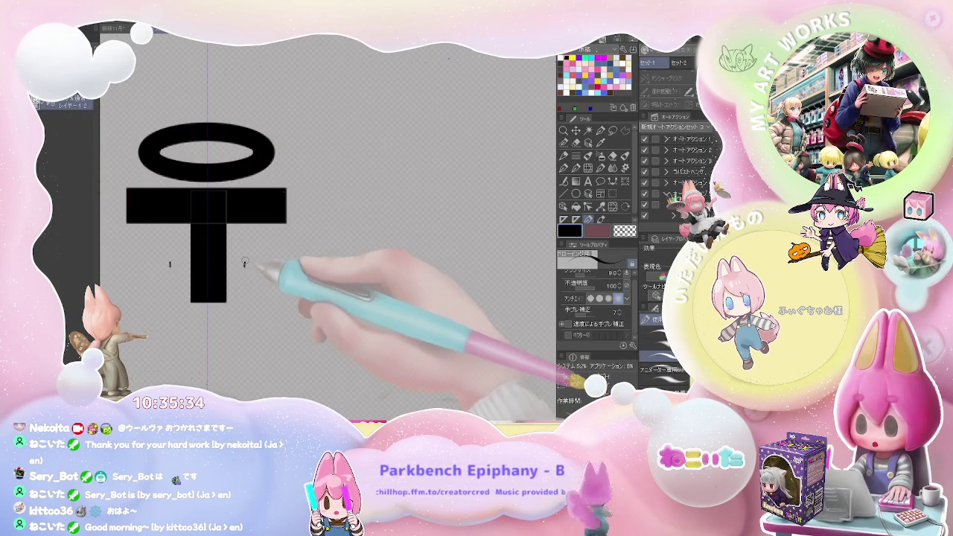
key(ctrl+z)
key(ctrl+z)
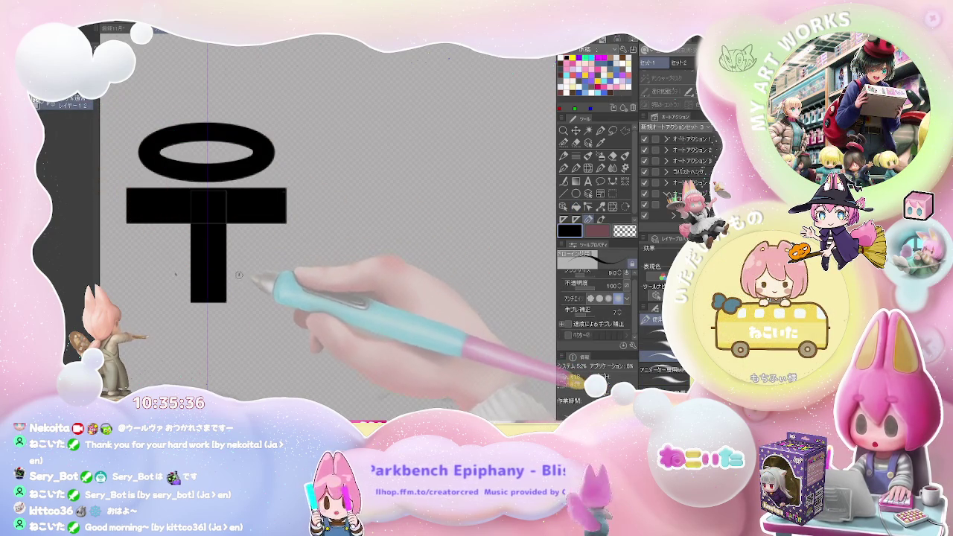
drag(239, 275, 295, 245)
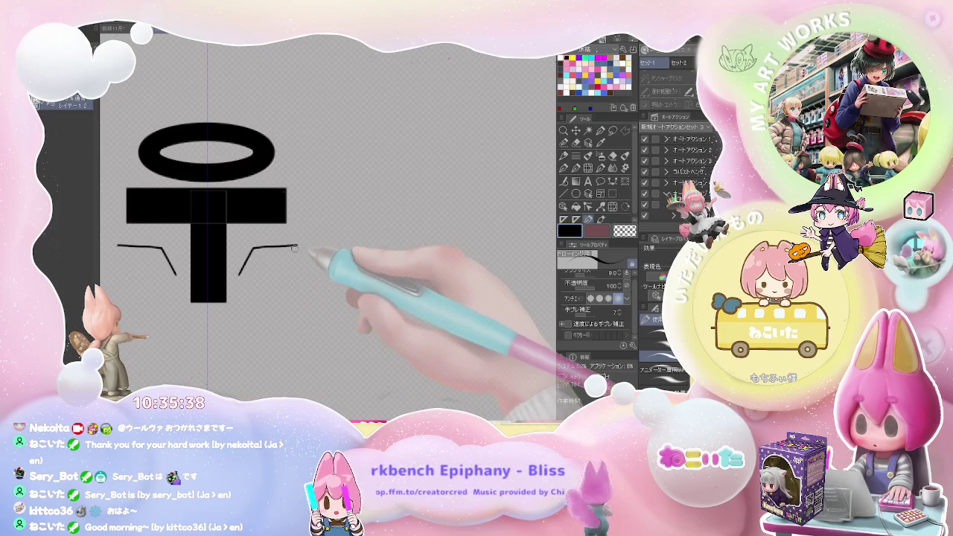
key(ctrl+z)
drag(236, 278, 286, 242)
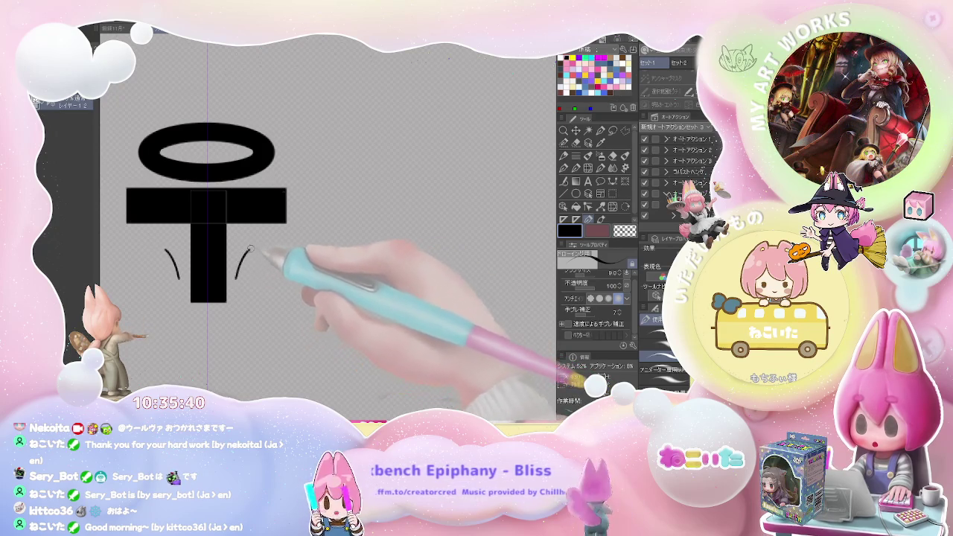
key(ctrl+z)
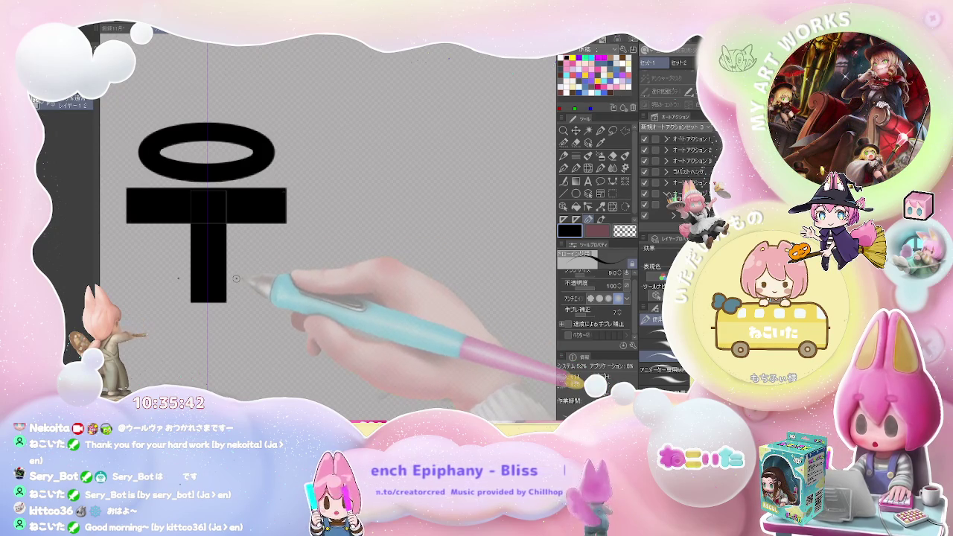
drag(237, 277, 291, 236)
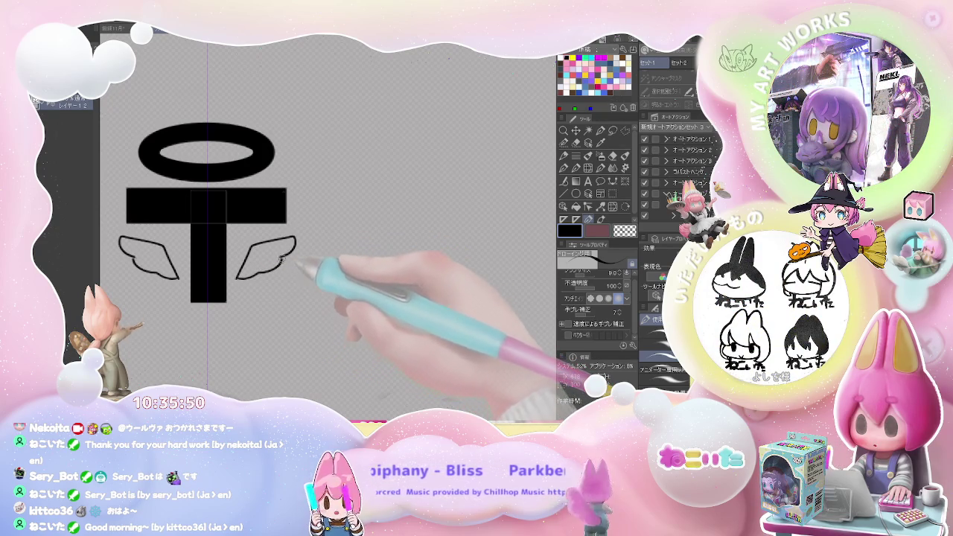
key(ctrl+minus)
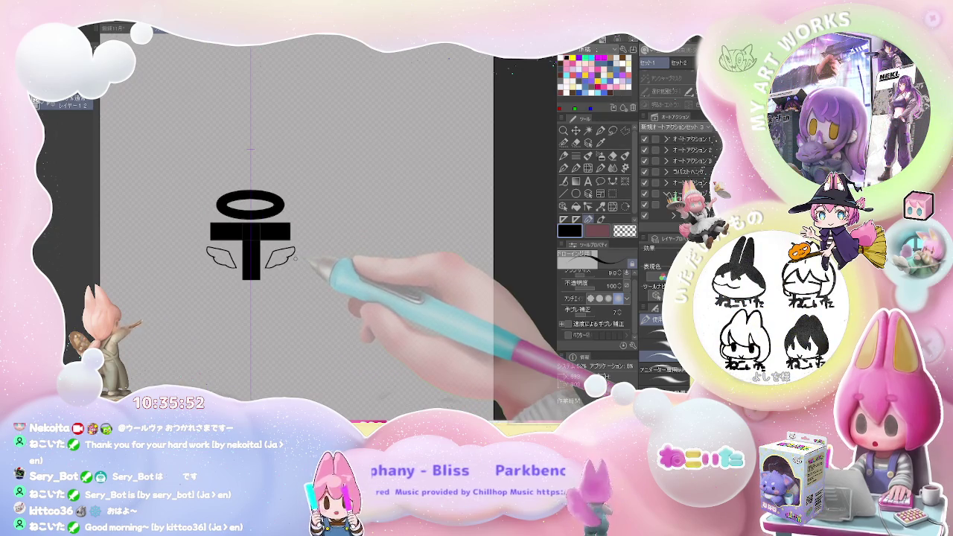
key(ctrl+plus)
scroll(288, 261, up, 3)
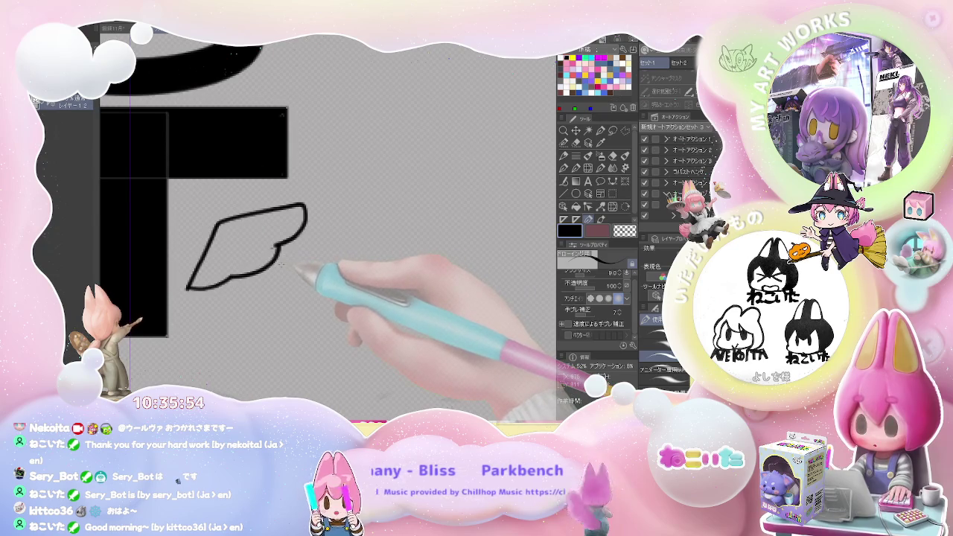
Step: Redraw the wing as diagonal lines from the crossbar's ends to the stem base, plus a short corner stroke
key(ctrl+z)
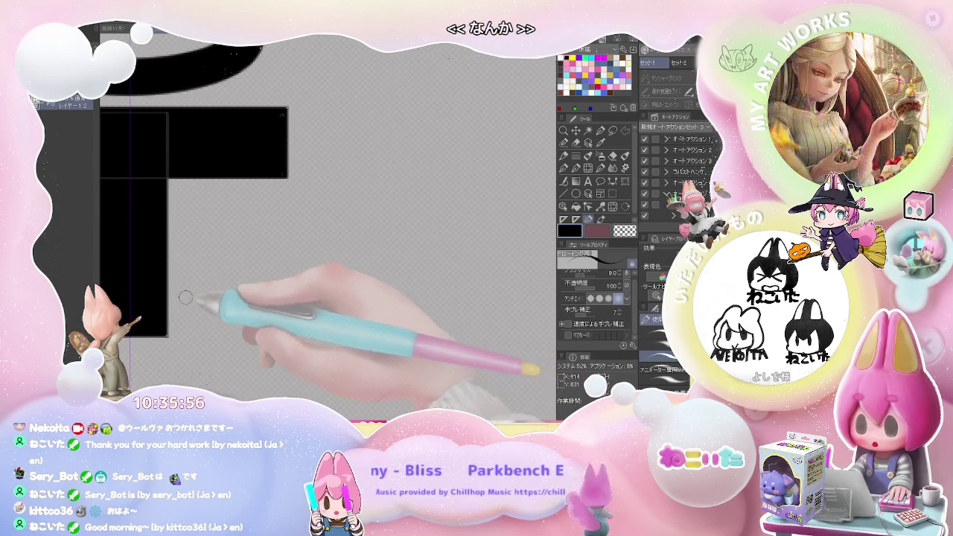
drag(224, 273, 257, 221)
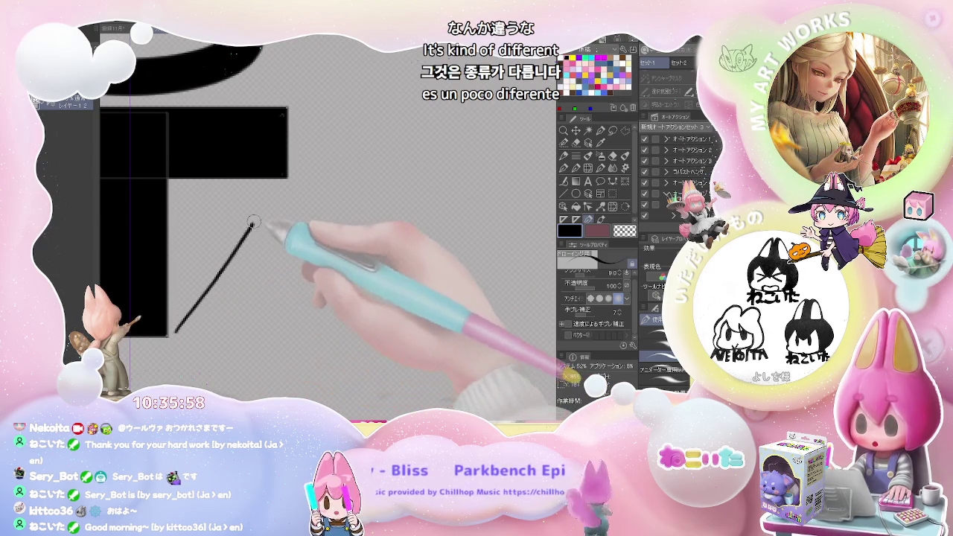
key(ctrl+z)
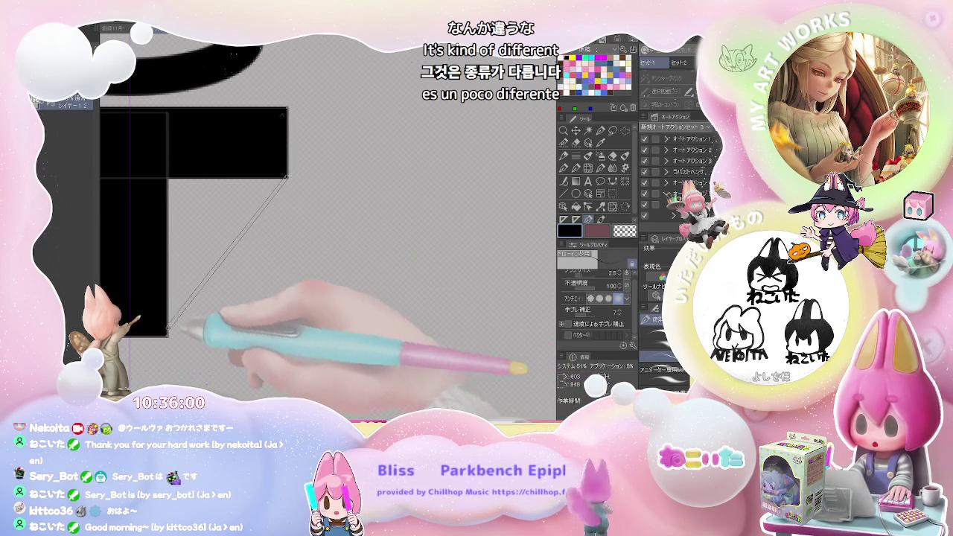
drag(288, 179, 169, 337)
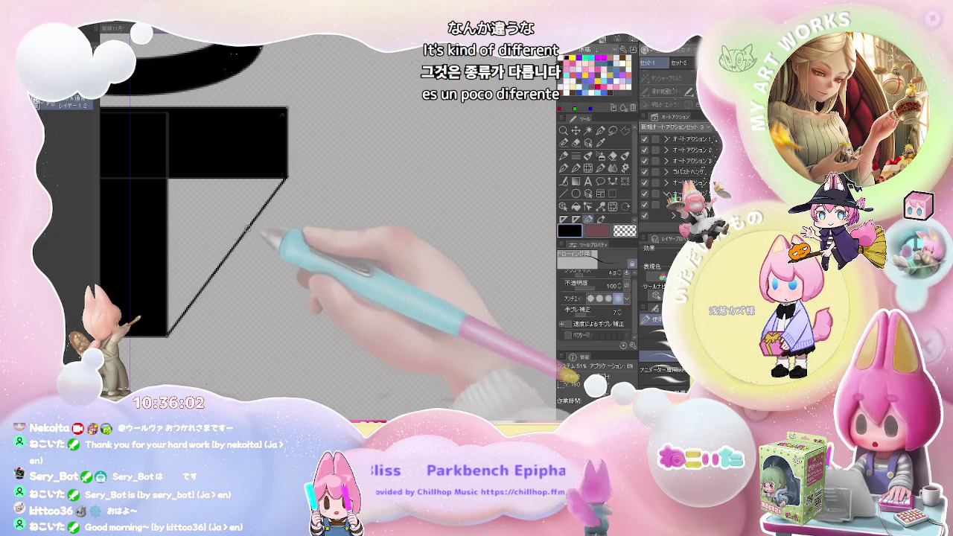
mouse_move(168, 179)
mouse_down()
mouse_move(256, 230)
mouse_move(245, 232)
mouse_up()
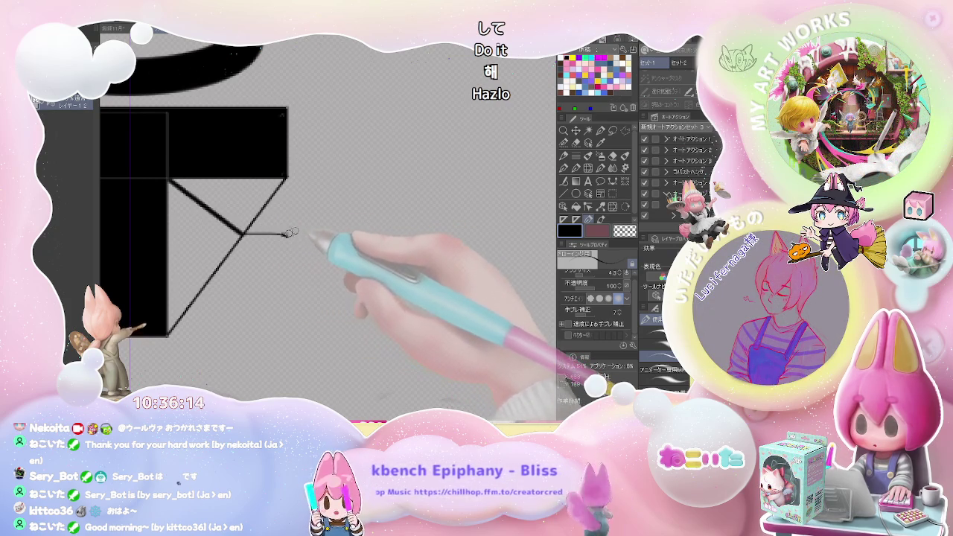
mouse_move(244, 233)
mouse_down()
mouse_move(273, 233)
mouse_move(258, 278)
mouse_move(230, 290)
mouse_up()
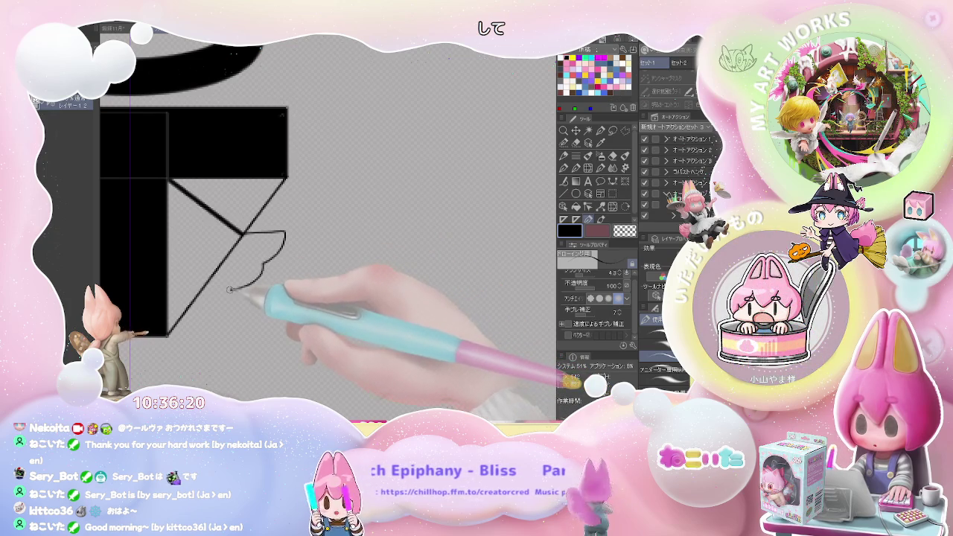
key(ctrl+minus)
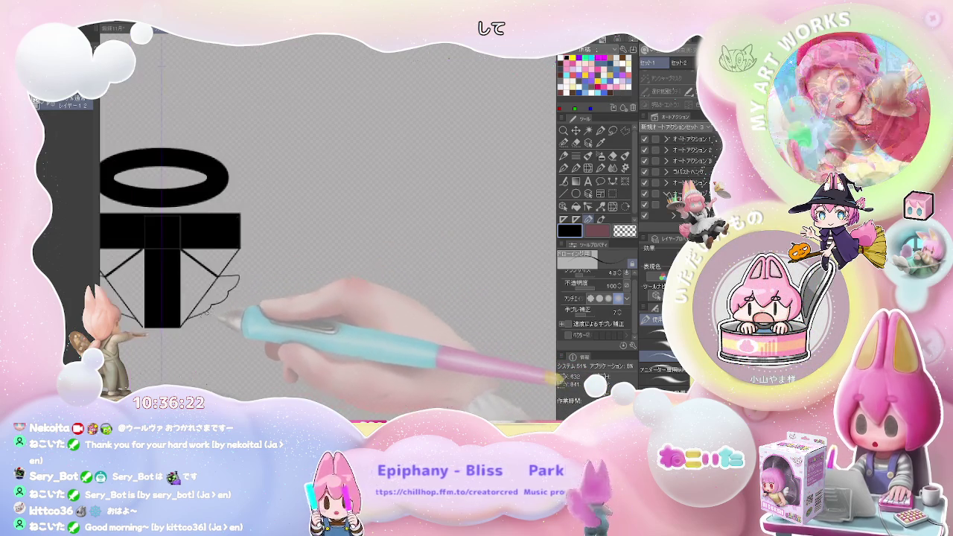
Step: Erase the inner diagonal lines beneath the crossbar
key(e)
drag(224, 272, 134, 271)
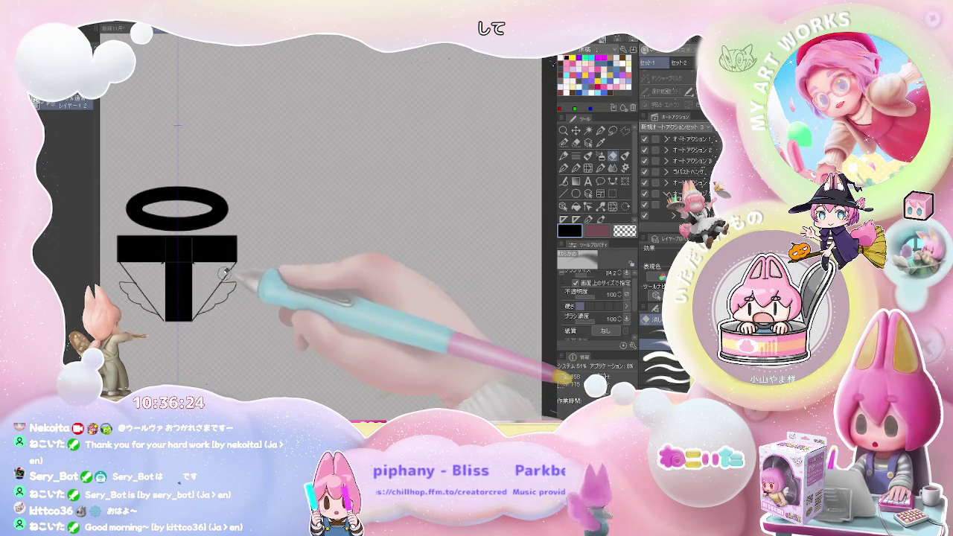
key(ctrl+minus)
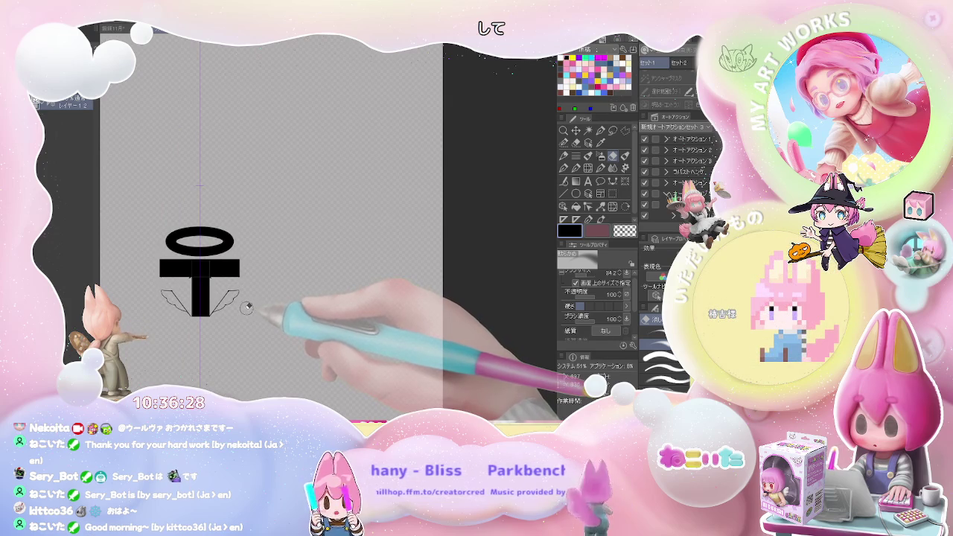
scroll(246, 311, up, 1)
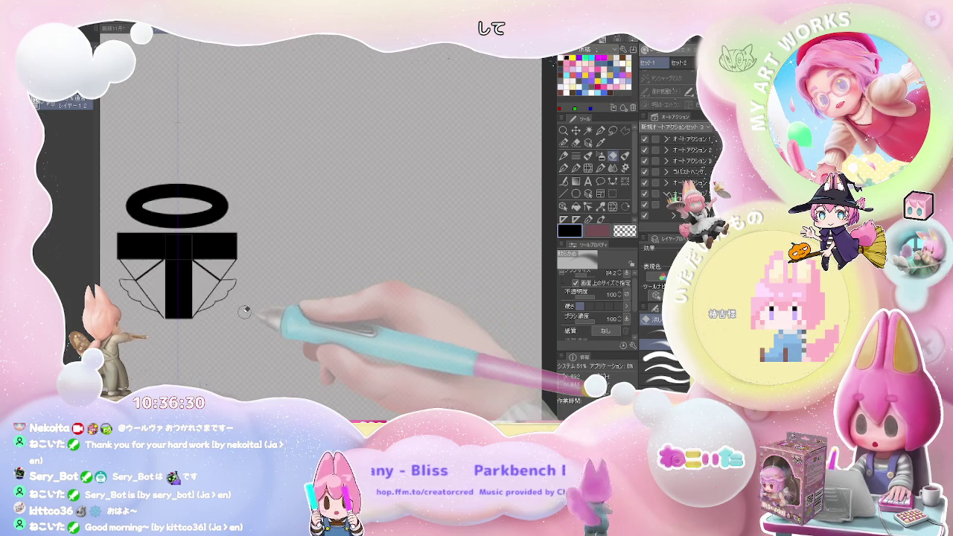
scroll(242, 312, up, 1)
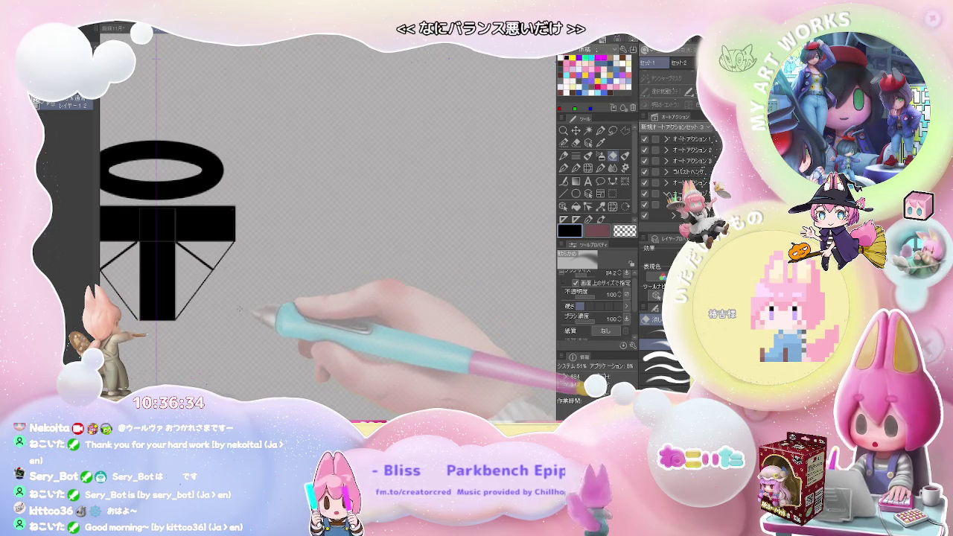
key(p)
drag(223, 283, 272, 276)
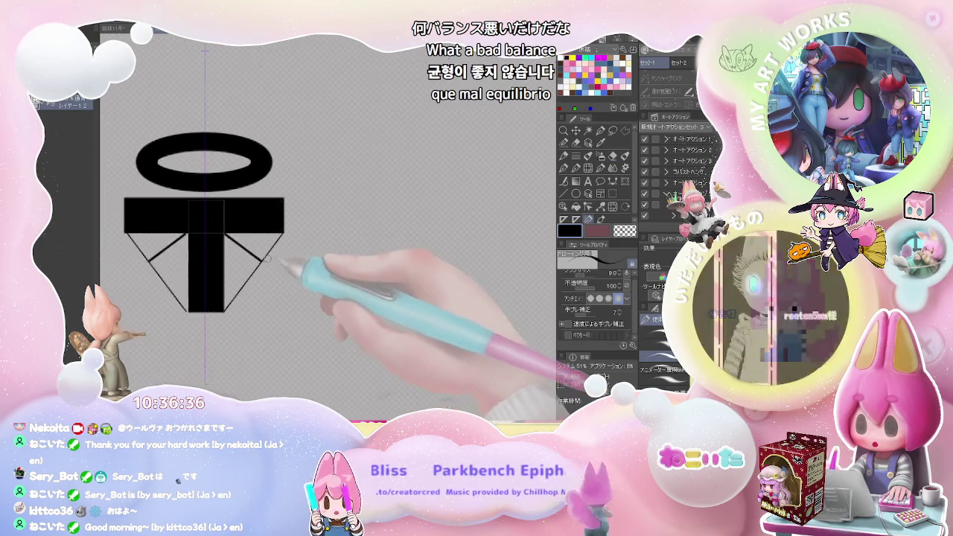
scroll(254, 235, up, 1)
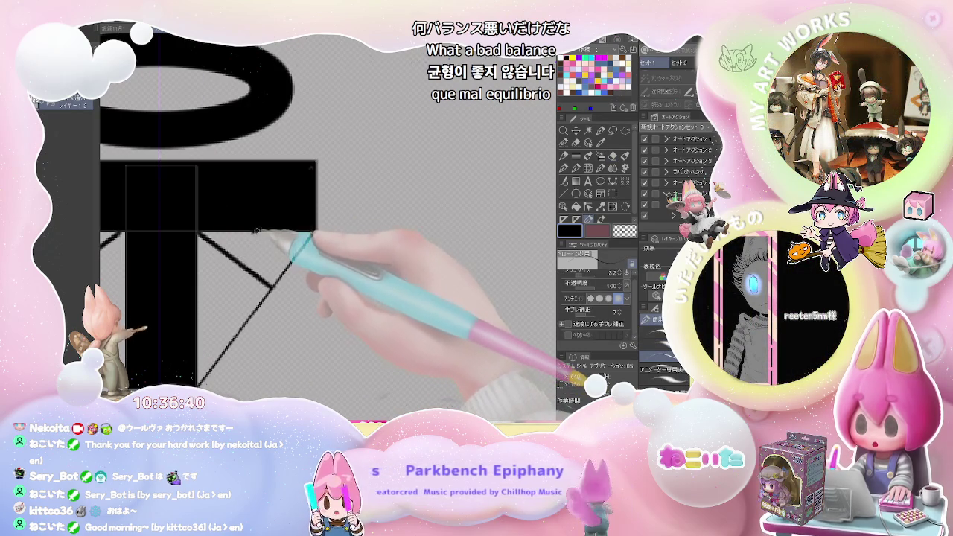
Step: Draw a new diagonal wing line, a line to the crossbar's right corner, and a wavy lower edge
drag(257, 232, 197, 383)
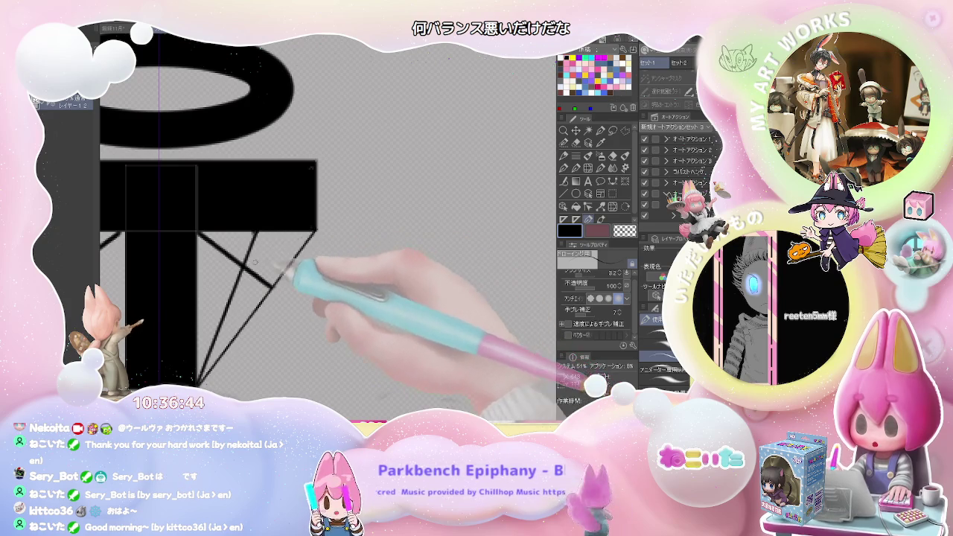
mouse_move(246, 267)
mouse_down()
mouse_move(313, 235)
mouse_move(303, 268)
mouse_up()
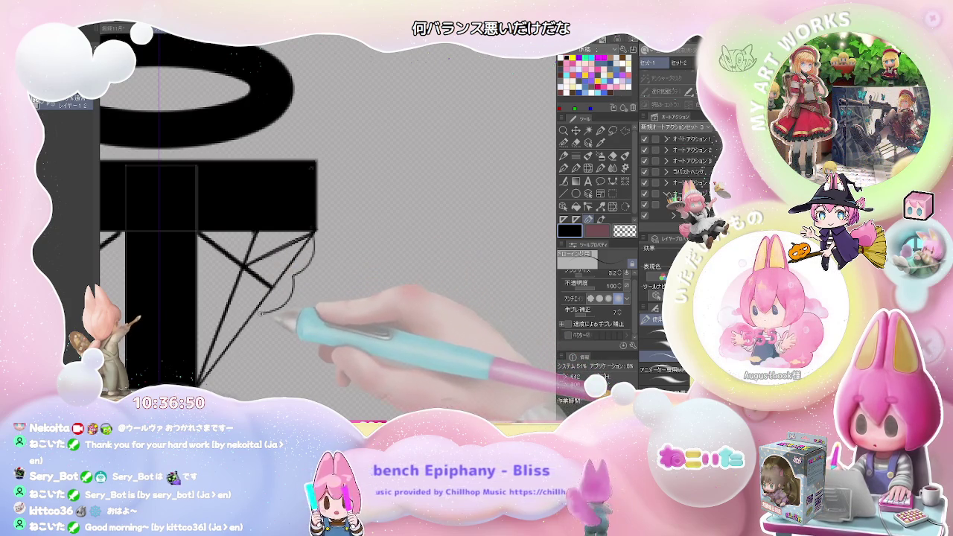
drag(258, 320, 241, 337)
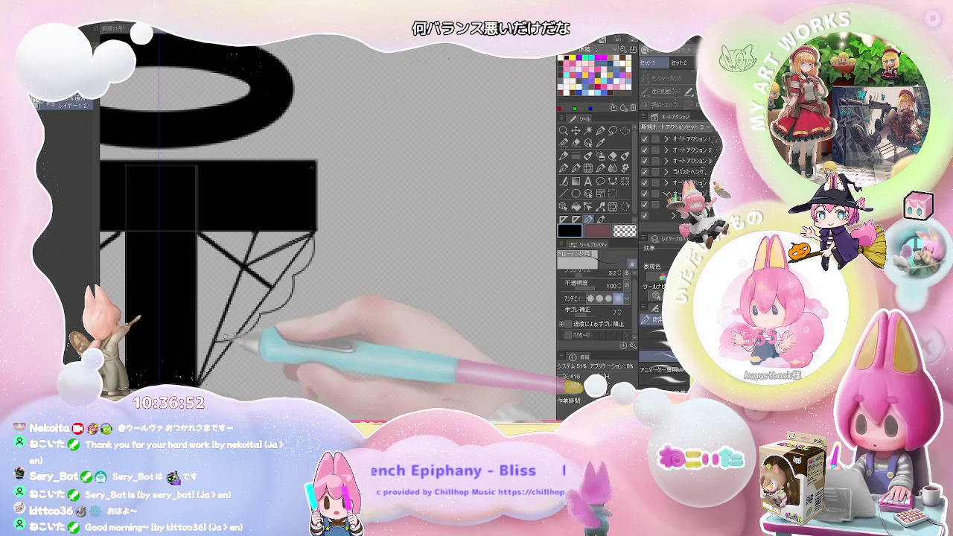
key(ctrl+minus)
key(e)
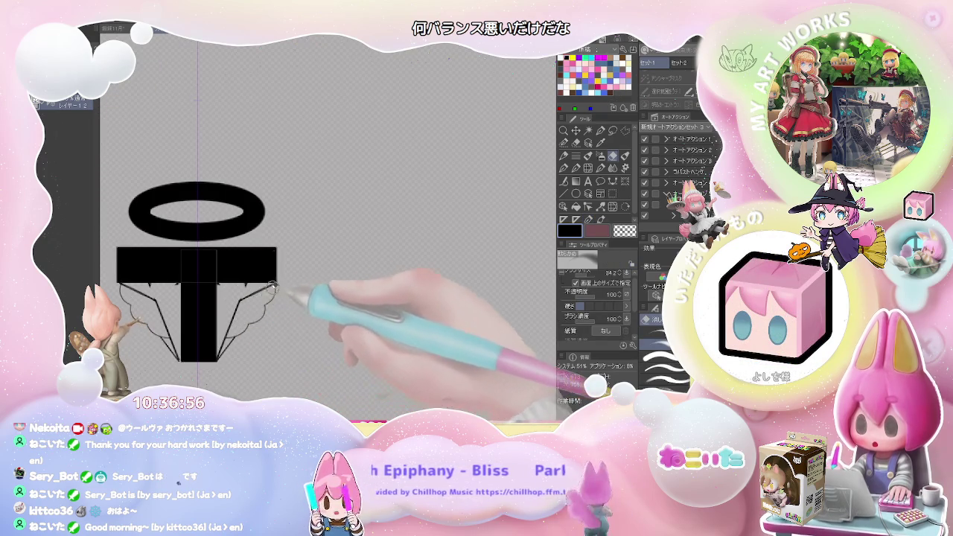
key(ctrl+minus)
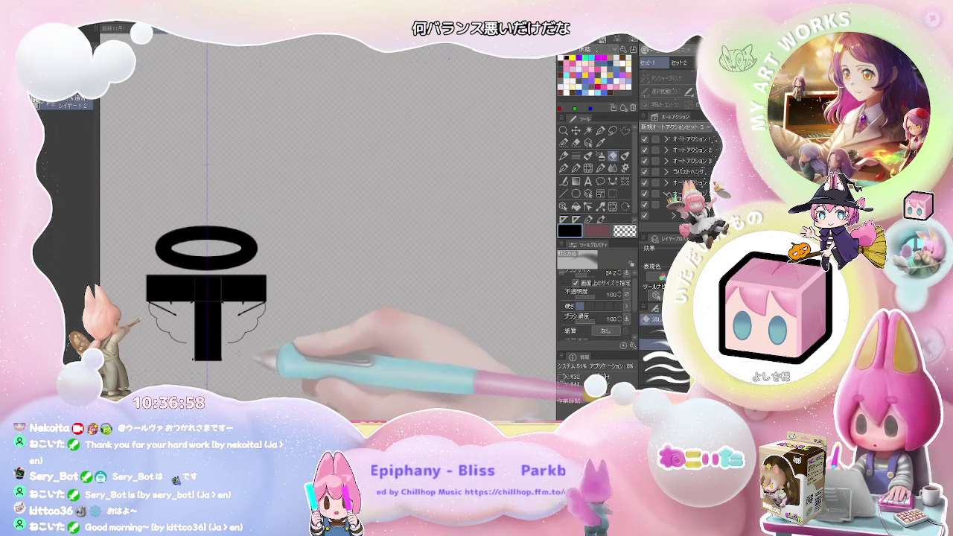
key(ctrl+plus)
key(ctrl+plus)
key(ctrl+plus)
key(ctrl+plus)
key(g)
key(e)
key(ctrl+minus)
key(ctrl+minus)
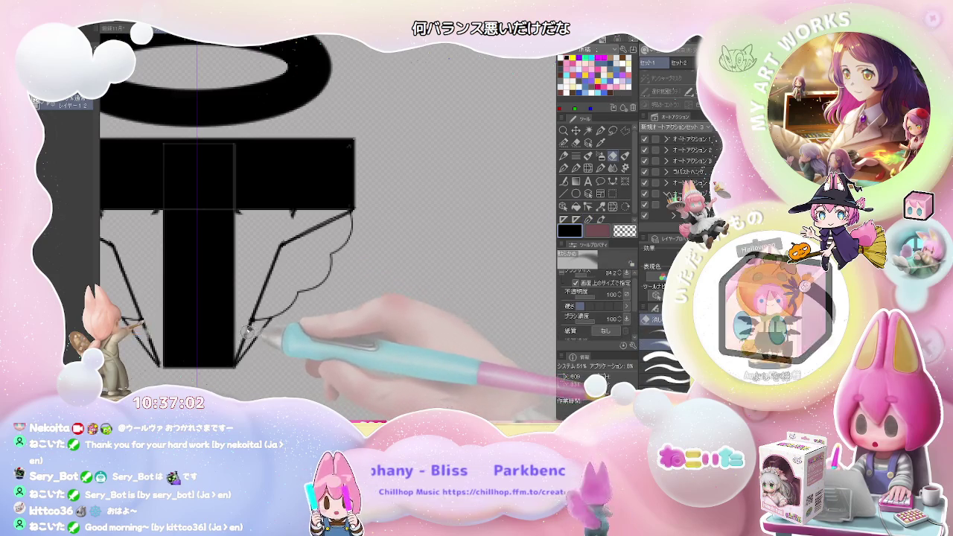
key(ctrl+minus)
key(ctrl+minus)
key(ctrl+minus)
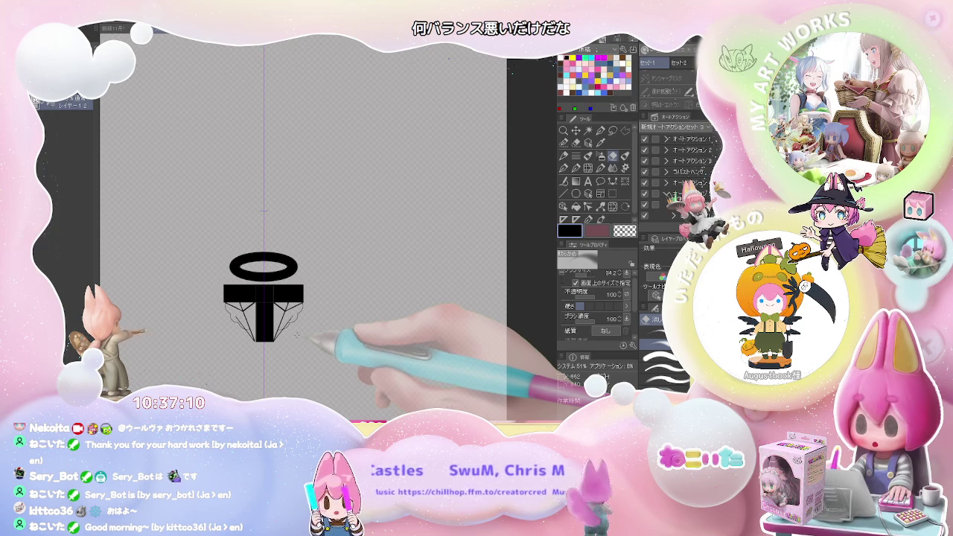
Step: With the pen, draw guide lines from the right wing up to the cross bar's corner
scroll(296, 335, up, 2)
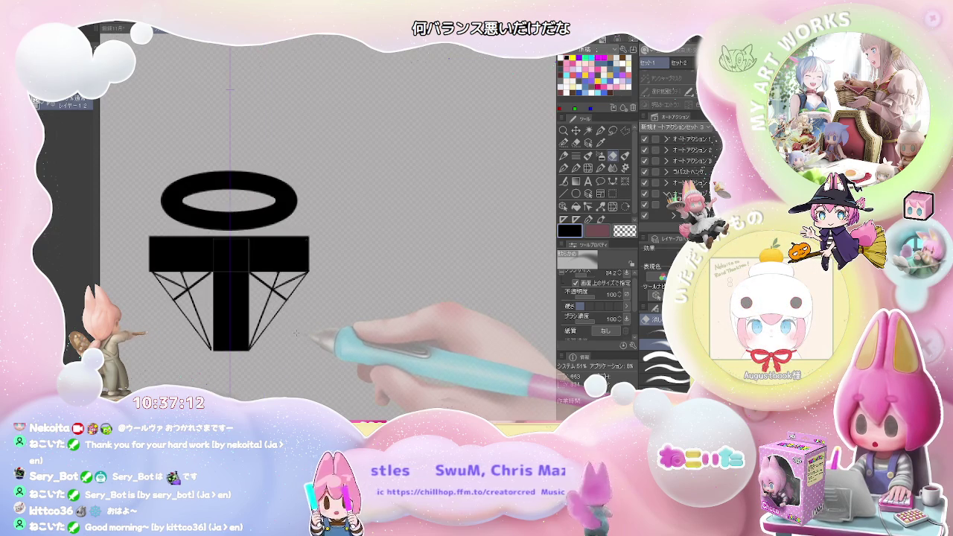
key(p)
scroll(296, 327, up, 2)
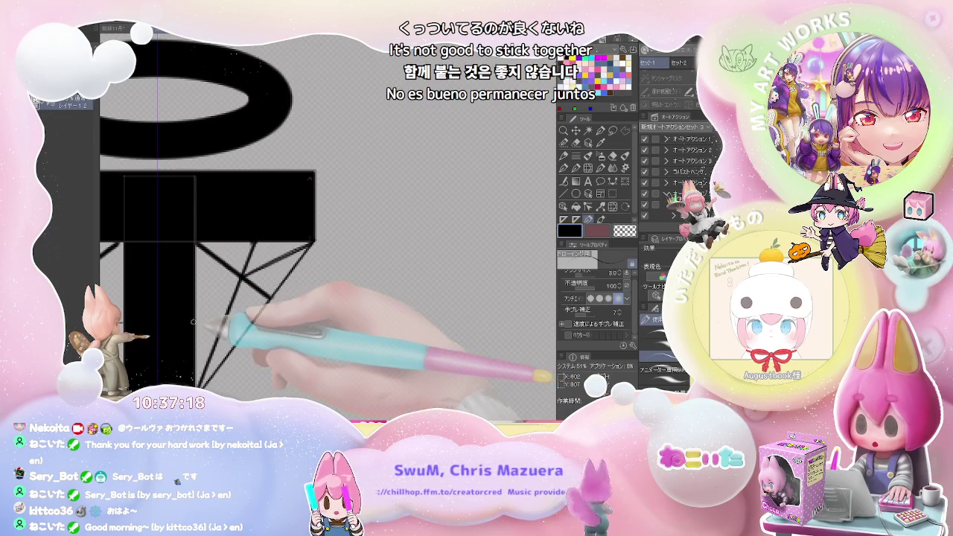
drag(195, 322, 312, 244)
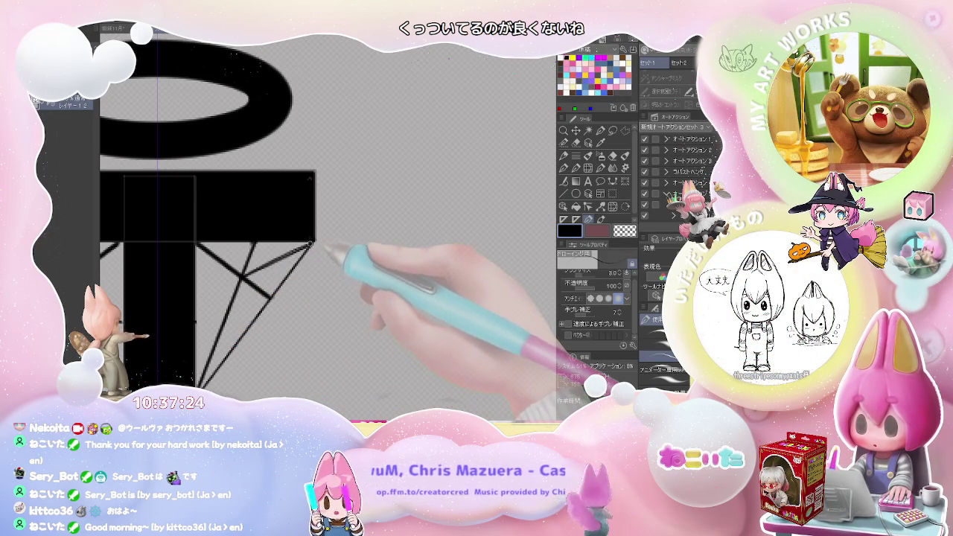
drag(195, 301, 312, 244)
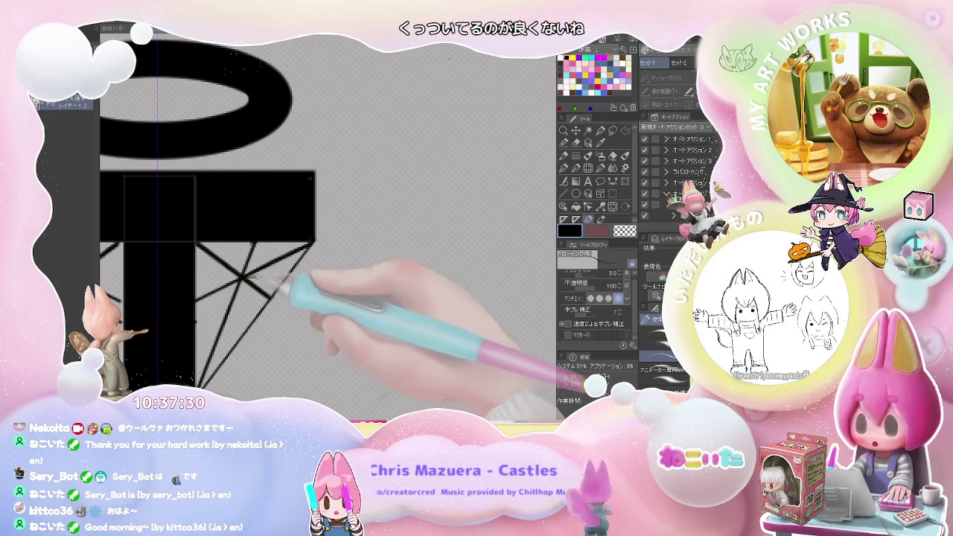
Step: Draw the right wing's top edge and hooked tip, then redraw its scalloped lower edge
drag(244, 277, 327, 275)
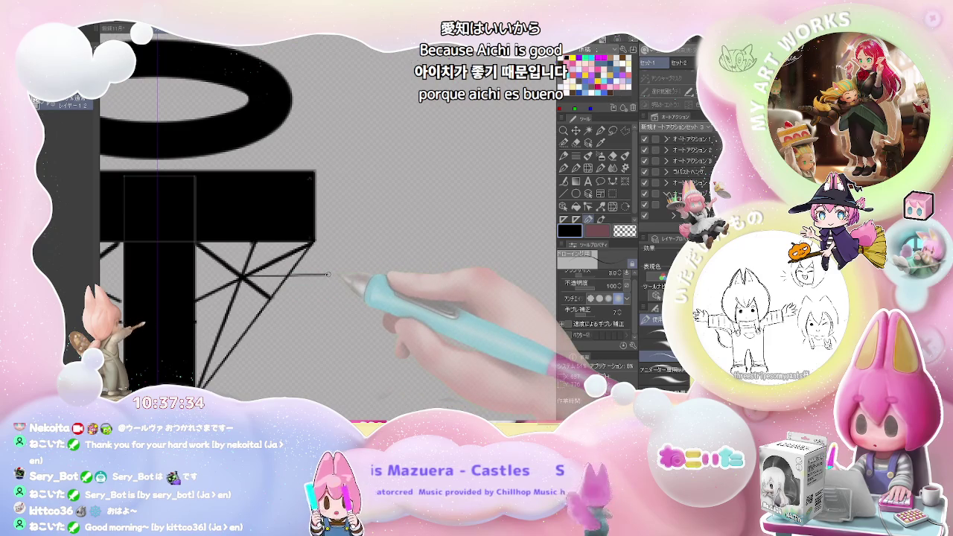
drag(328, 275, 315, 296)
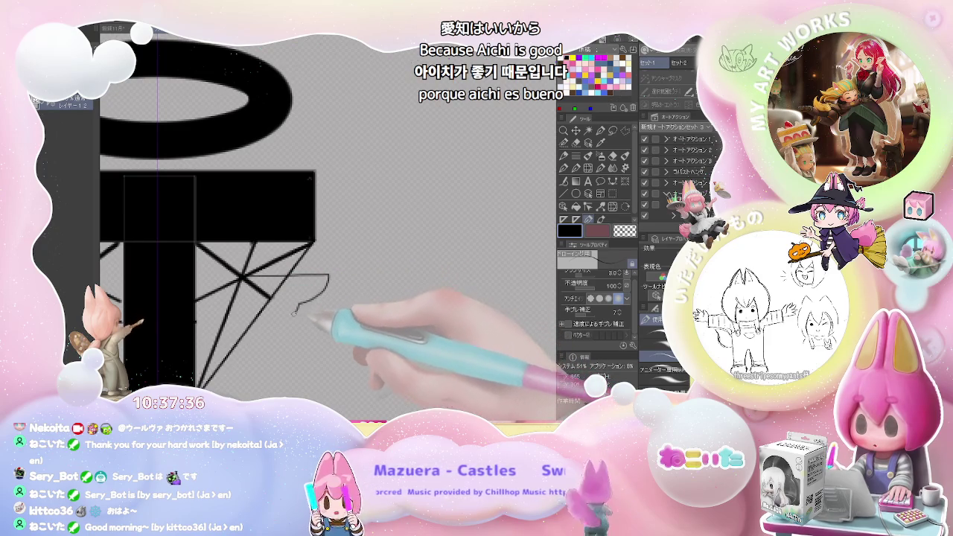
mouse_move(268, 325)
mouse_down()
mouse_move(253, 337)
mouse_move(264, 346)
mouse_up()
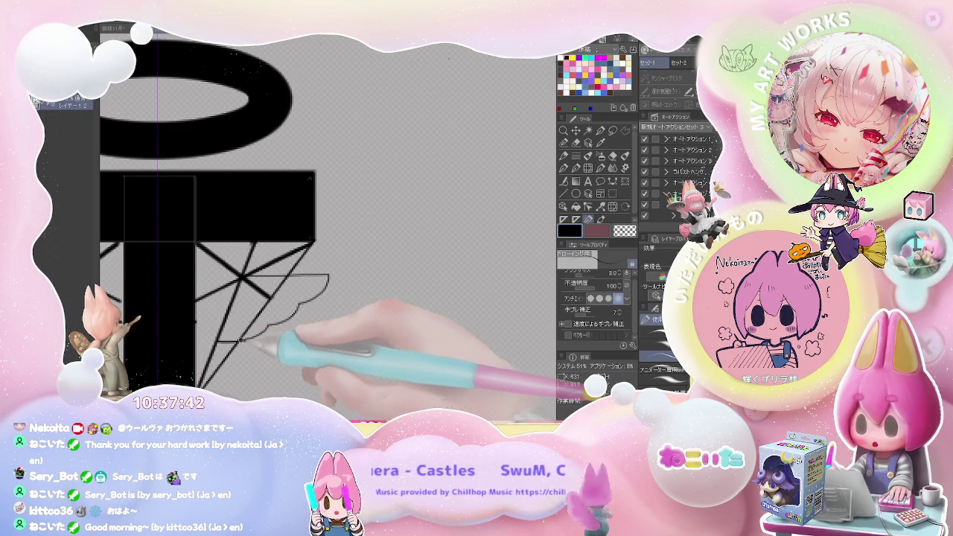
key(ctrl+z)
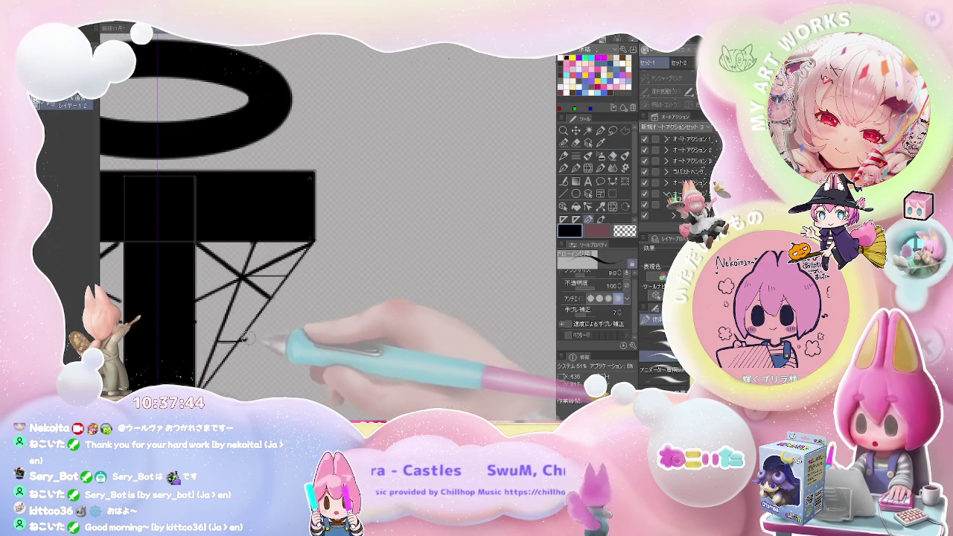
drag(240, 280, 312, 275)
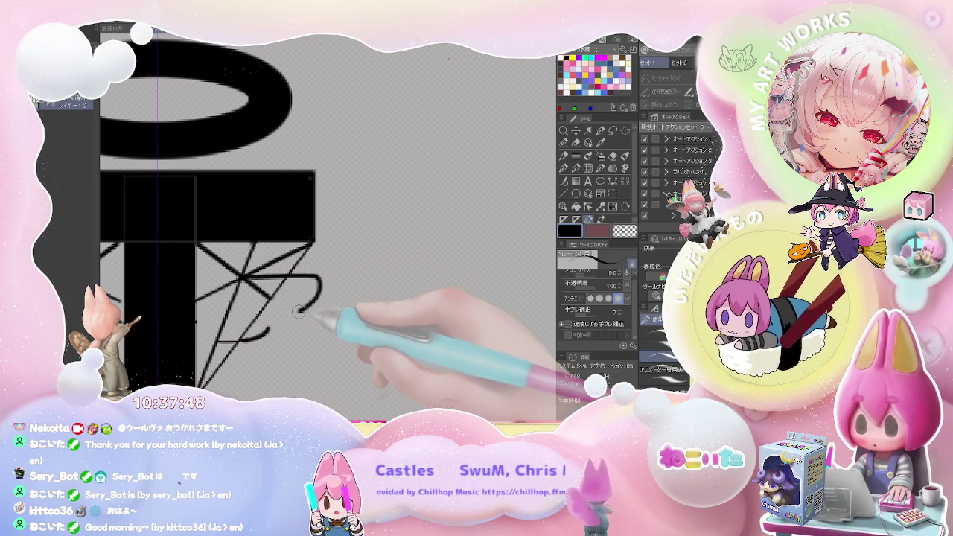
drag(299, 311, 270, 328)
Step: Erase the guide lines joining the cross bar to the wings with an enlarged eraser
key(e)
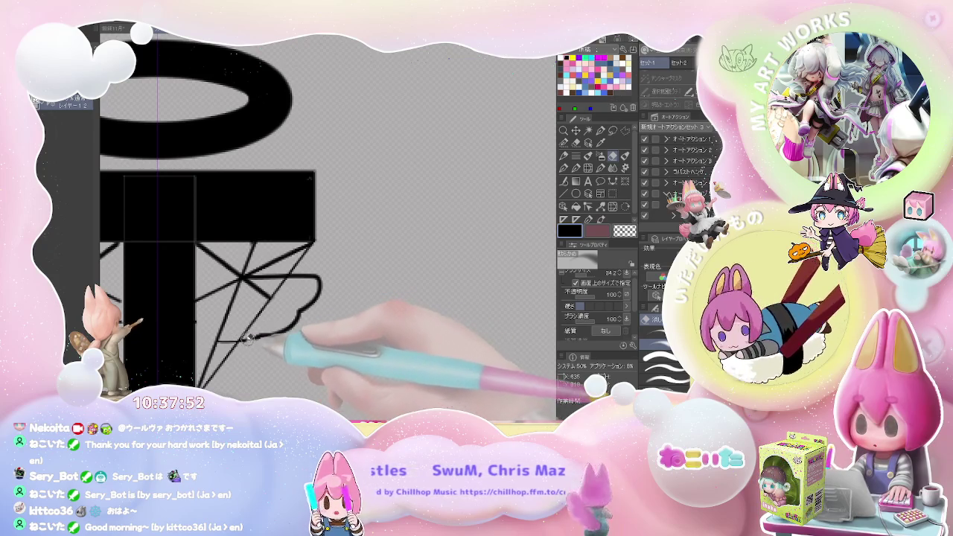
key(p)
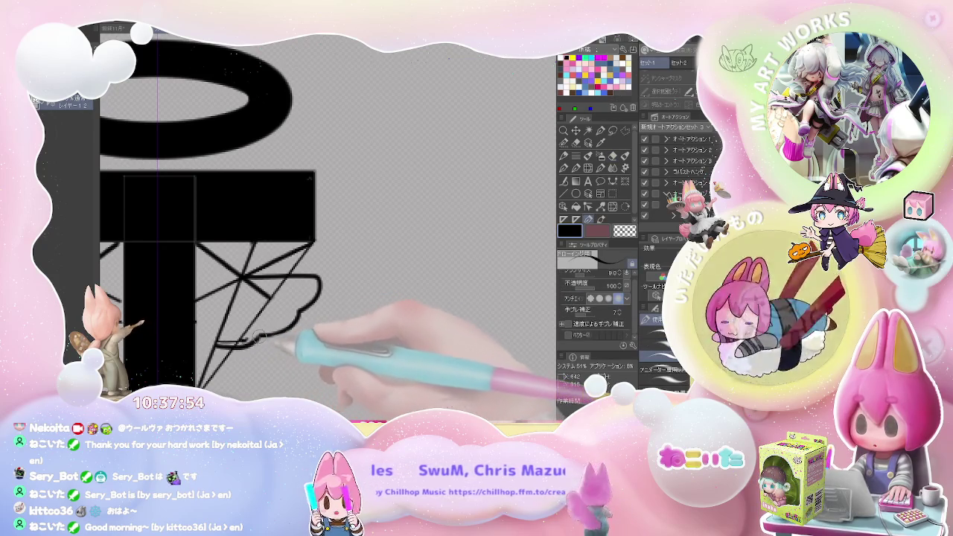
key(e)
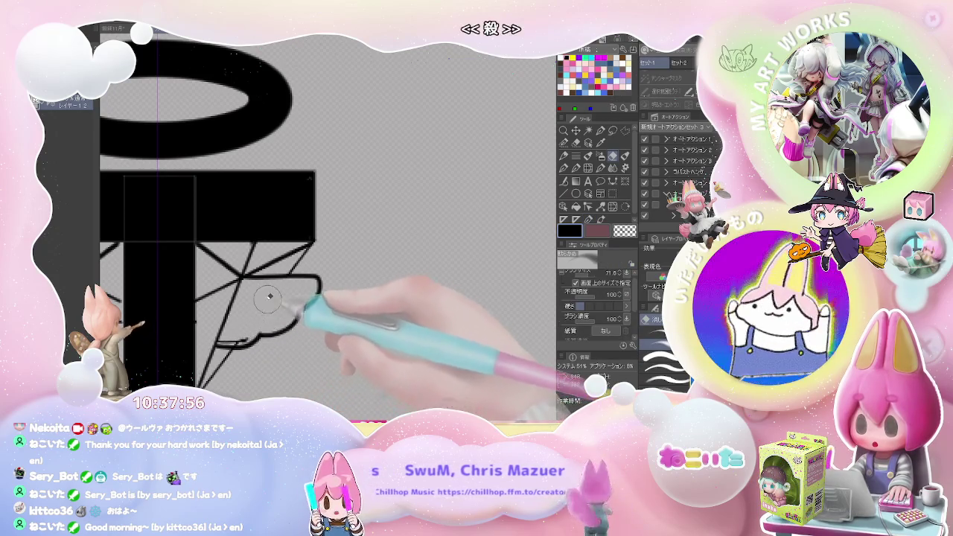
key(ctrl+minus)
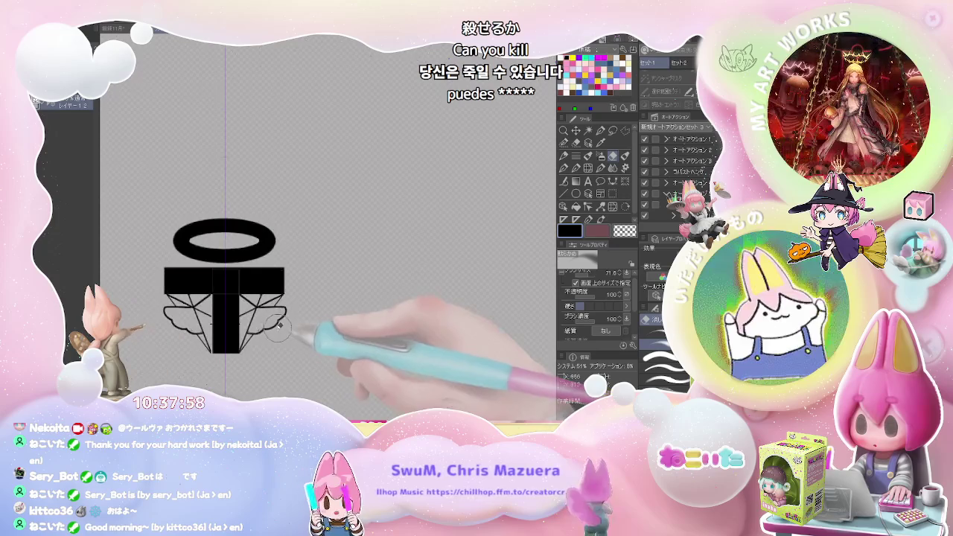
key(ctrl+plus)
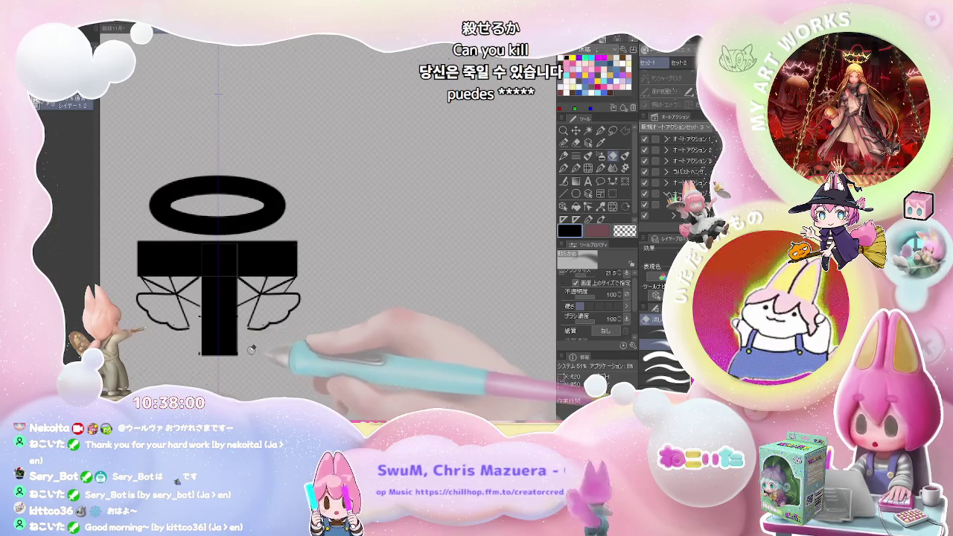
drag(257, 284, 277, 281)
key(ctrl+minus)
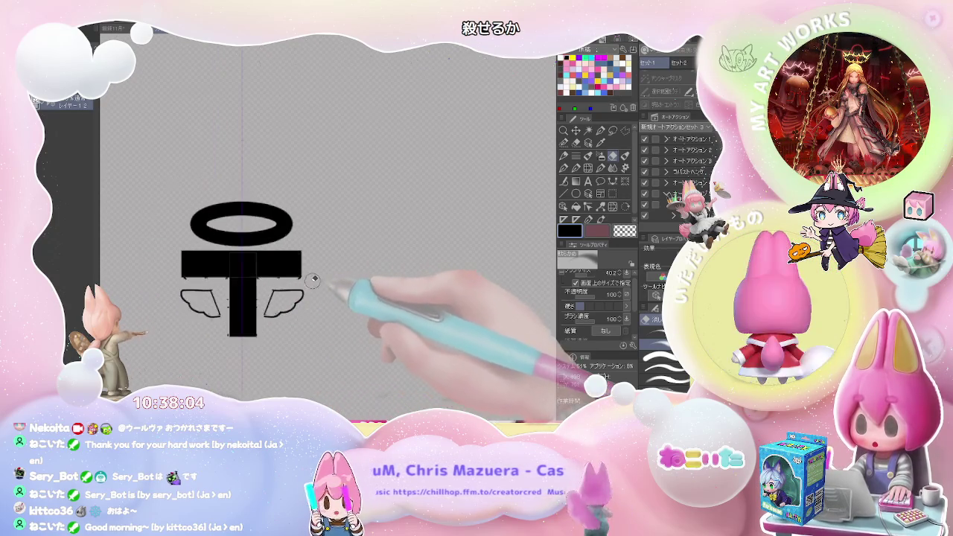
Step: Close the right wing's lower edge with a feathered bump stroke
key(ctrl+minus)
key(ctrl+minus)
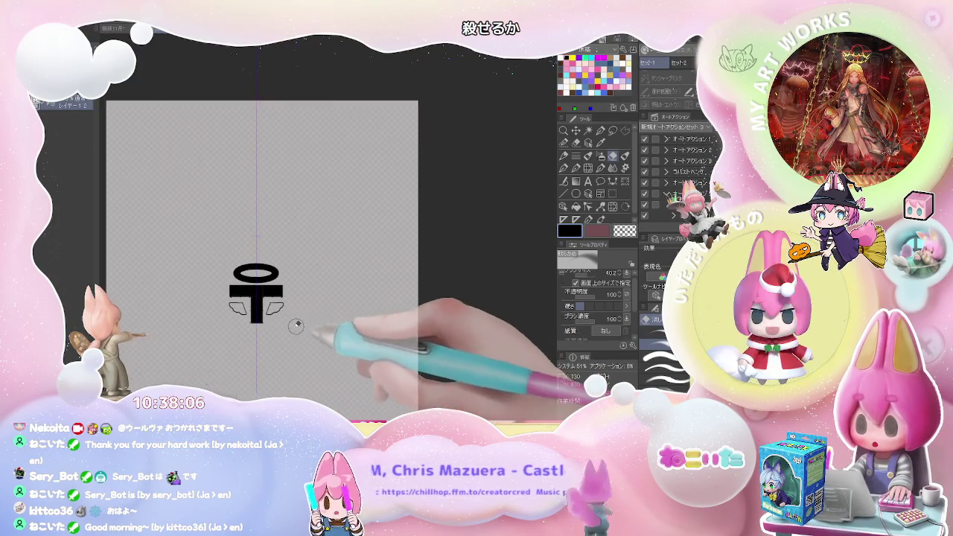
key(ctrl+plus)
key(ctrl+plus)
key(ctrl+plus)
key(ctrl+plus)
key(p)
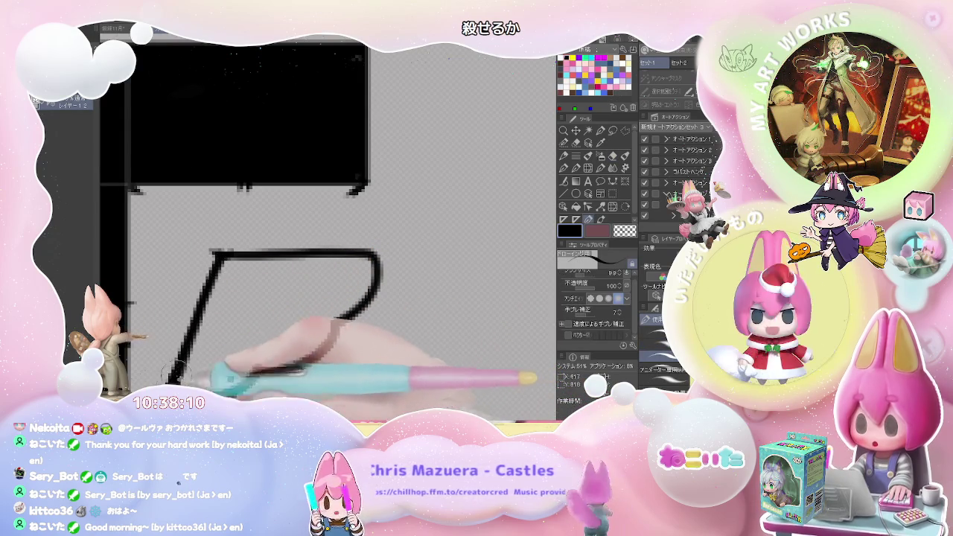
drag(332, 326, 172, 381)
scroll(307, 284, down, 3)
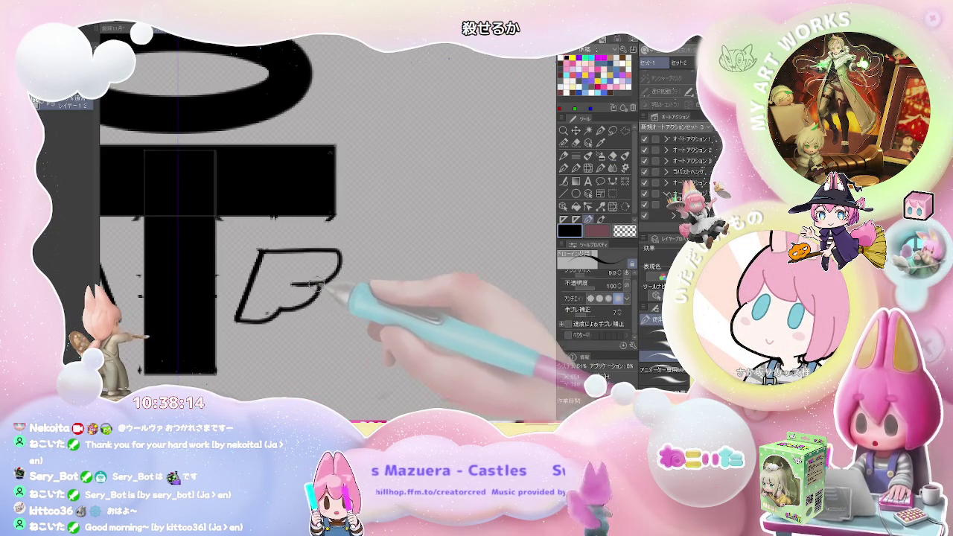
scroll(321, 287, down, 3)
scroll(313, 290, up, 3)
Step: Erase stray bits of the wing strokes and hide the cross's black fill
key(e)
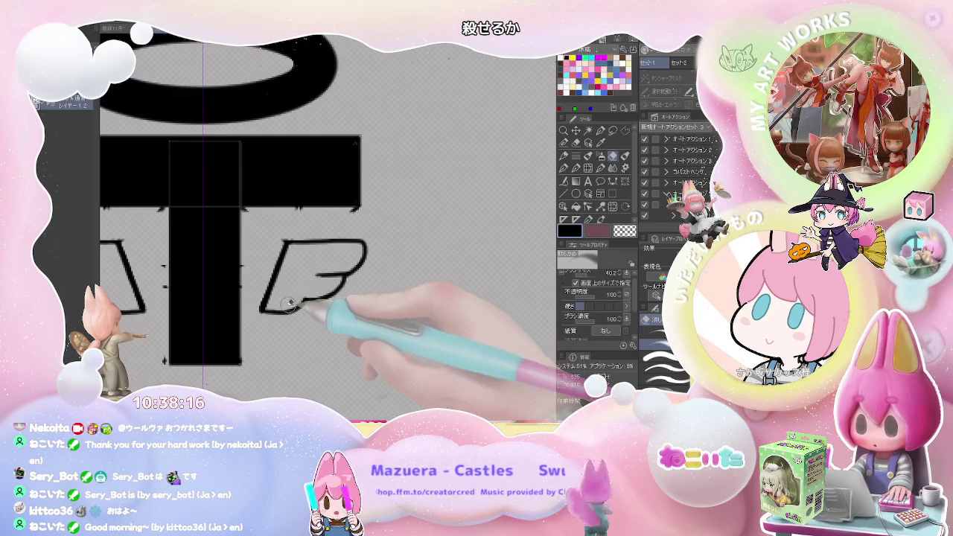
drag(304, 292, 297, 230)
key(p)
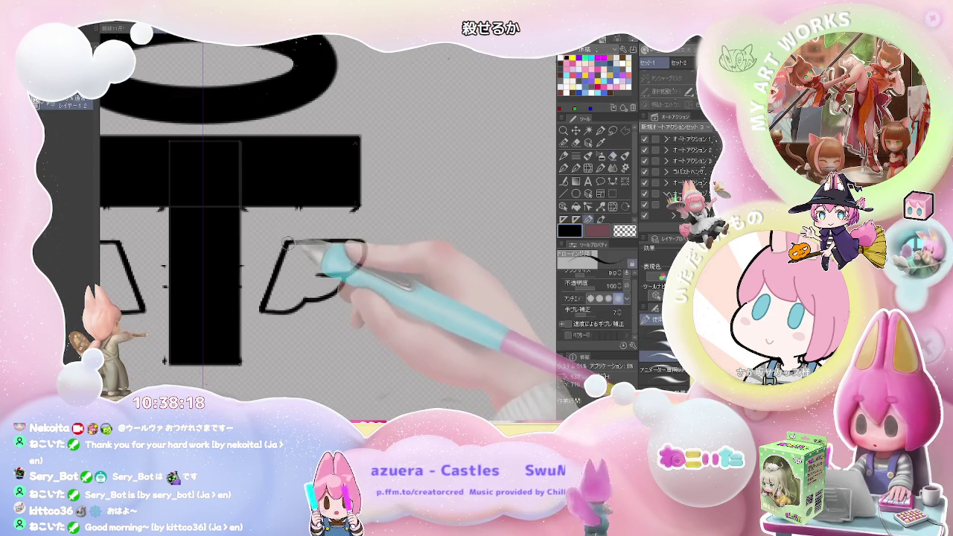
key(e)
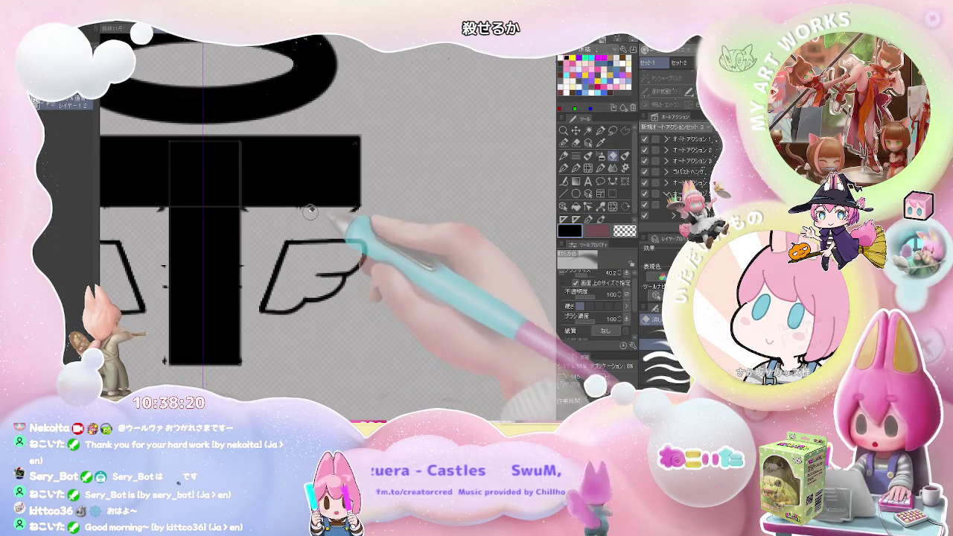
scroll(365, 211, down, 3)
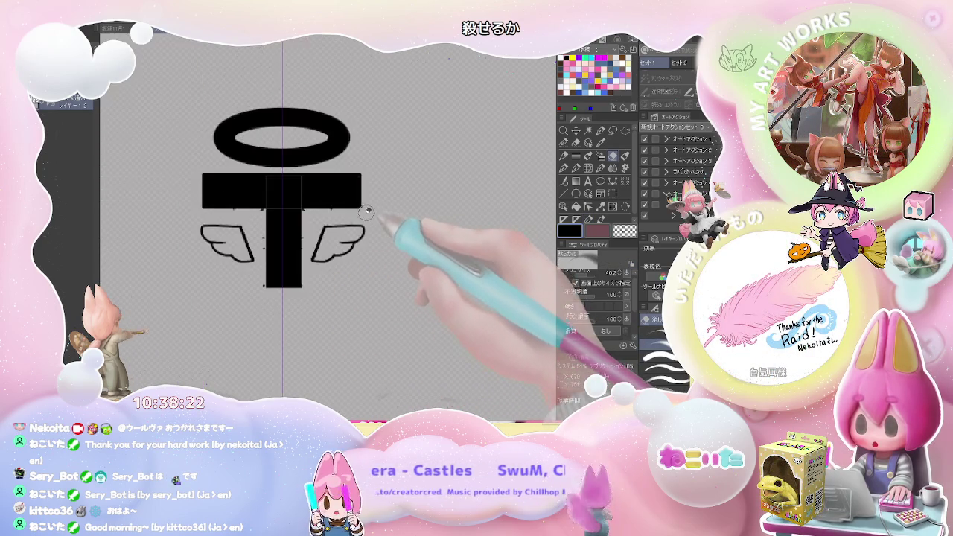
scroll(341, 213, up, 3)
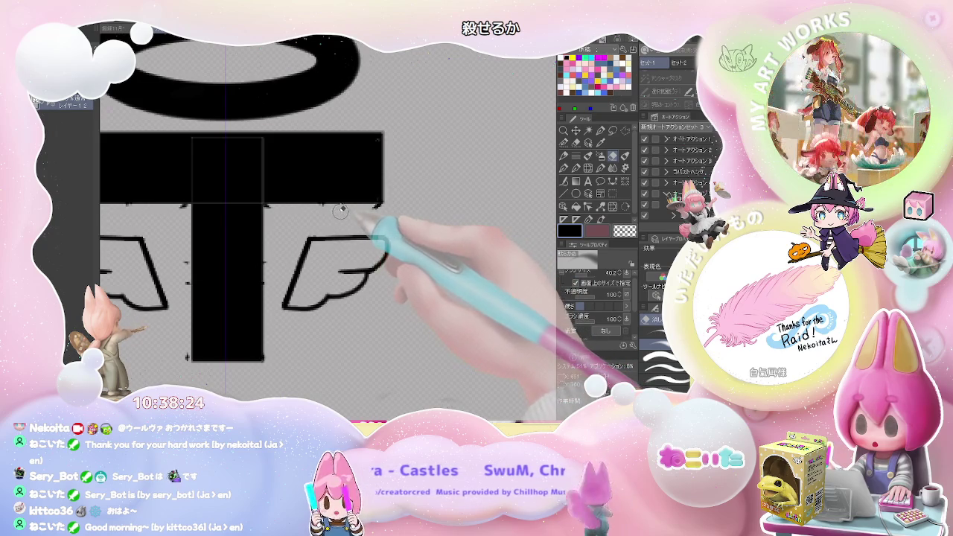
key(ctrl+z)
scroll(350, 214, up, 2)
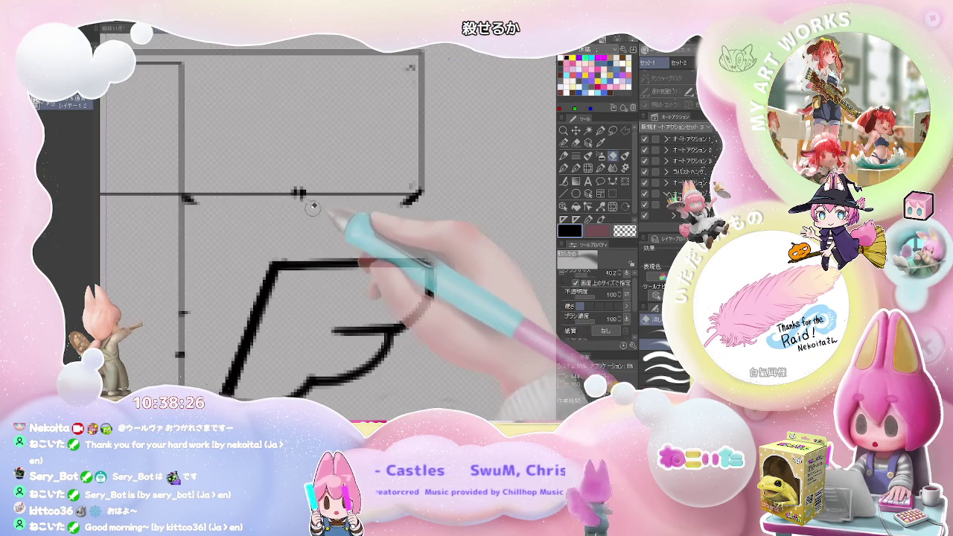
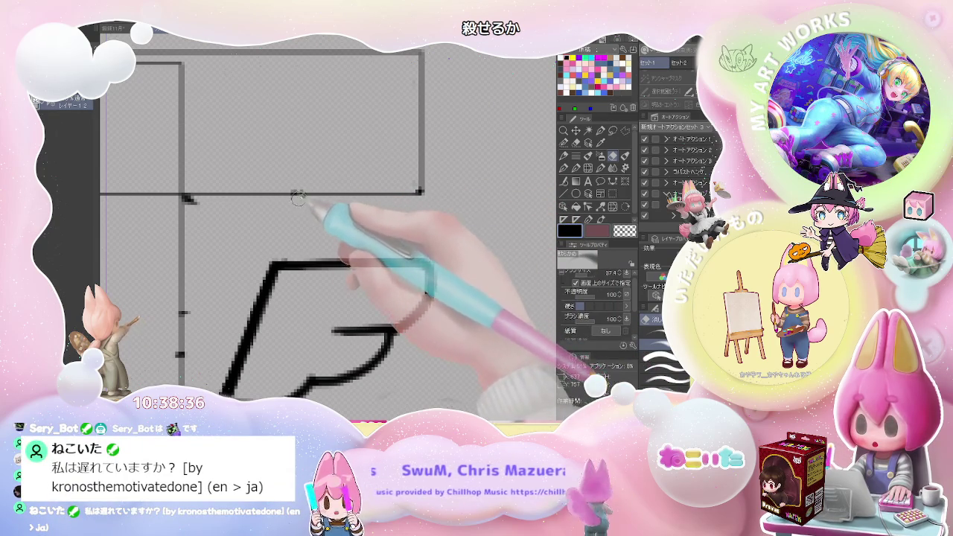
Step: Undo the stray vertical stroke and erase the leftover marks inside the T's right part
scroll(298, 198, down, 2)
scroll(298, 198, down, 1)
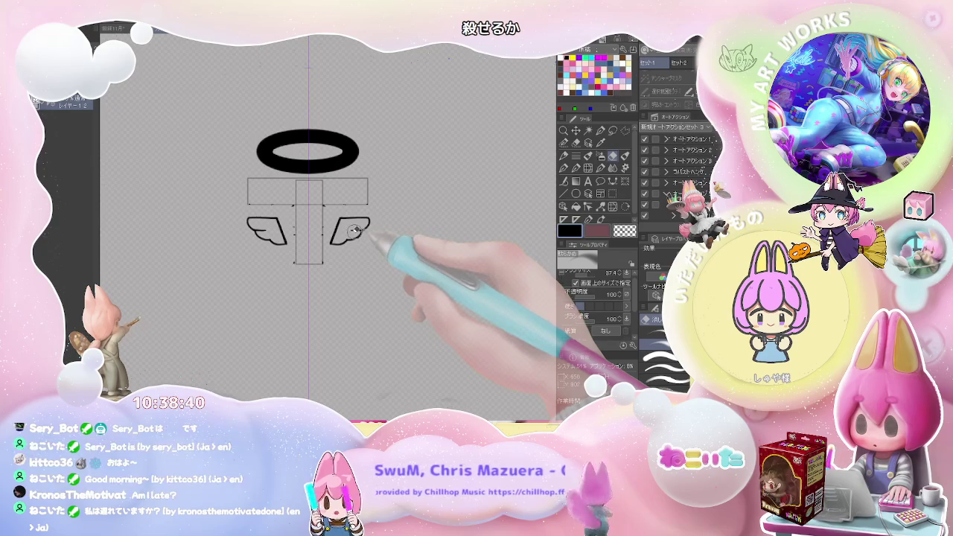
scroll(320, 201, up, 3)
scroll(290, 176, down, 1)
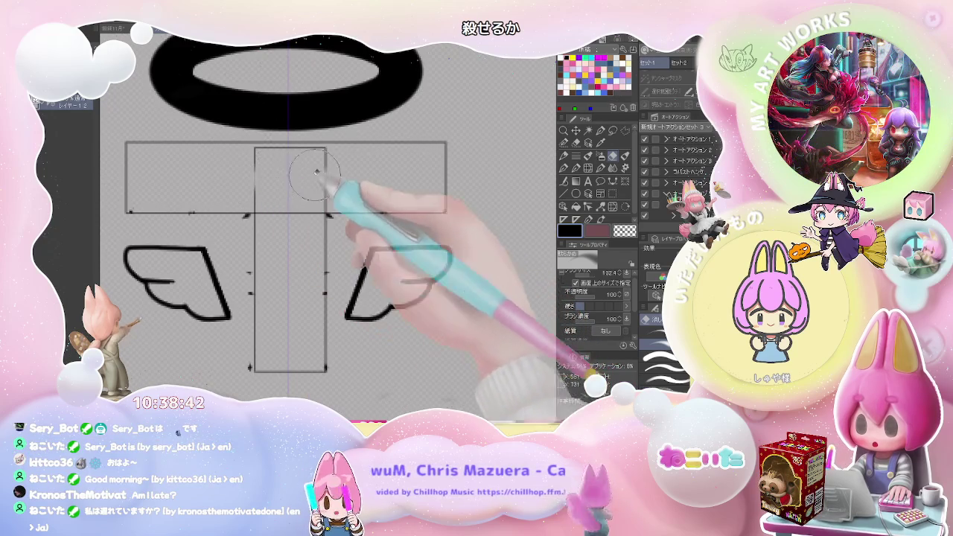
scroll(293, 202, up, 1)
scroll(304, 219, down, 2)
scroll(301, 218, up, 2)
scroll(298, 217, up, 1)
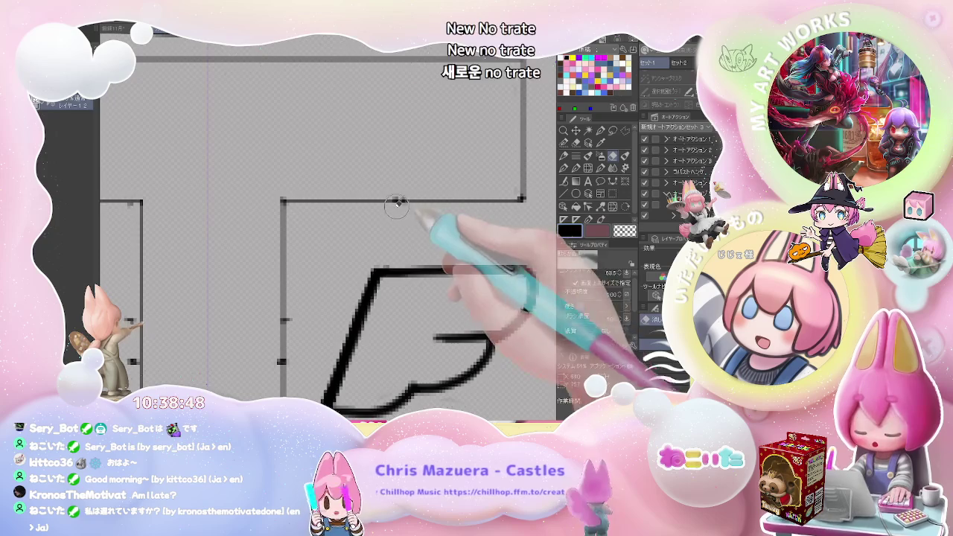
scroll(397, 207, down, 3)
scroll(437, 228, down, 1)
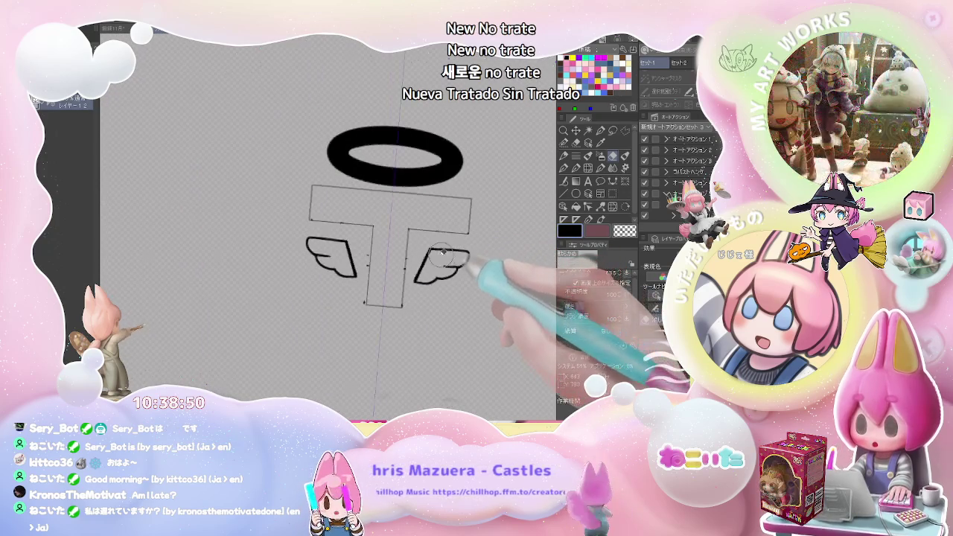
scroll(402, 251, up, 1)
scroll(313, 231, up, 1)
scroll(223, 212, up, 2)
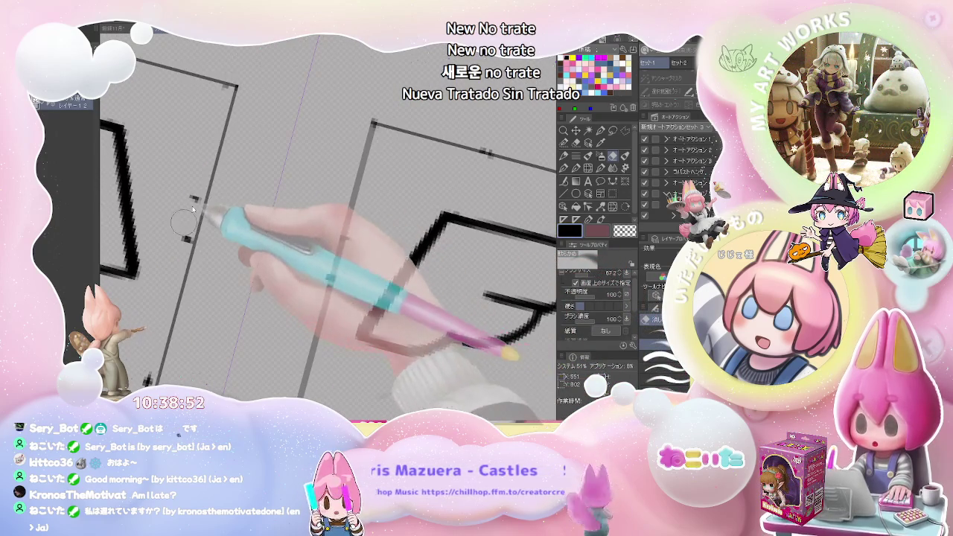
key(ctrl+z)
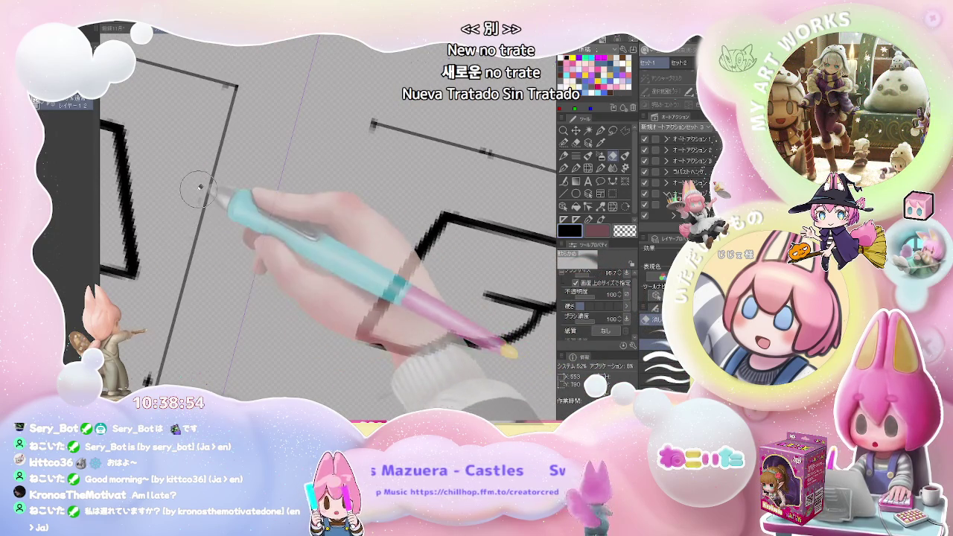
scroll(200, 186, down, 2)
key(p)
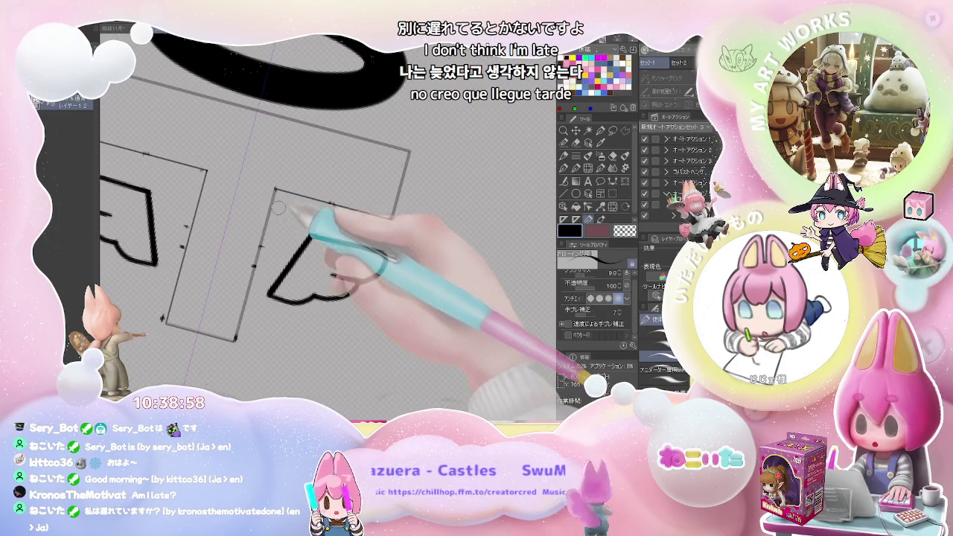
key(e)
drag(290, 230, 223, 290)
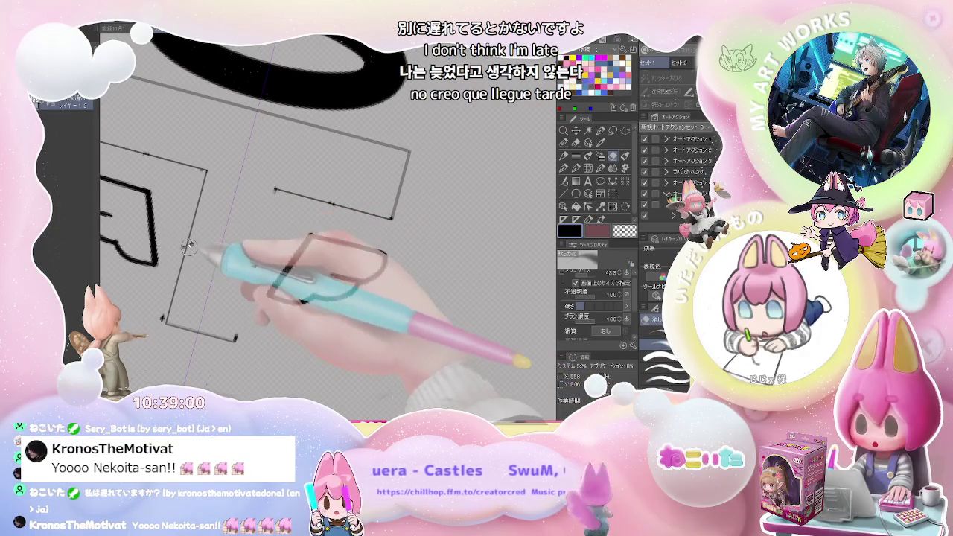
Step: Redraw the T's stem with straight left and right edges using the Pen
drag(275, 190, 236, 337)
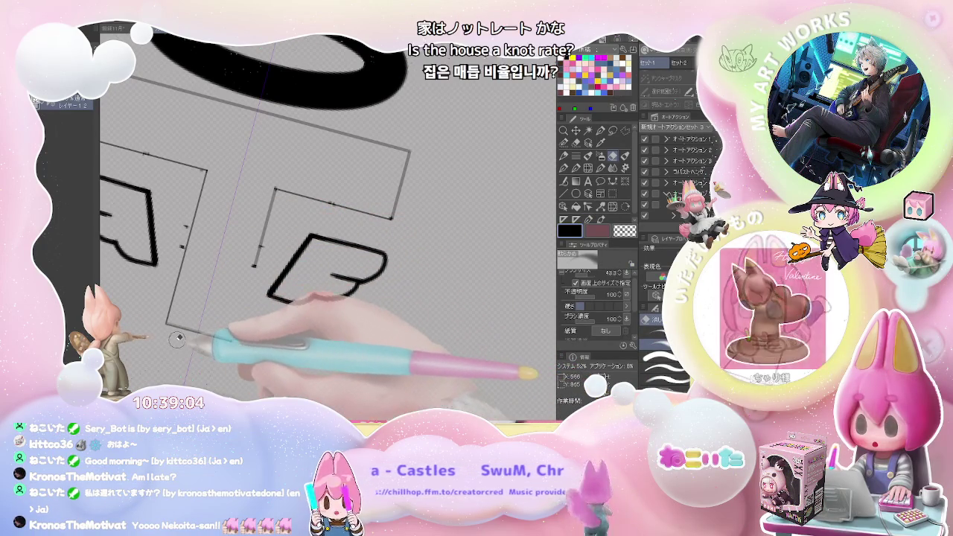
key(p)
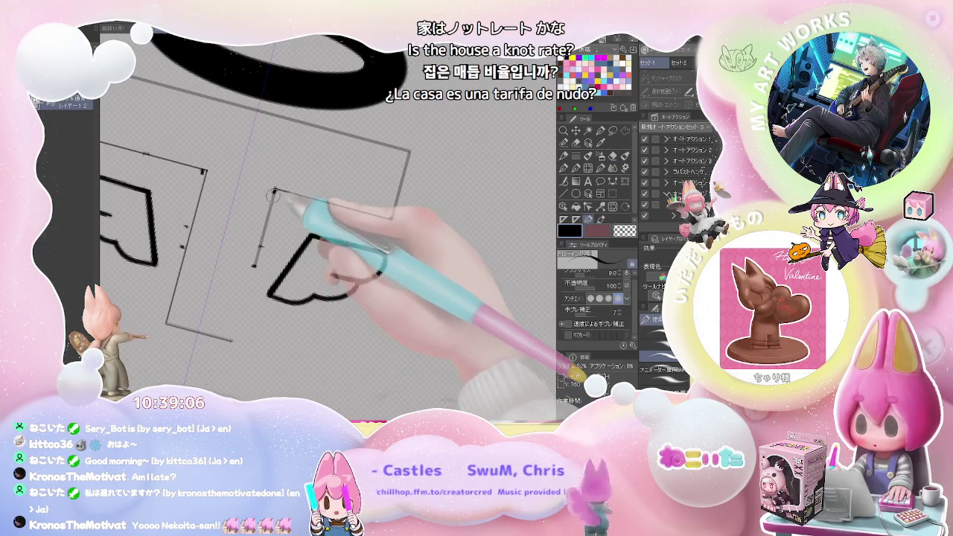
drag(276, 190, 233, 339)
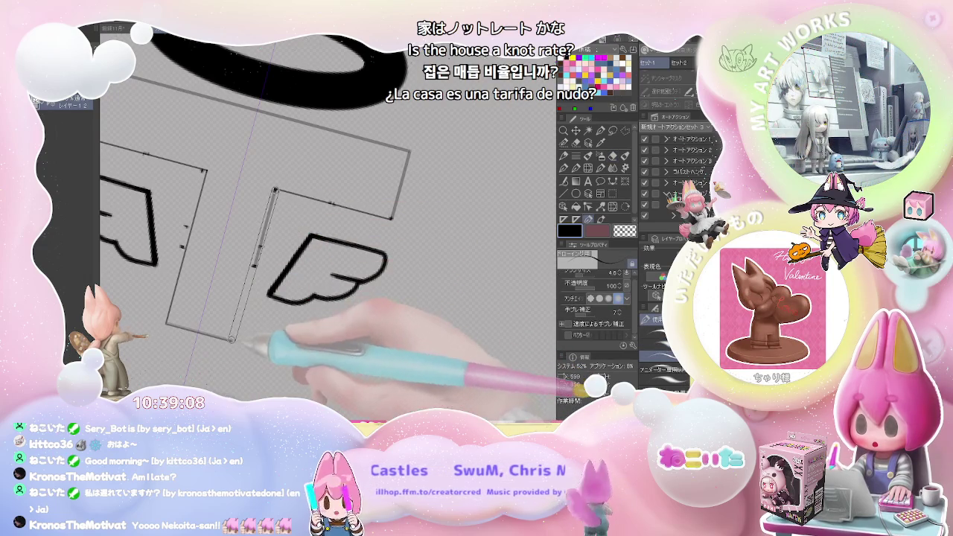
key(ctrl+0)
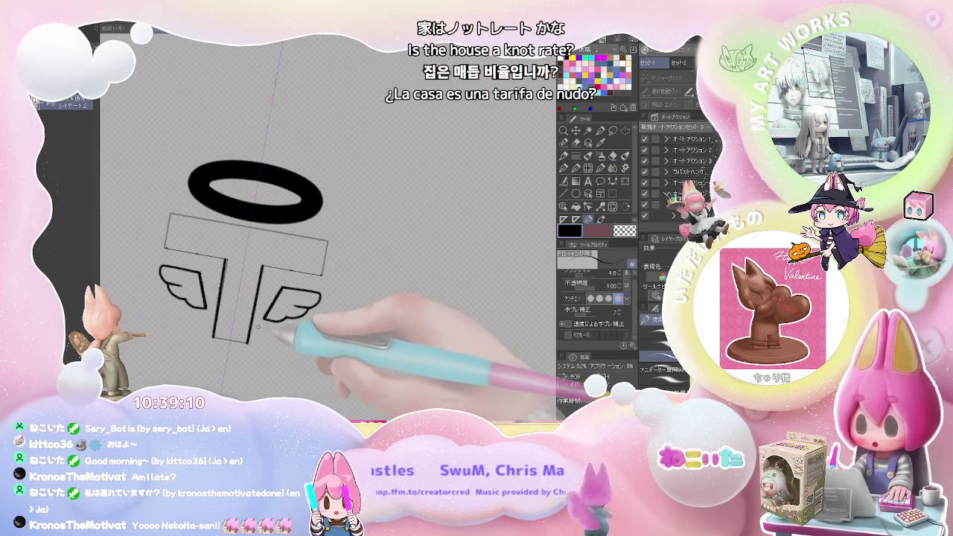
key(ctrl+plus)
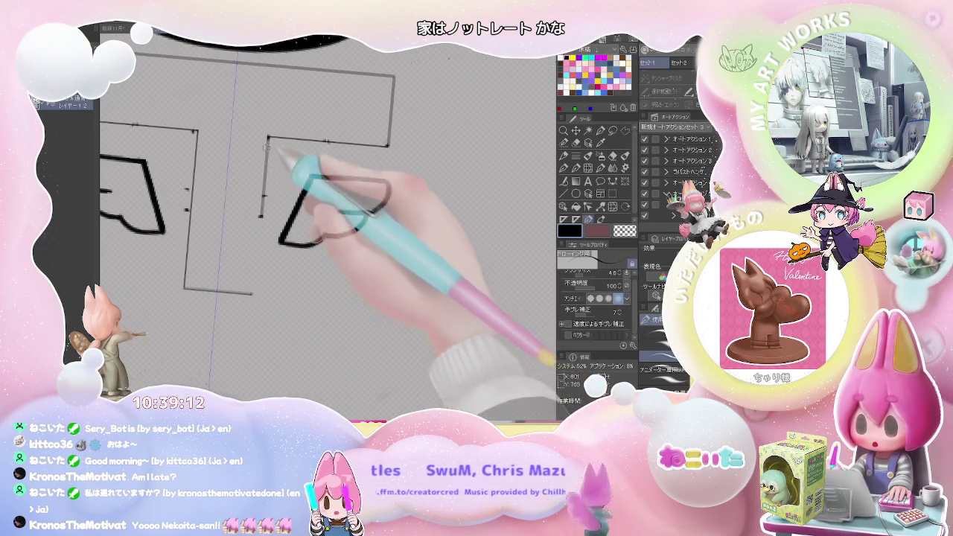
drag(268, 138, 252, 297)
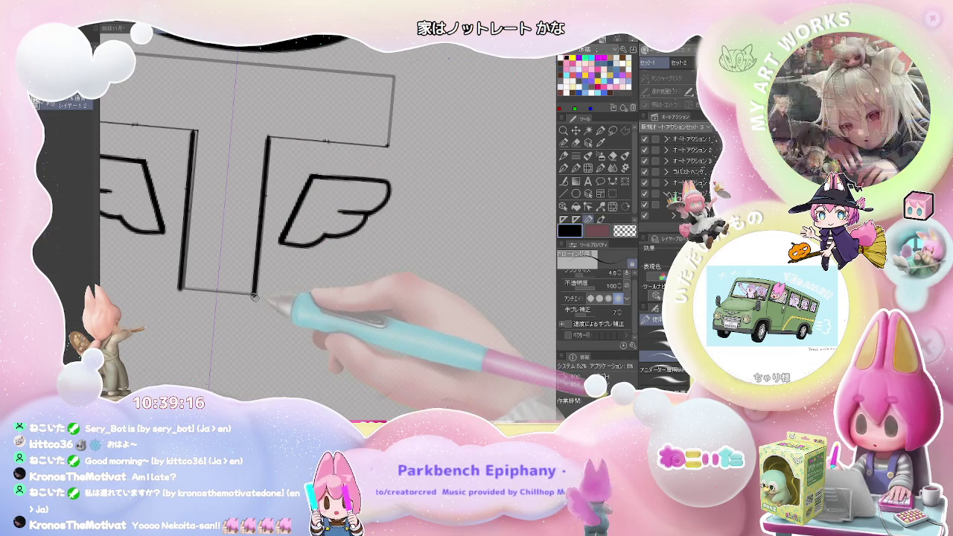
key(ctrl+0)
key(ctrl+minus)
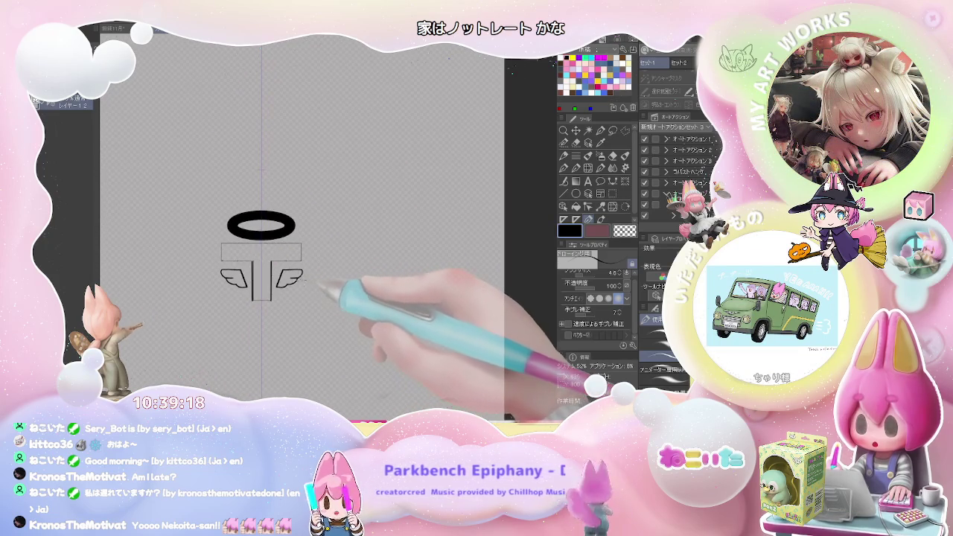
key(ctrl+plus)
key(ctrl+plus)
key(ctrl+plus)
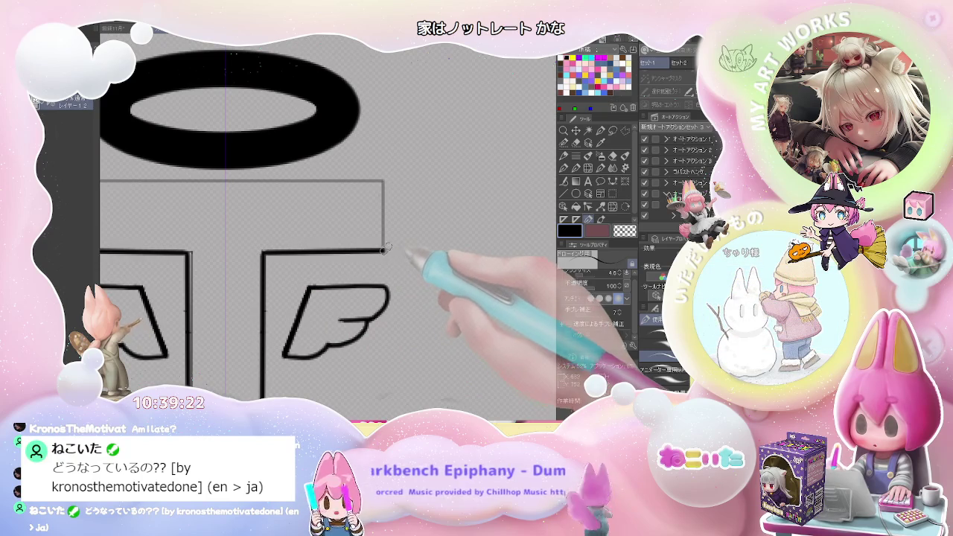
Step: Draw straight lines for the T's right edge, top edge and stem bottom
drag(386, 249, 384, 180)
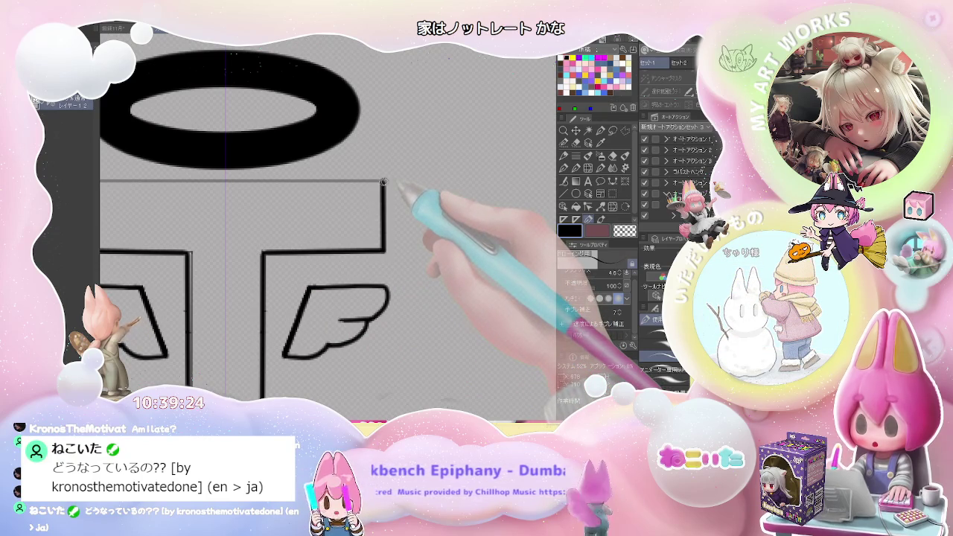
drag(303, 187, 436, 189)
drag(529, 190, 217, 192)
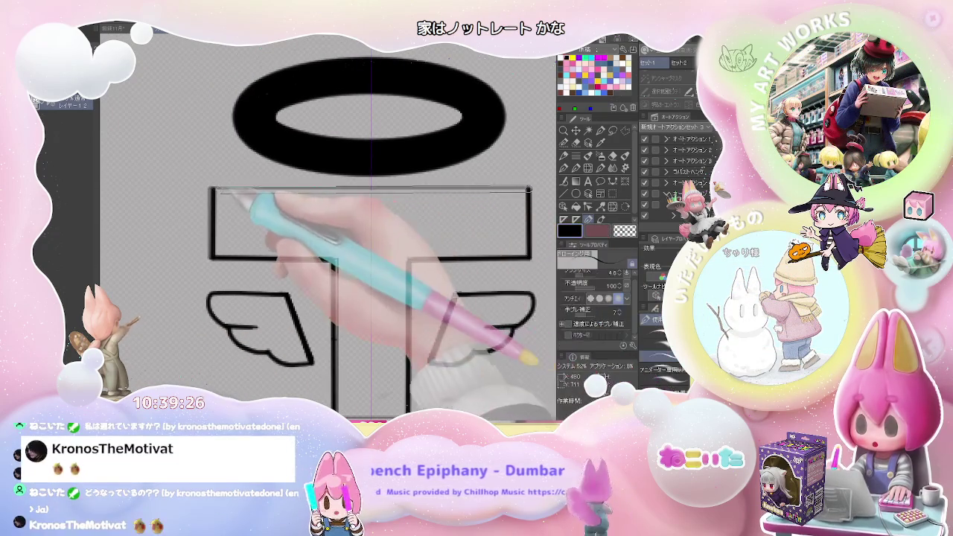
scroll(216, 190, down, 3)
scroll(266, 213, up, 3)
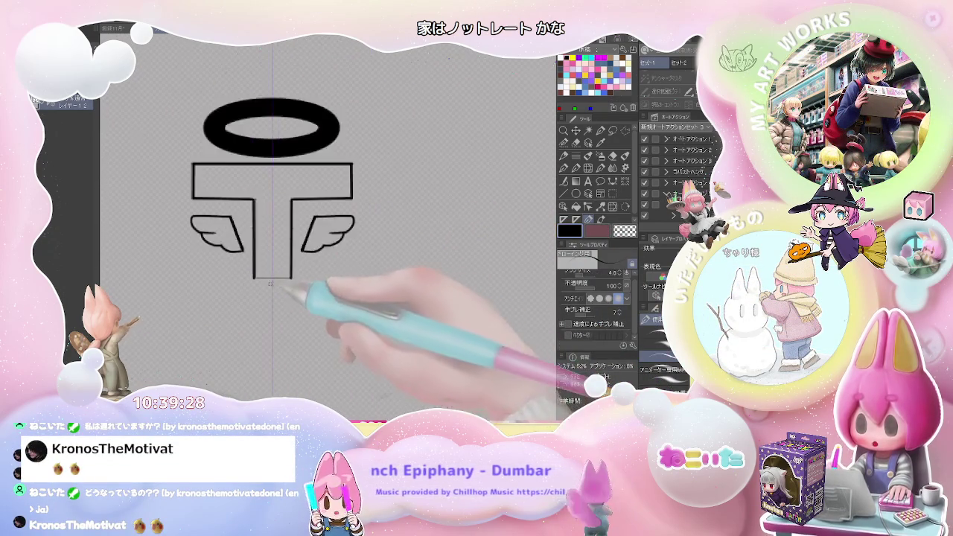
drag(312, 274, 242, 274)
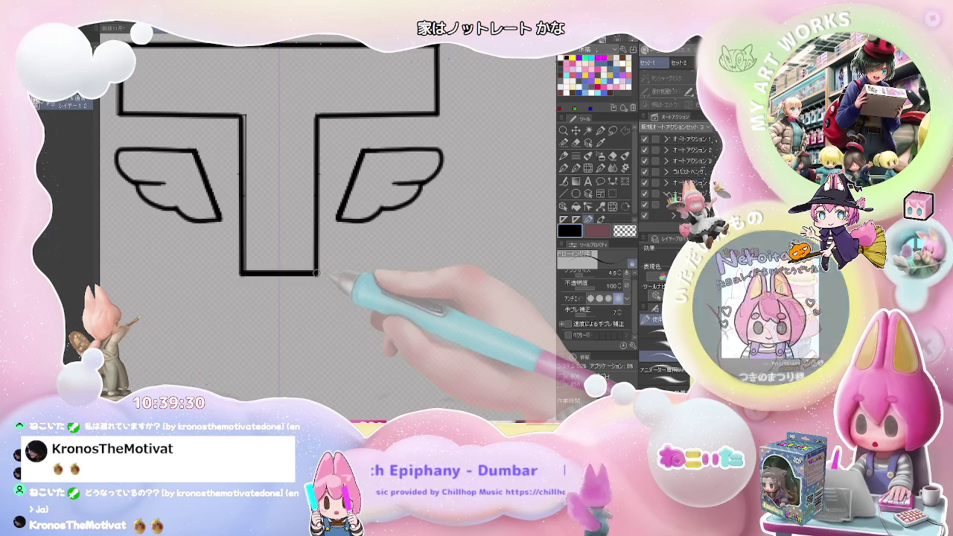
scroll(320, 276, down, 3)
scroll(329, 277, down, 1)
scroll(329, 277, down, 2)
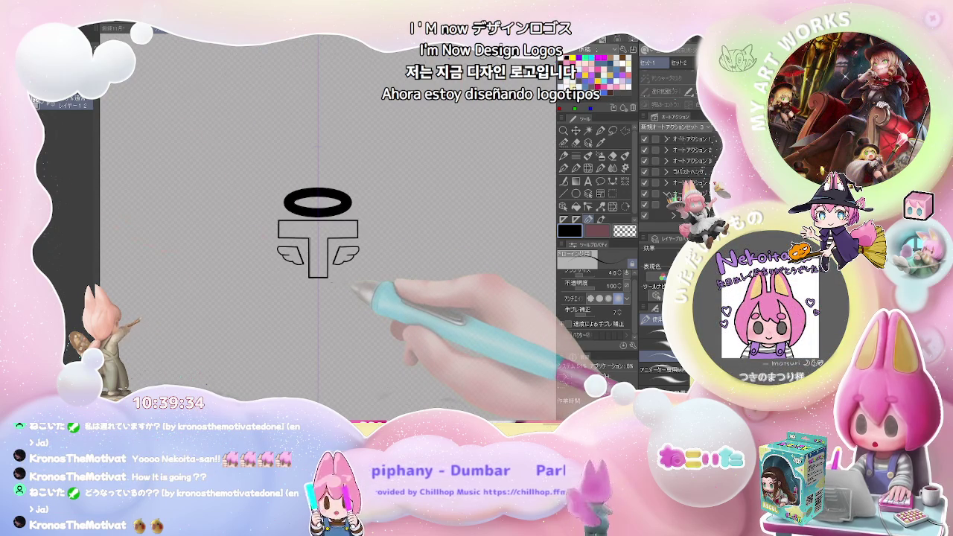
click(318, 270)
scroll(321, 270, up, 5)
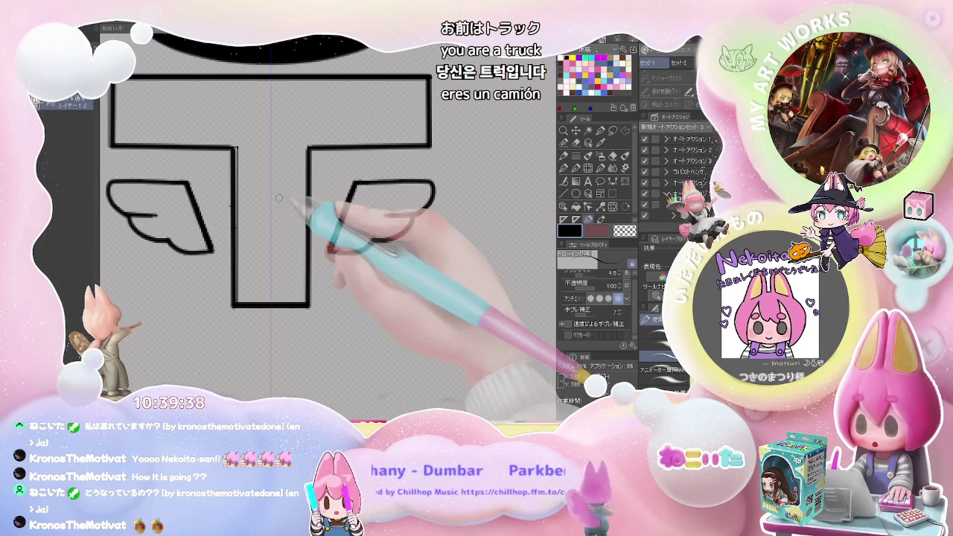
Step: Check the T, switch to the Fill tool, and undo an accidental black fill on the right wing
key(ctrl+z)
key(g)
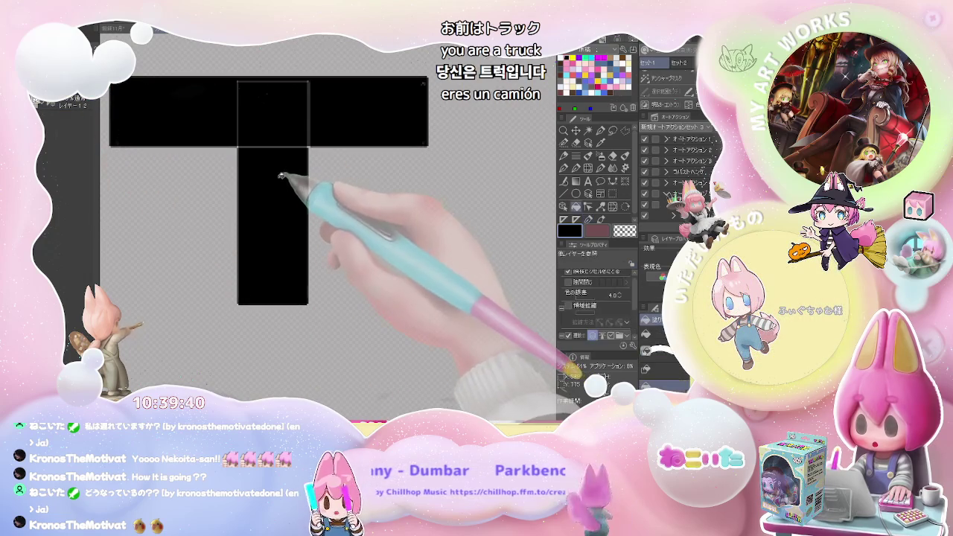
key(p)
key(ctrl+y)
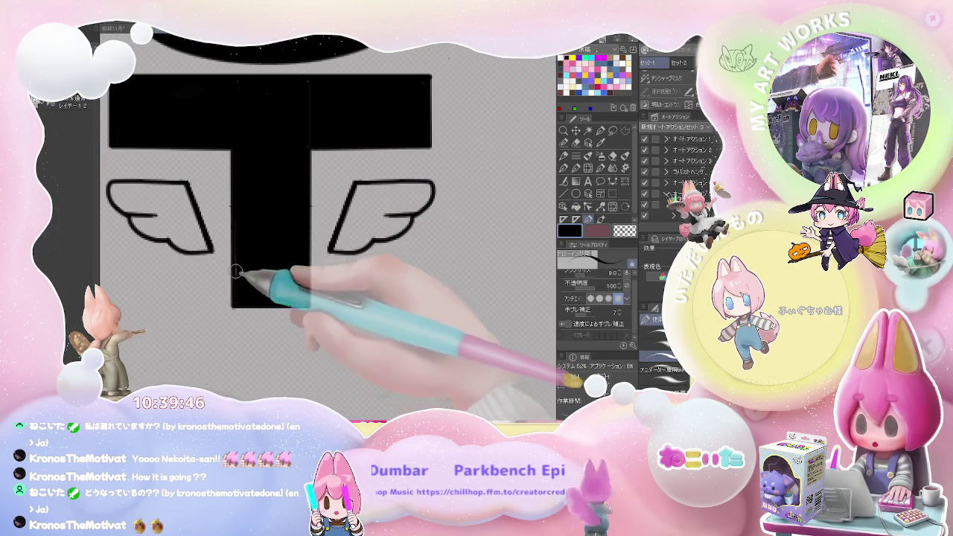
key(ctrl+minus)
key(ctrl+minus)
key(ctrl+minus)
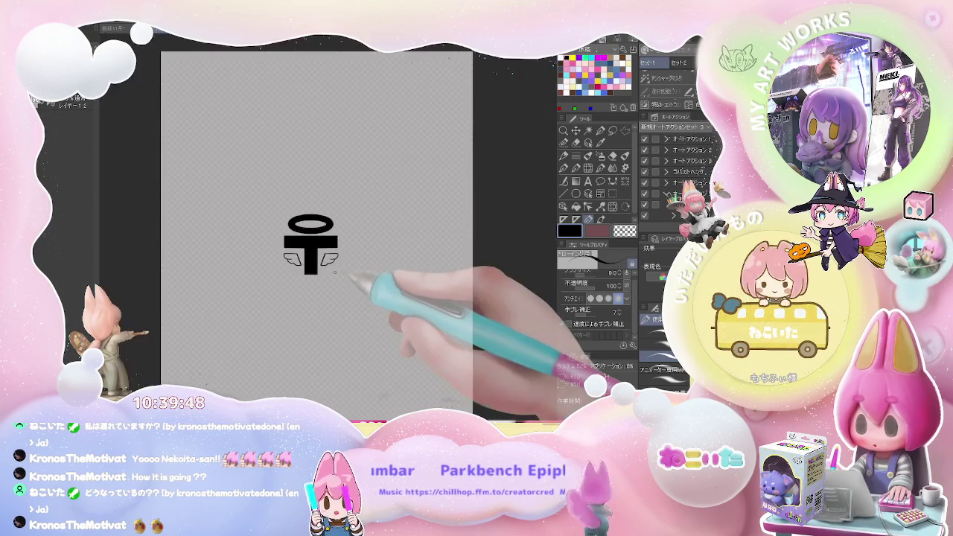
key(ctrl+plus)
key(ctrl+plus)
key(g)
click(331, 242)
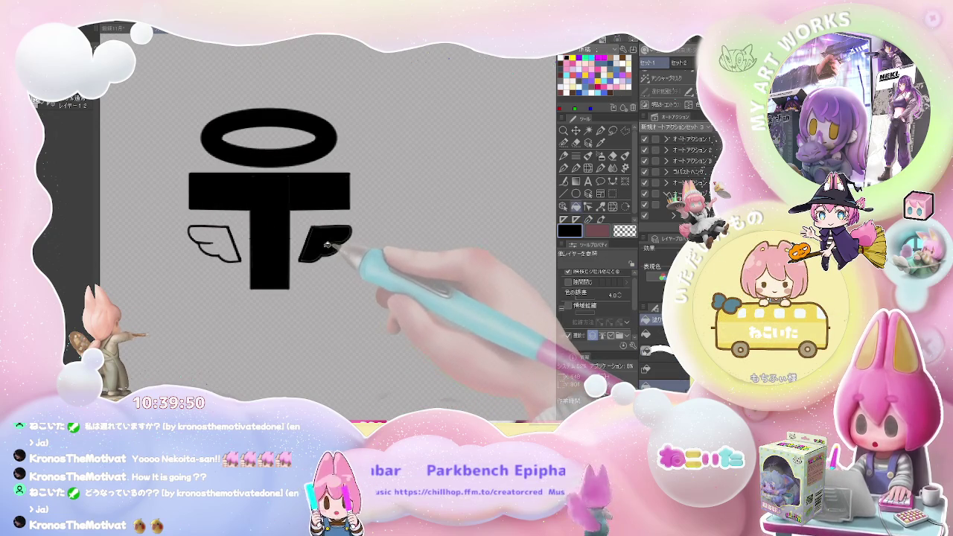
key(ctrl+z)
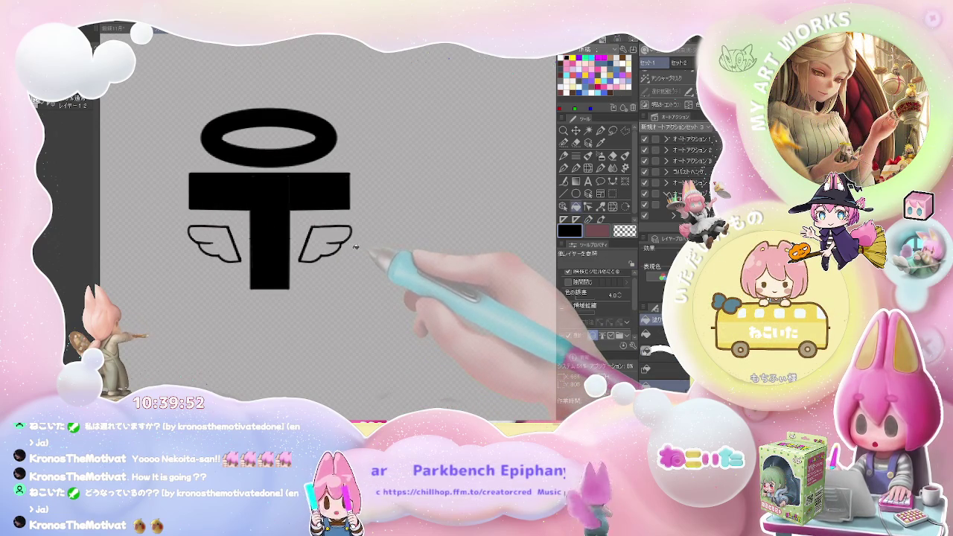
Step: Change the main colour to white and fill the right and left wings
click(570, 60)
click(327, 240)
click(235, 244)
key(ctrl+minus)
key(ctrl+minus)
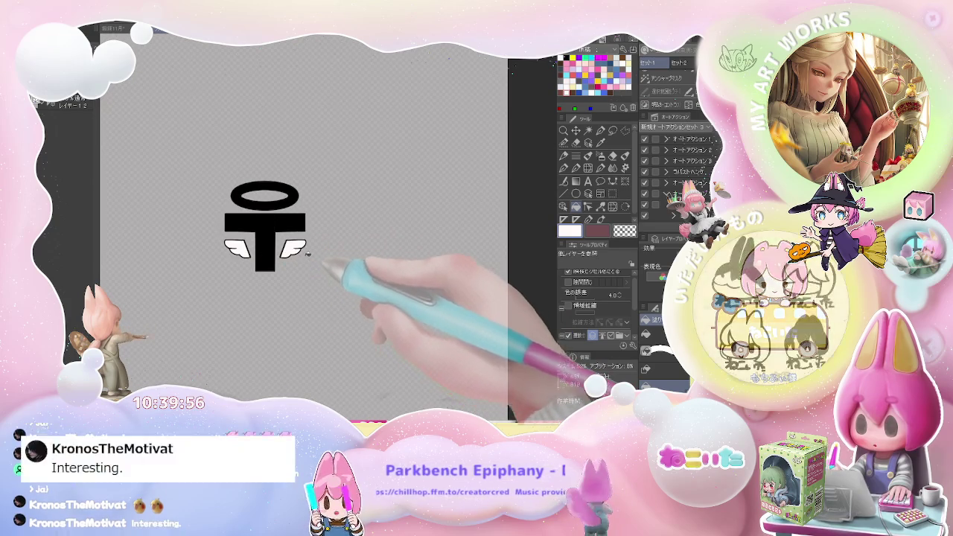
Step: Try filling the halo ring and the T body with white
key(ctrl+plus)
click(265, 184)
key(ctrl+minus)
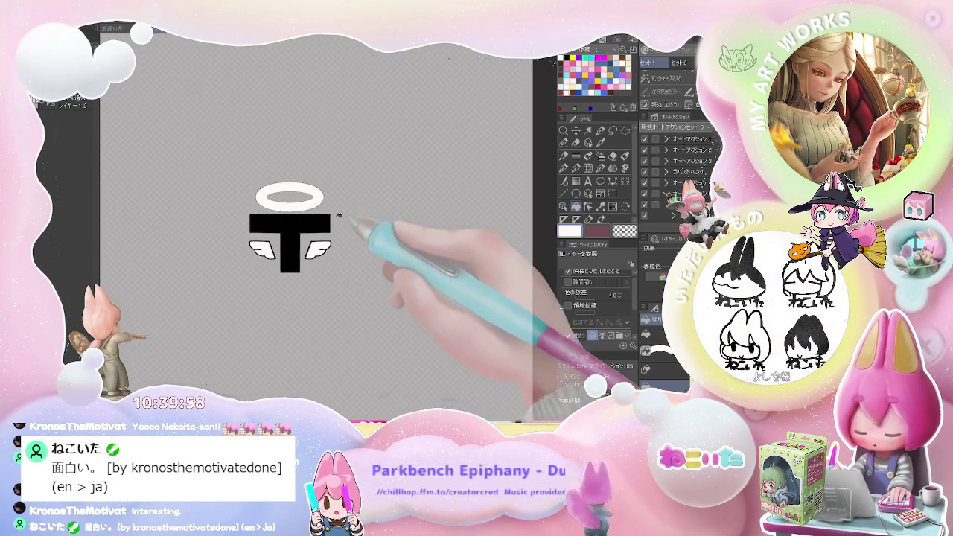
key(ctrl+minus)
click(327, 224)
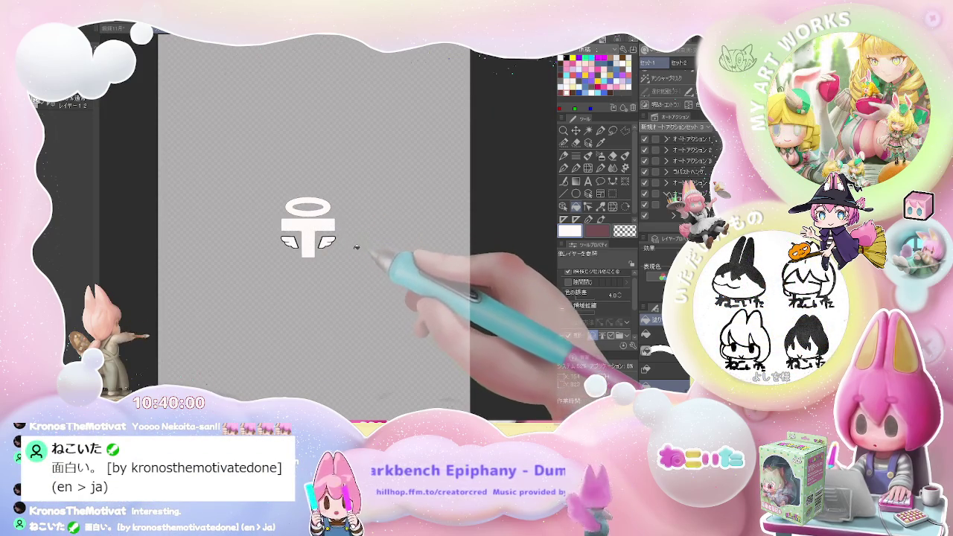
Step: Fill the remaining parts of the right wing white and undo the white fill on the T
key(ctrl+plus)
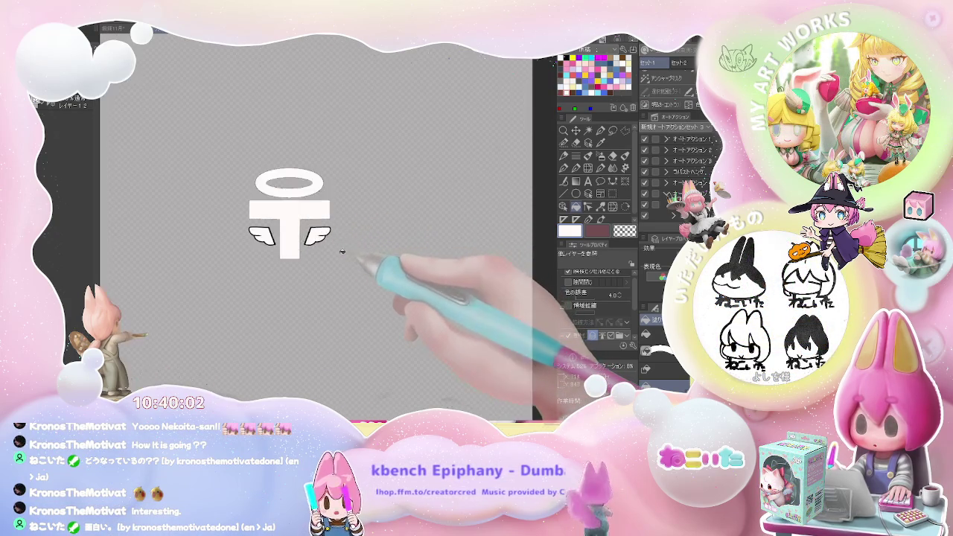
key(ctrl+plus)
key(ctrl+plus)
click(311, 230)
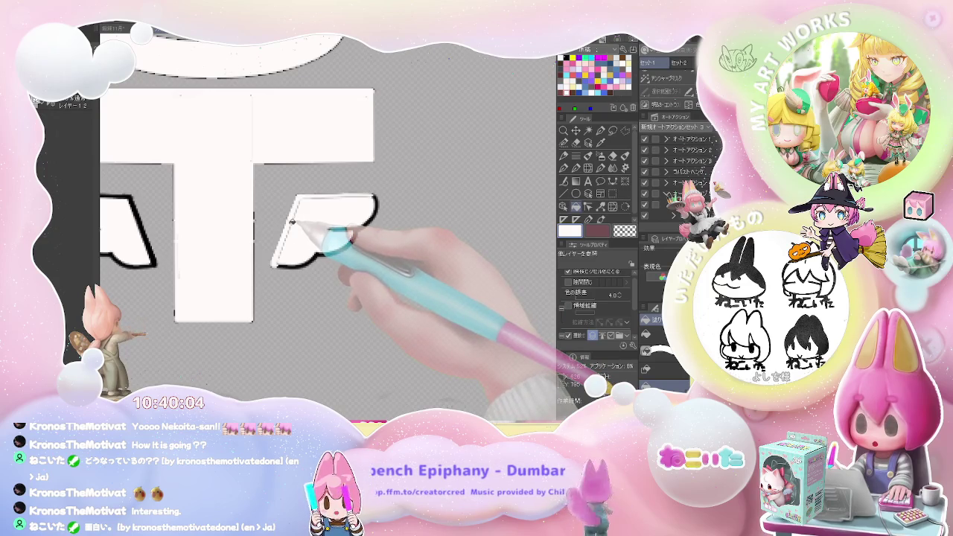
click(319, 244)
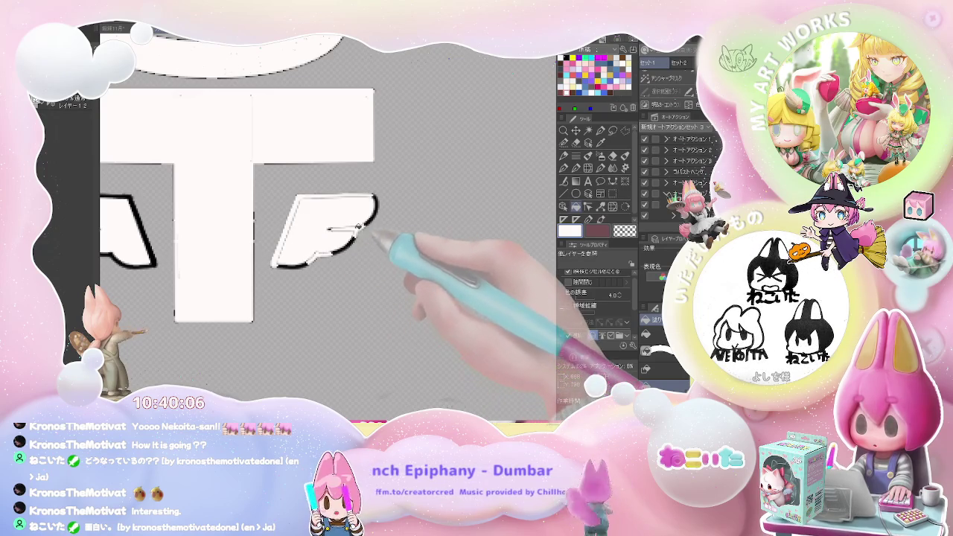
key(ctrl+minus)
key(ctrl+minus)
key(ctrl+minus)
click(365, 222)
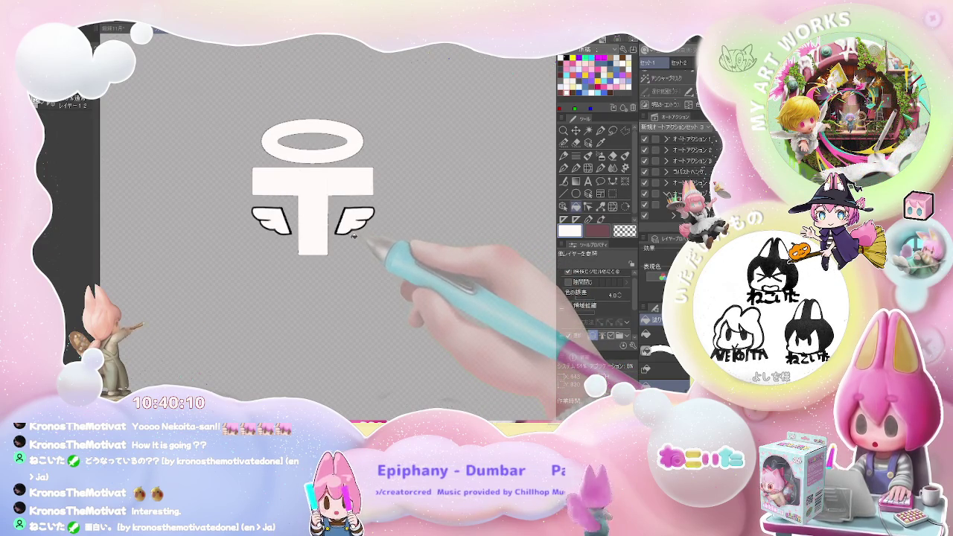
key(ctrl+minus)
key(ctrl+minus)
key(ctrl+z)
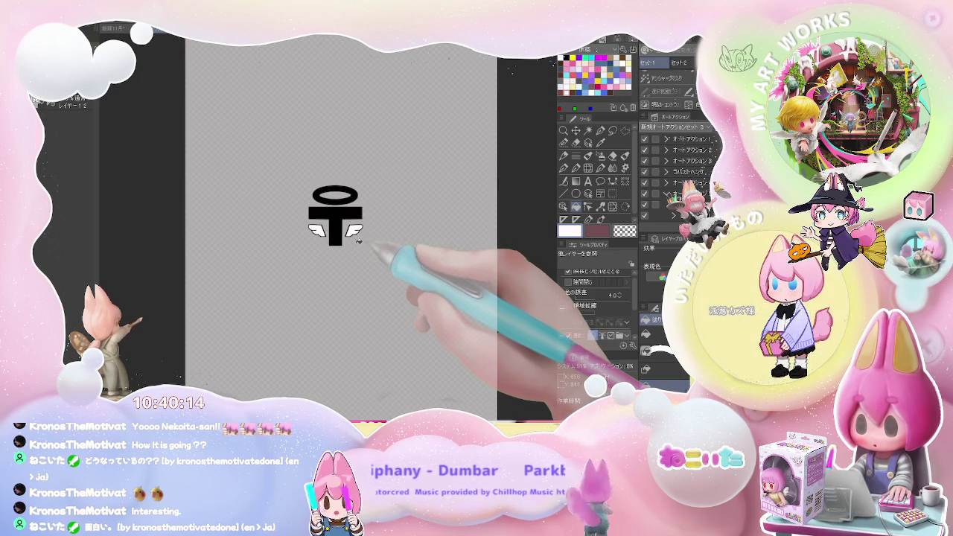
Step: Zoom in and out on the winged-T logo, then choose the Text tool
scroll(357, 239, down, 1)
scroll(365, 240, up, 2)
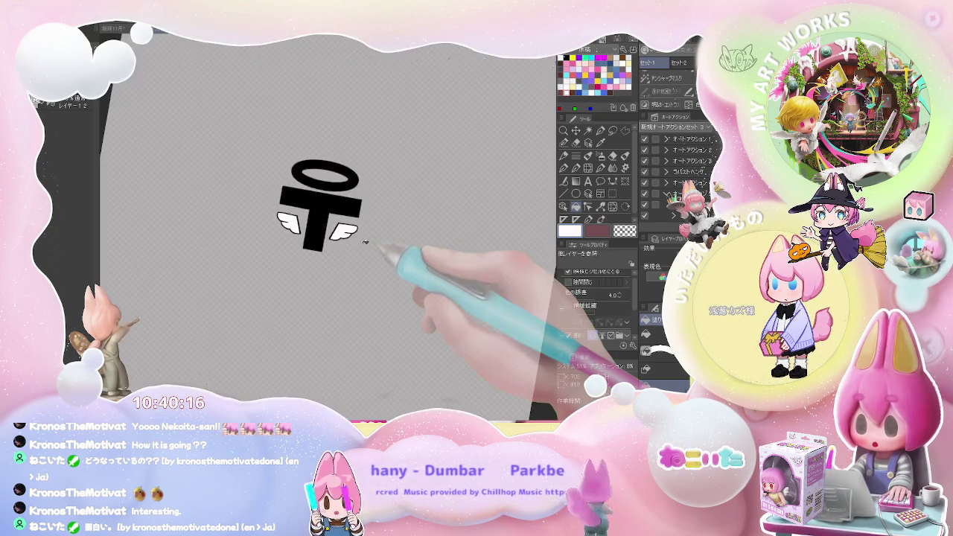
scroll(366, 240, up, 1)
scroll(367, 240, down, 1)
scroll(362, 241, down, 1)
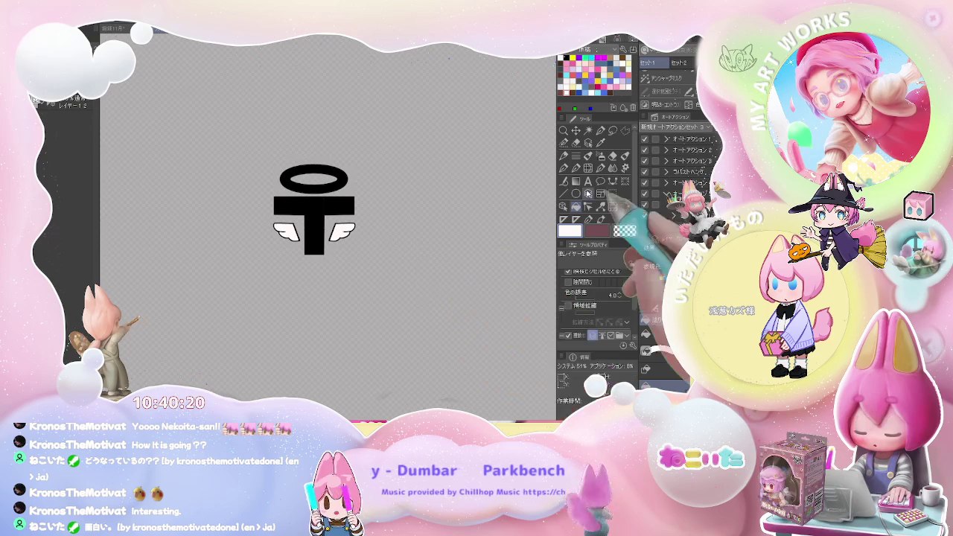
click(588, 181)
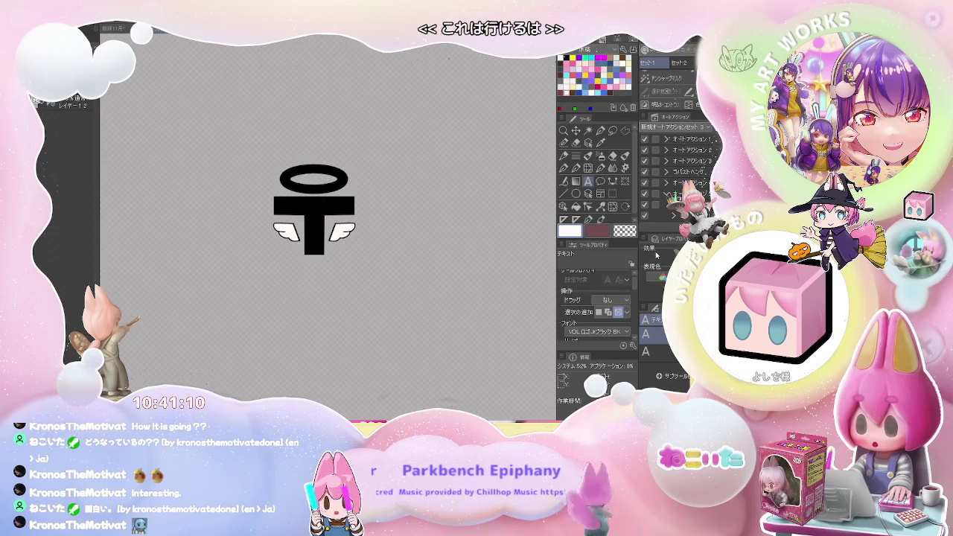
Step: Type the Japanese caption below the logo, confirm the conversion, and drag it onto the T
click(291, 272)
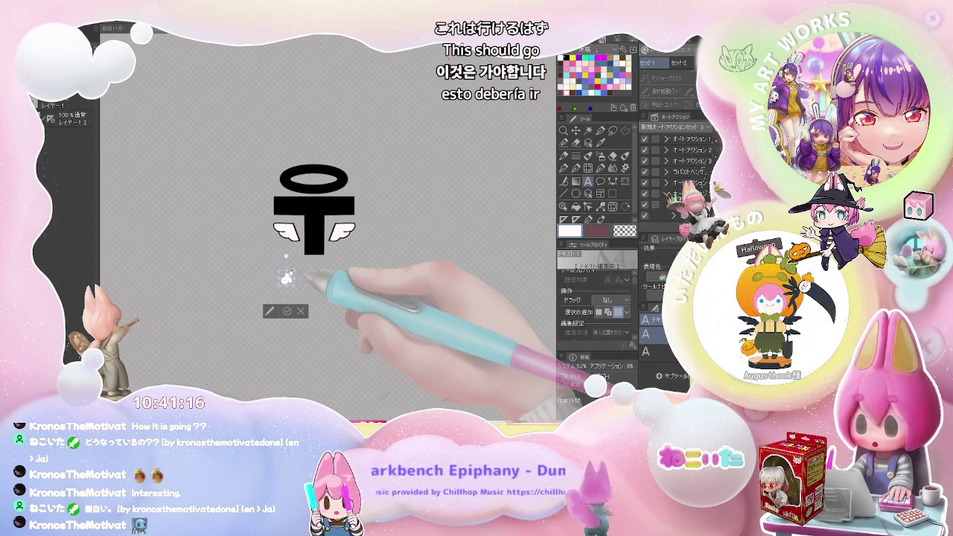
key(space)
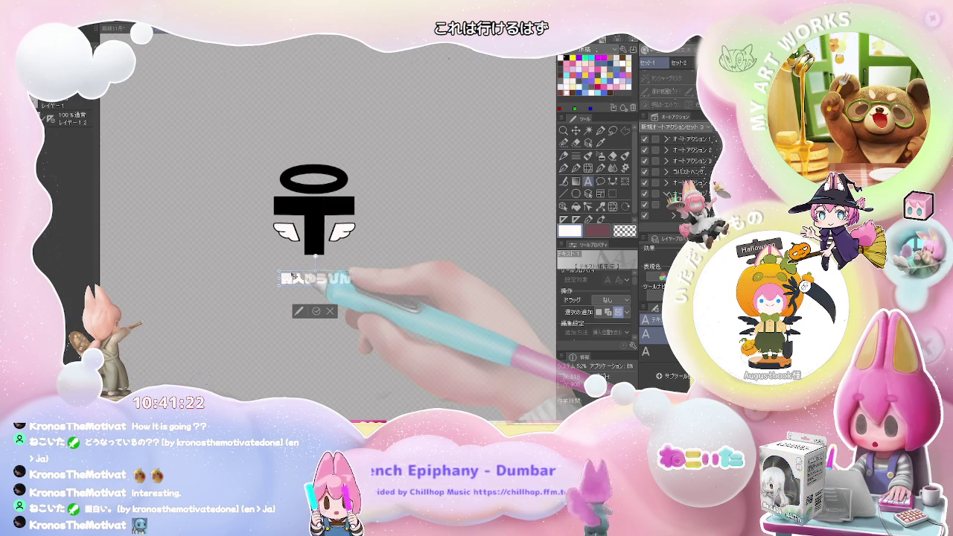
key(BackSpace)
key(BackSpace)
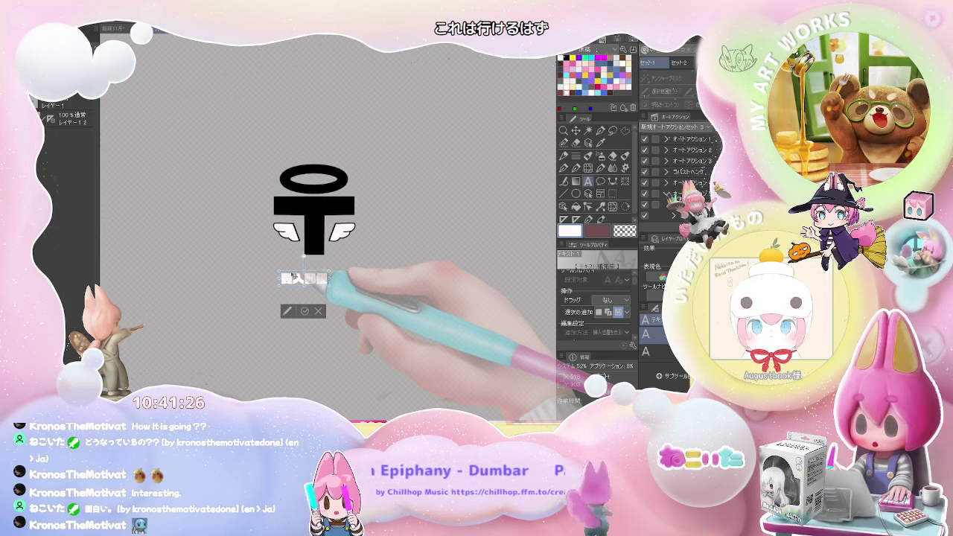
key(BackSpace)
key(BackSpace)
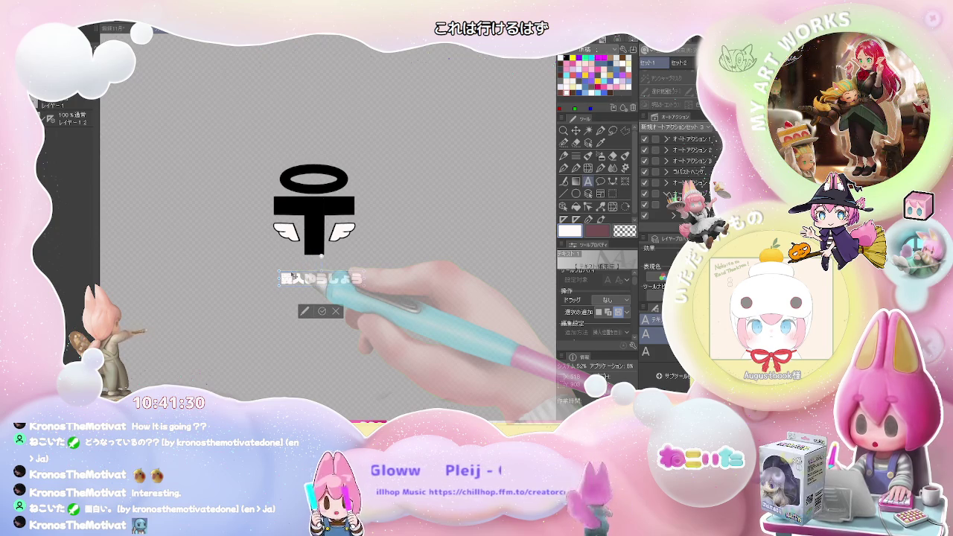
text(ら)
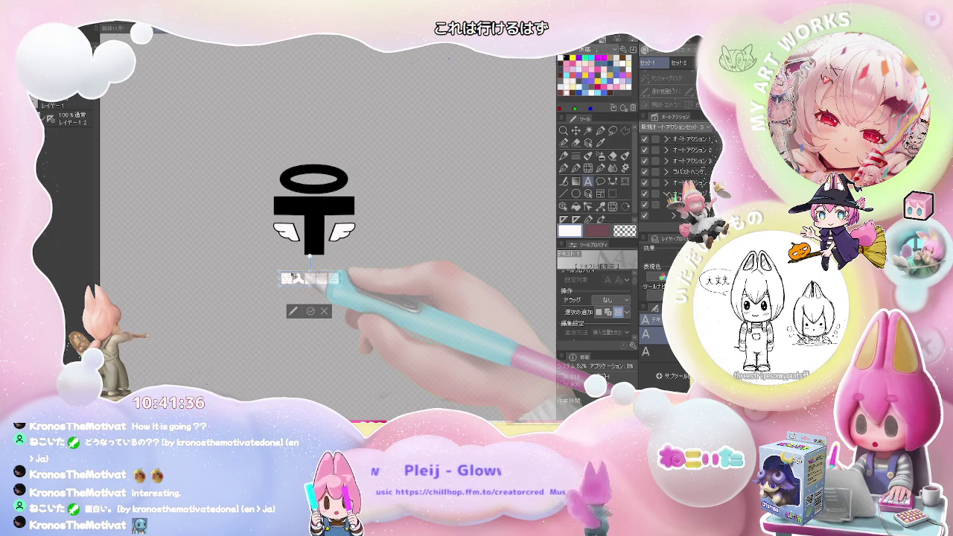
key(Return)
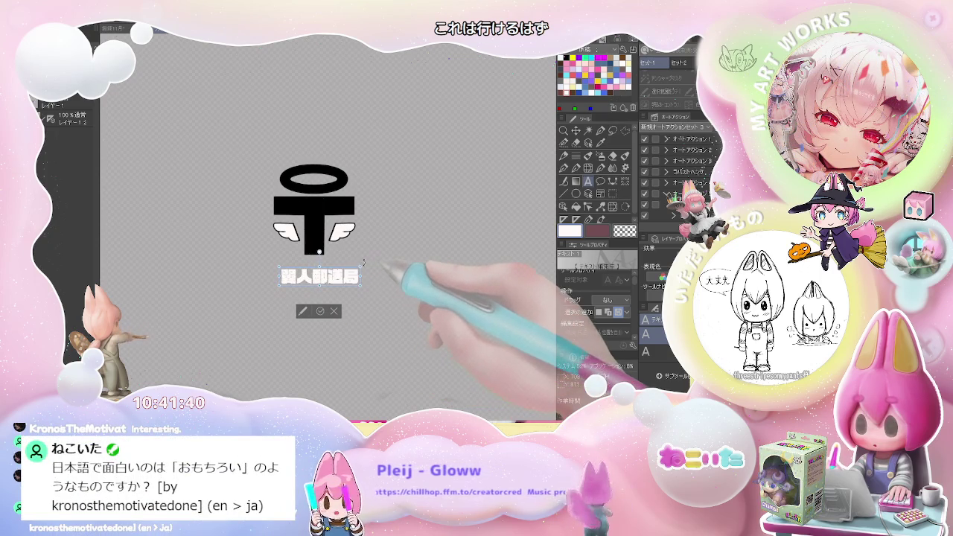
drag(364, 261, 357, 194)
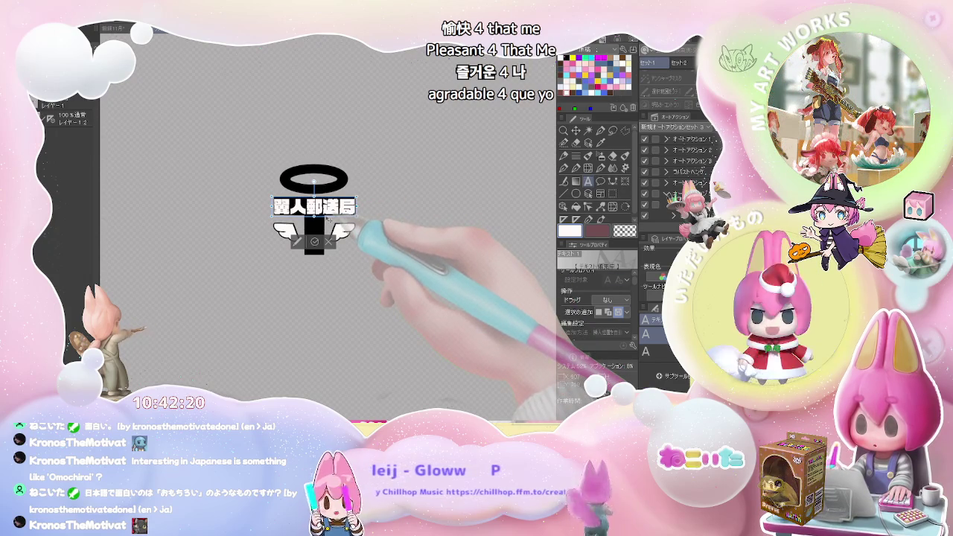
Step: Commit the 翼人郵送局 text and drag it down beneath the wings
click(314, 241)
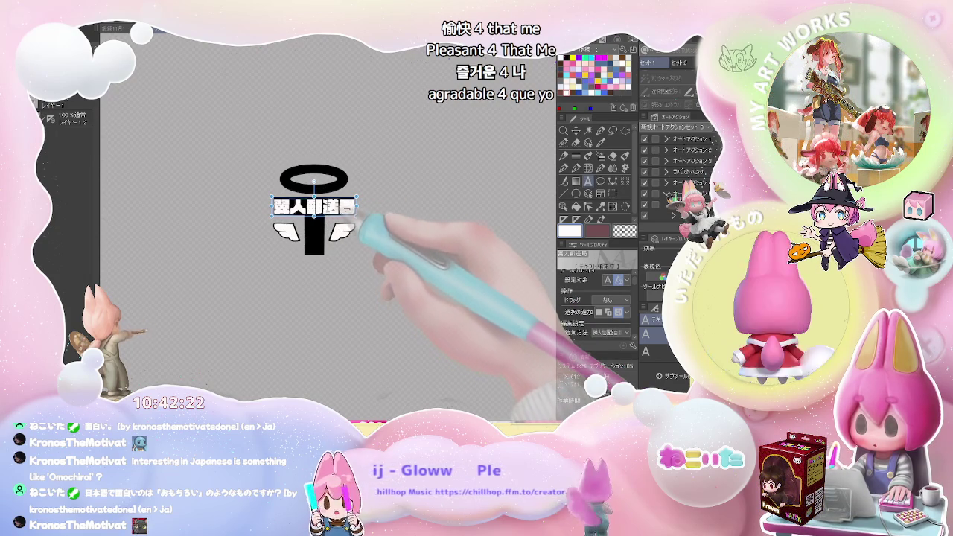
drag(326, 202, 328, 260)
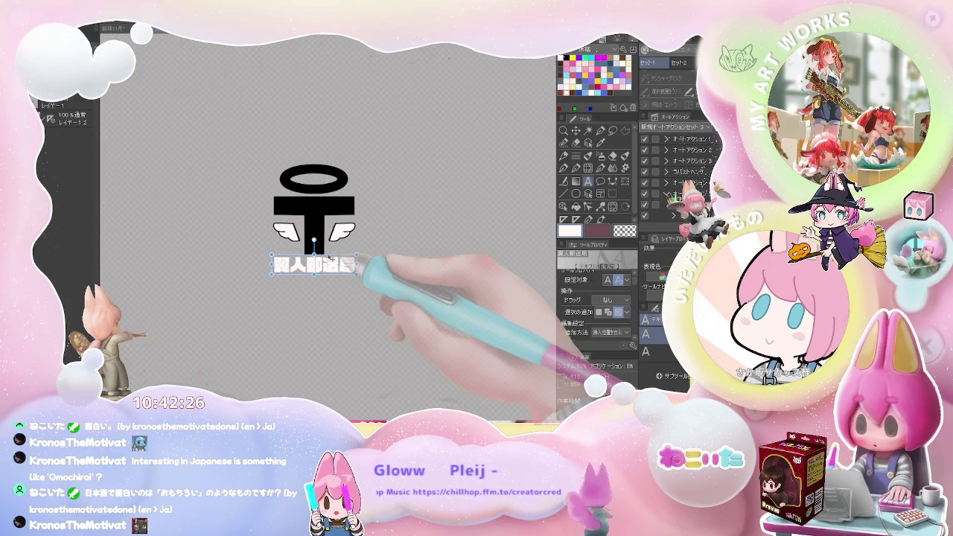
Step: Paint the T white with a large pen stroke after undoing a trial white fill
key(m)
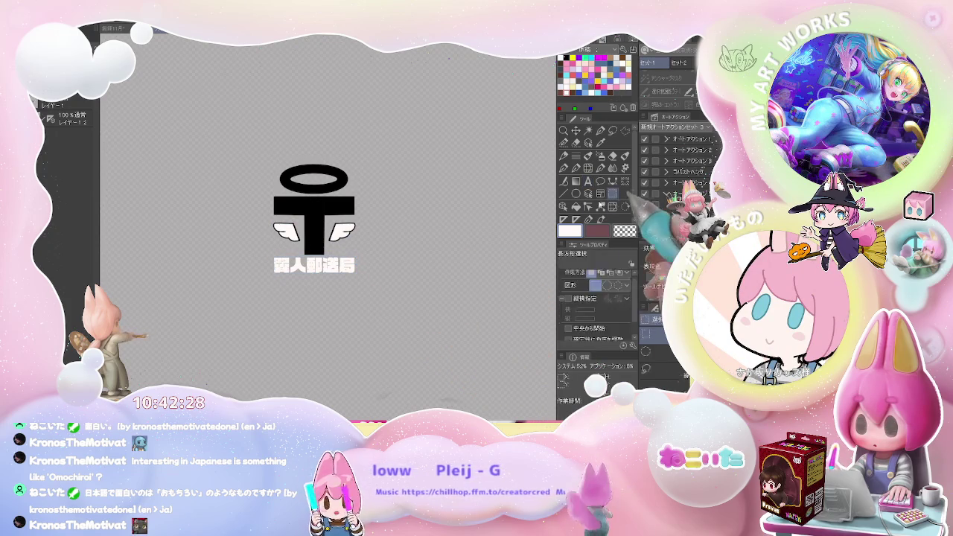
key(ctrl+minus)
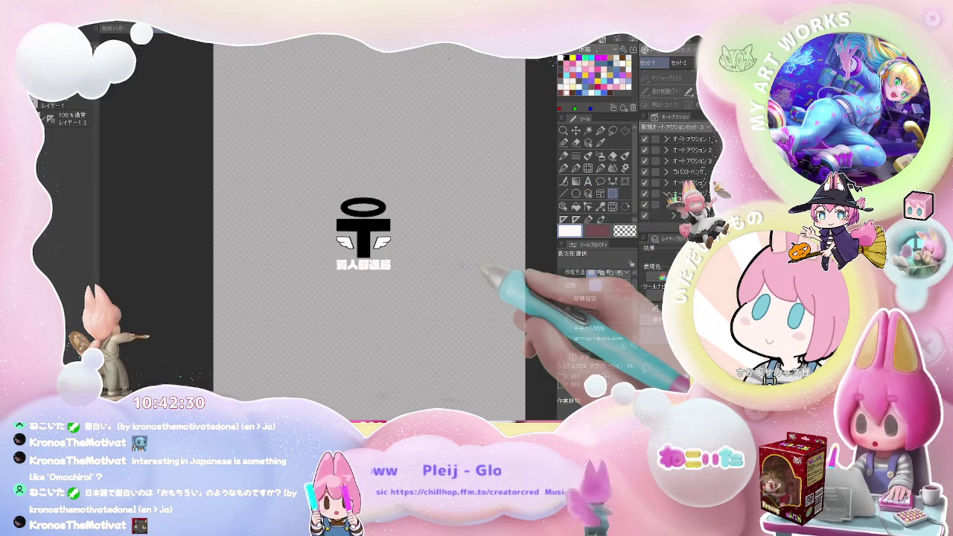
key(ctrl+plus)
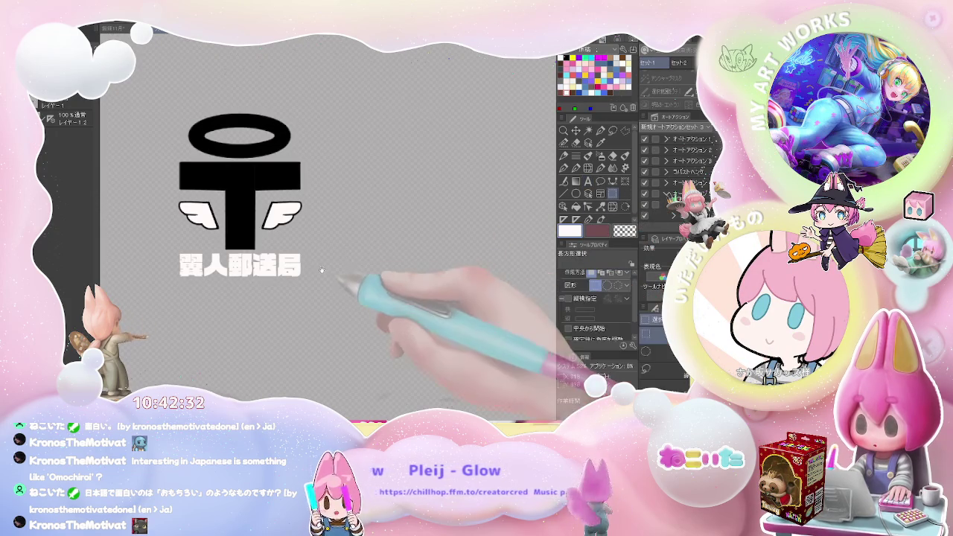
drag(271, 233, 333, 258)
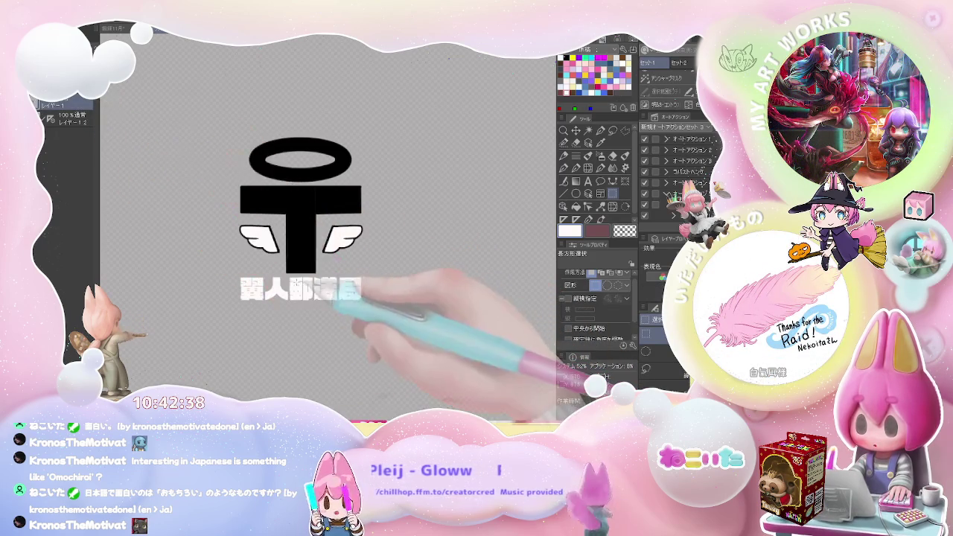
key(g)
click(314, 249)
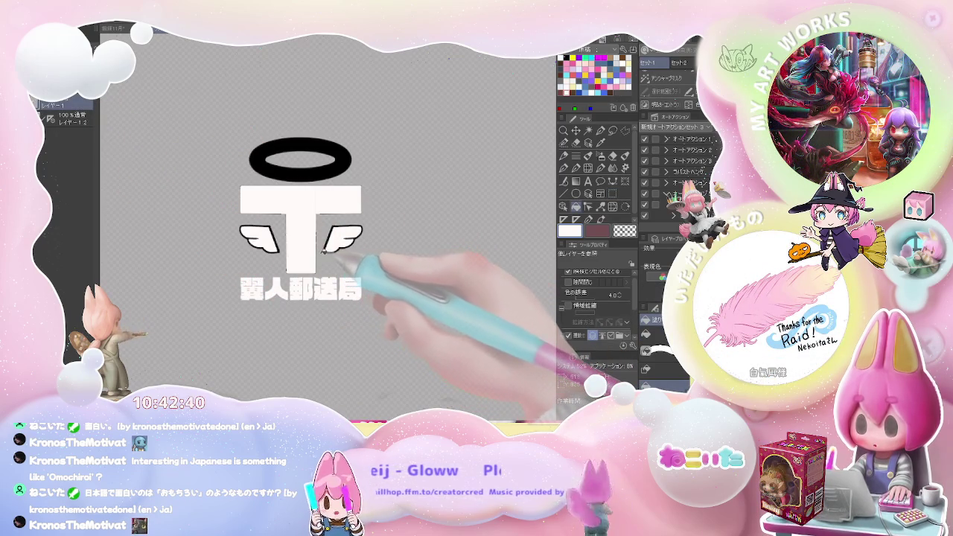
key(ctrl+z)
key(p)
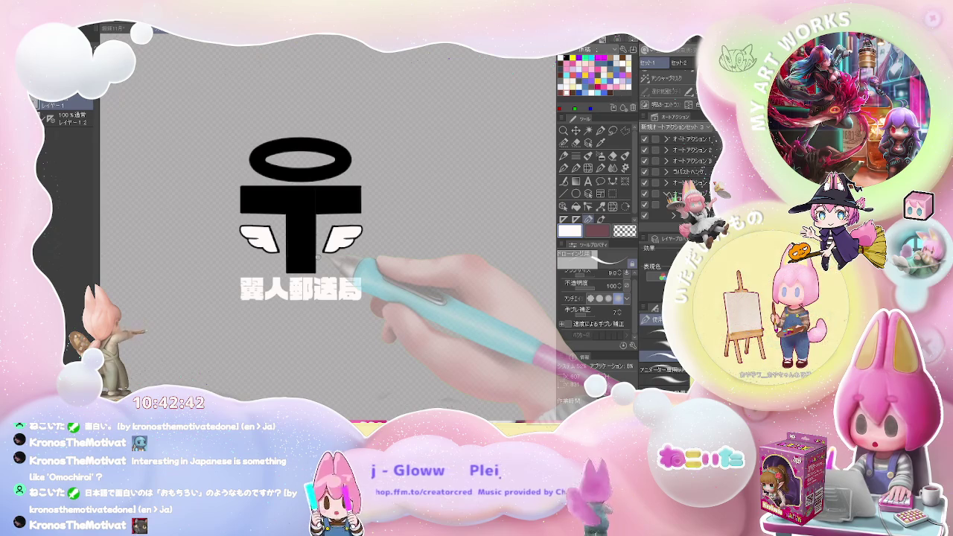
drag(320, 224, 298, 89)
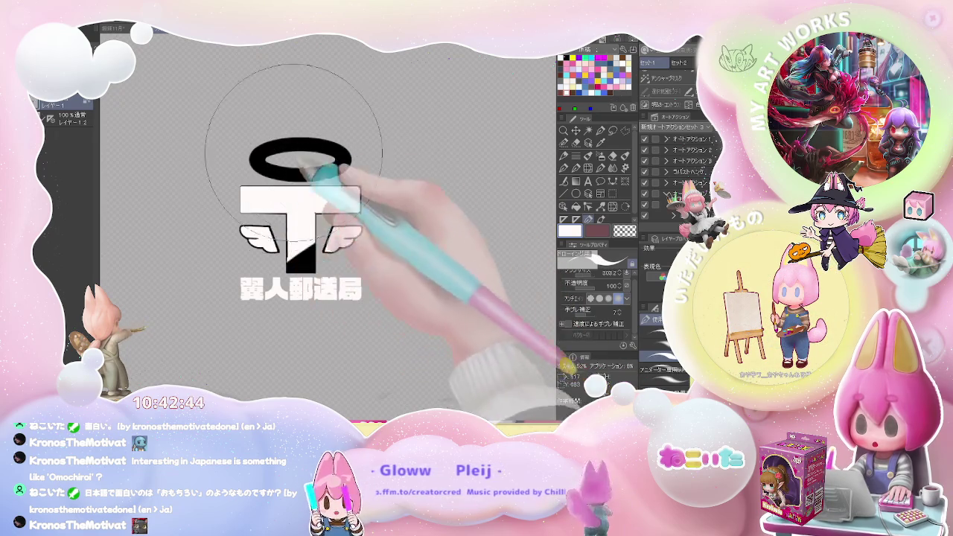
key(ctrl+minus)
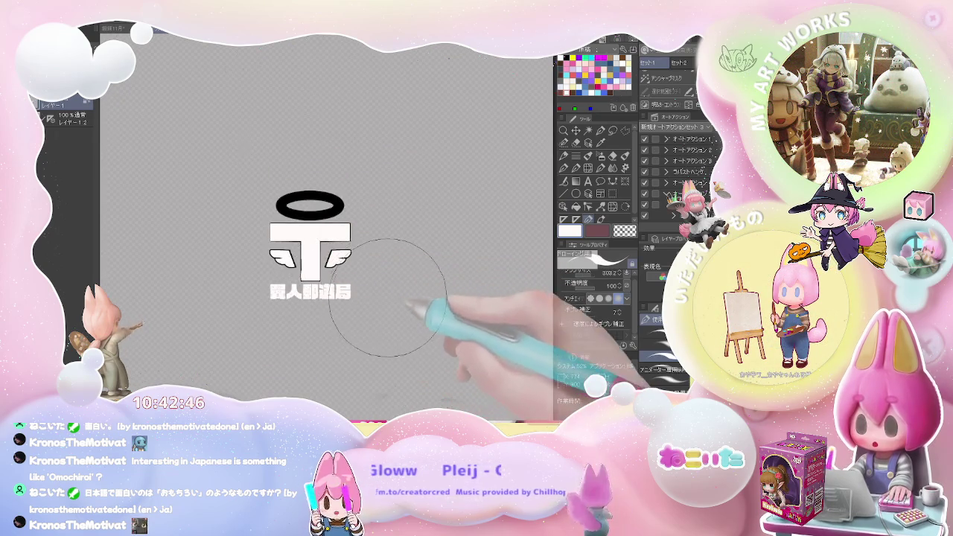
key(ctrl+minus)
scroll(393, 299, up, 1)
scroll(392, 299, up, 1)
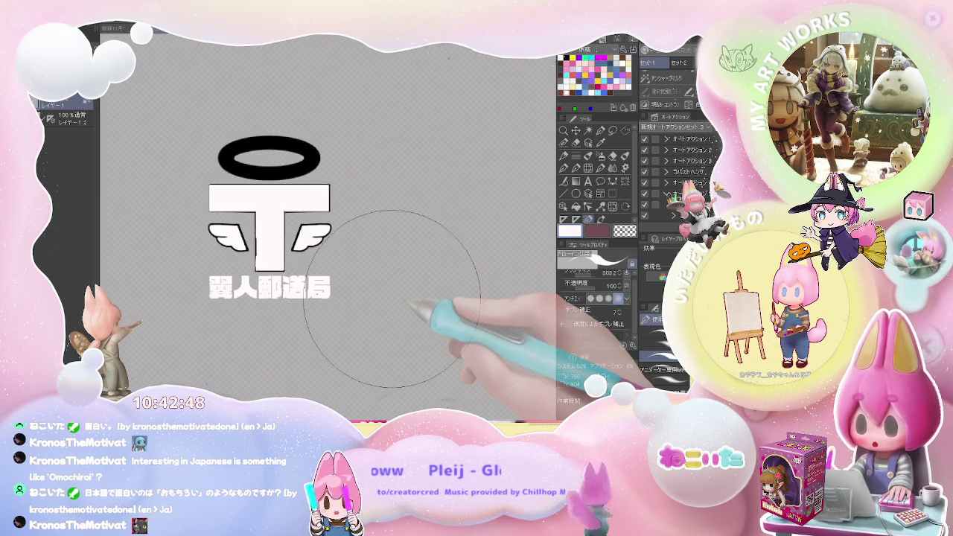
Step: Select the halo's layer and fill the black halo ring white
click(41, 118)
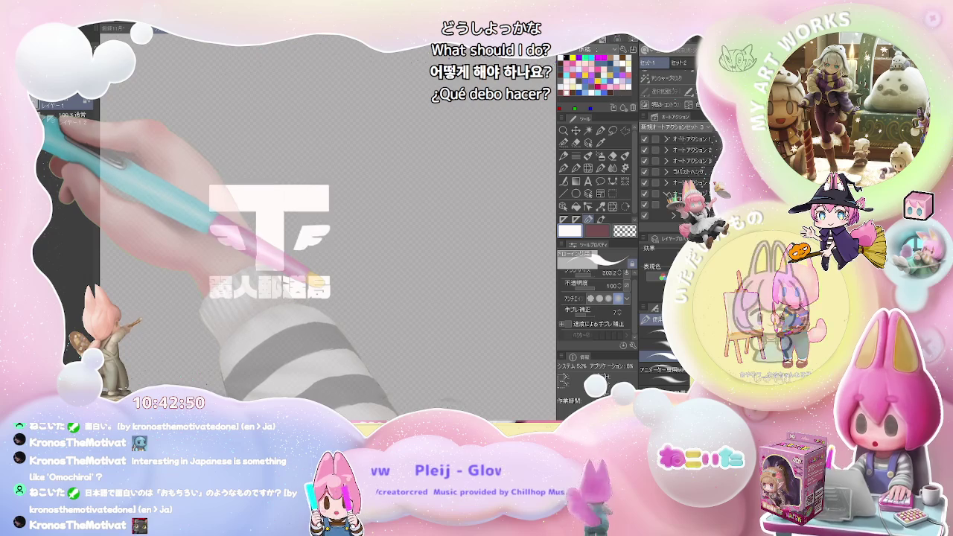
click(41, 117)
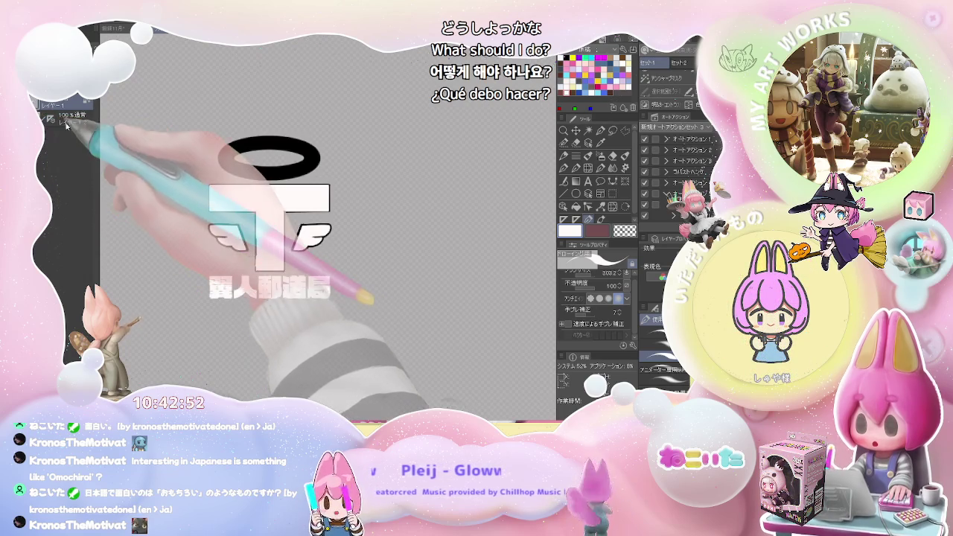
click(69, 121)
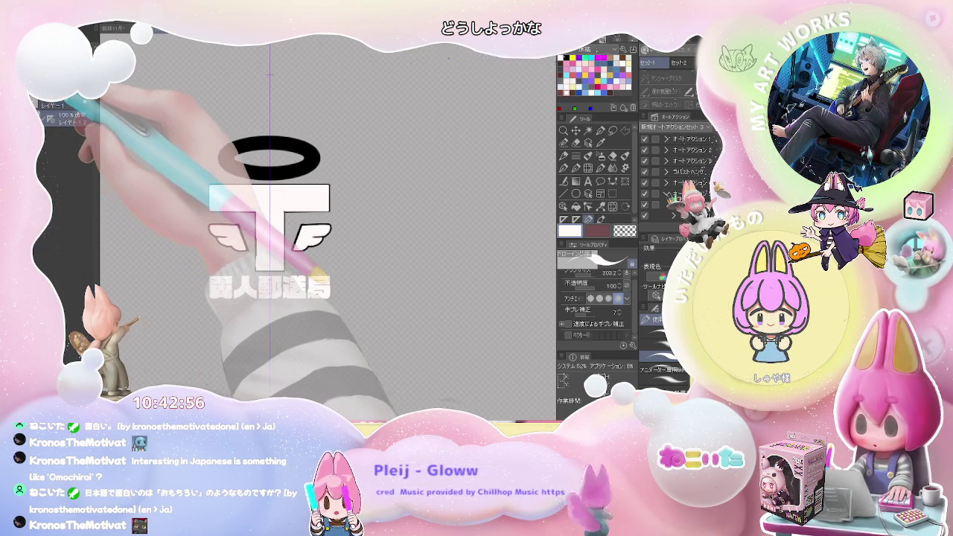
key(ctrl+z)
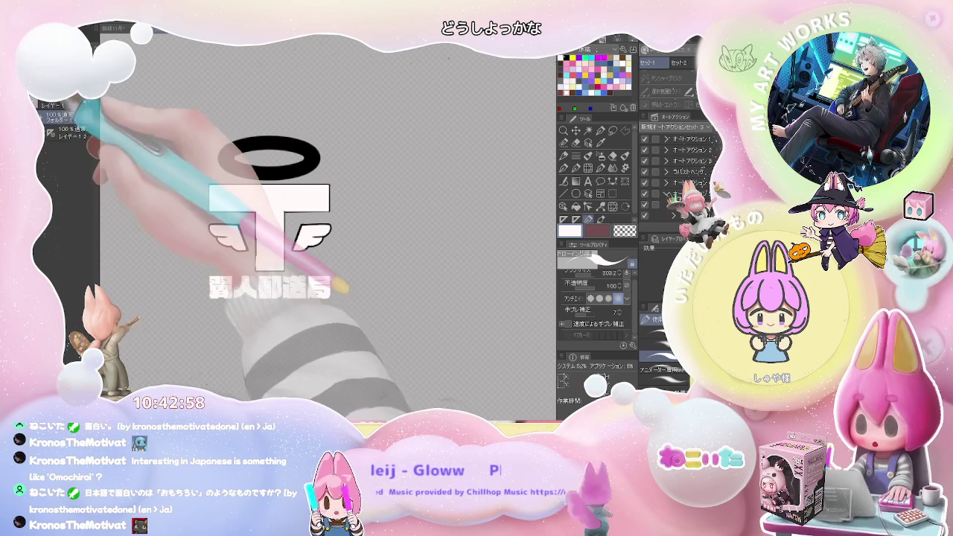
click(58, 117)
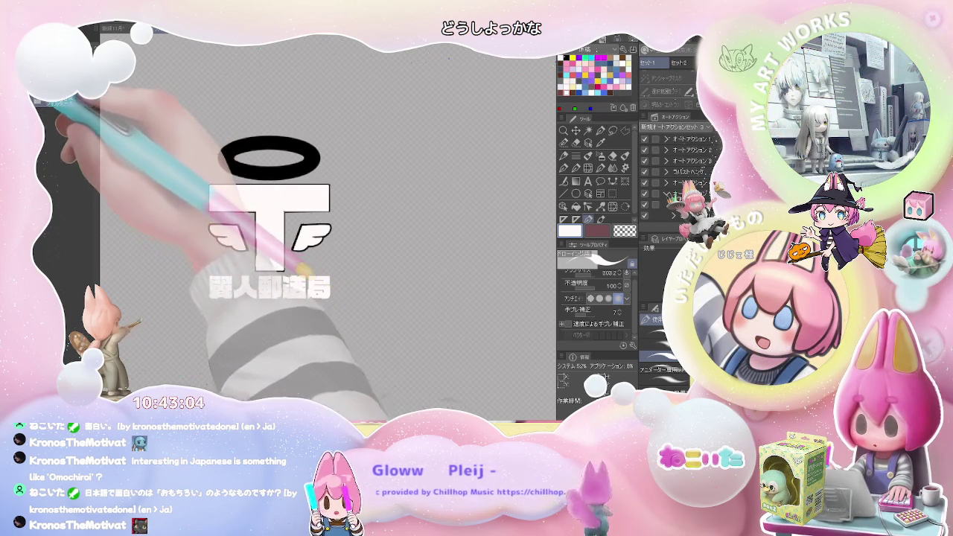
click(244, 174)
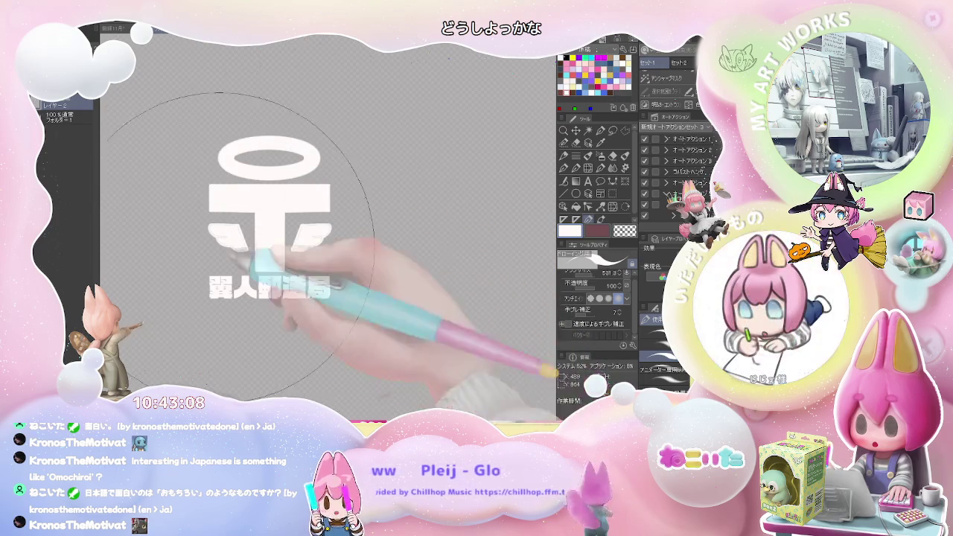
Step: On layer レイヤー1, enlarge the brush and fill the hollow wing outline solid white
scroll(324, 279, up, 3)
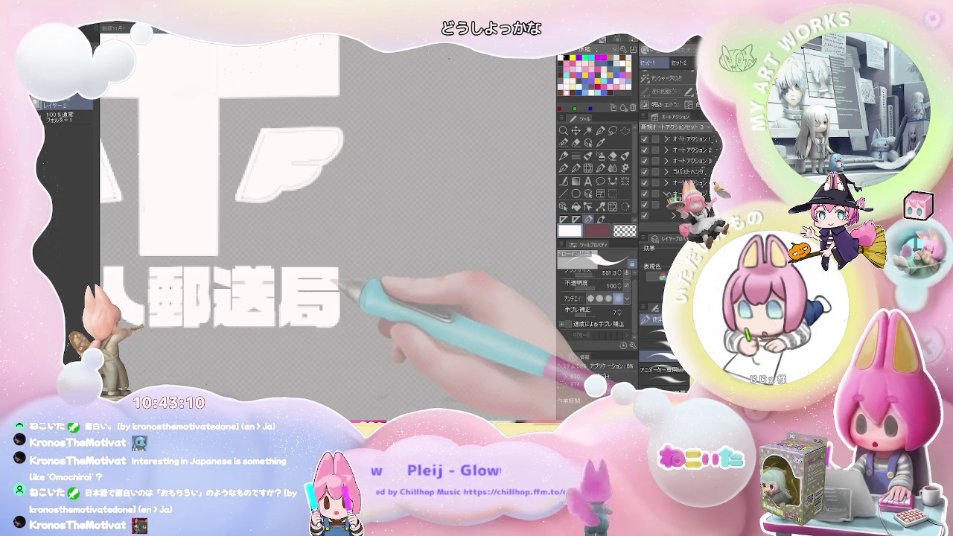
scroll(312, 290, down, 3)
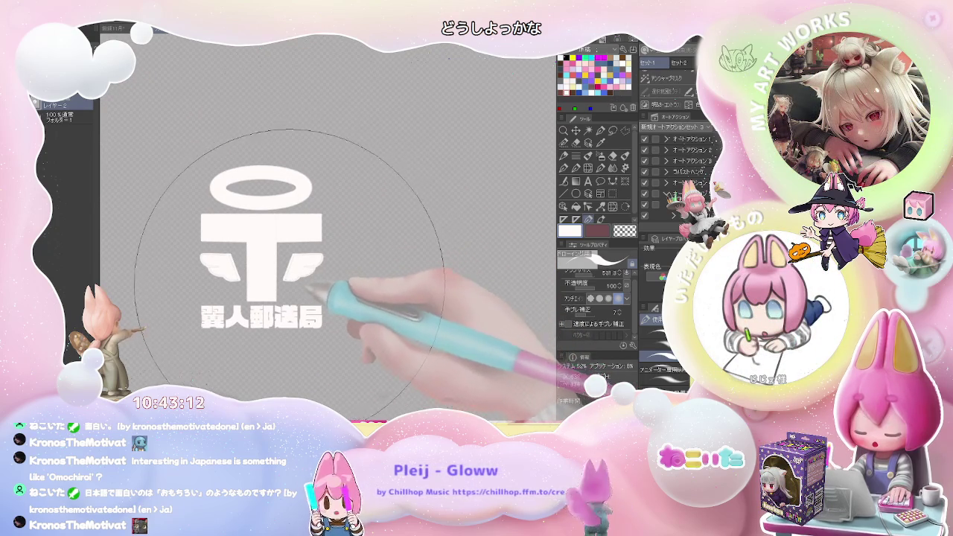
scroll(306, 287, up, 2)
scroll(305, 281, up, 2)
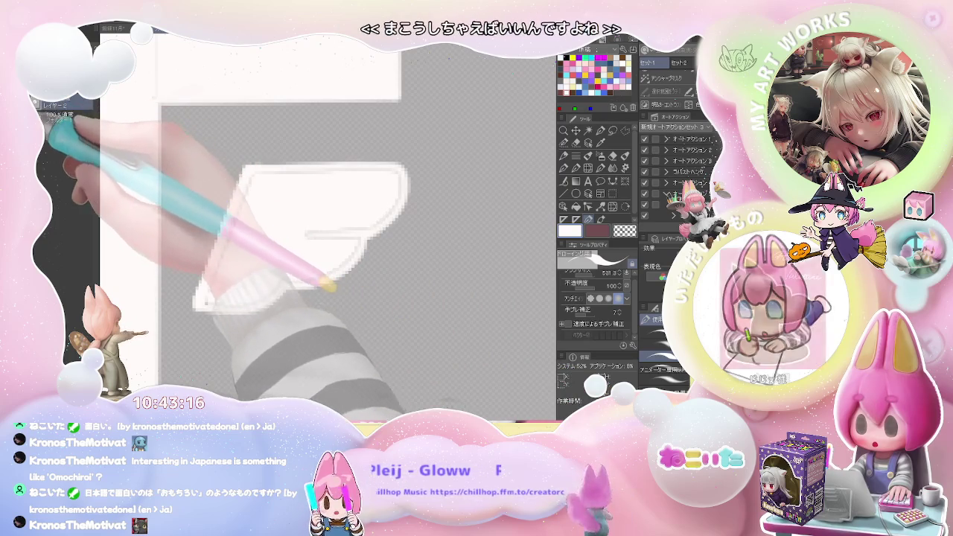
key(g)
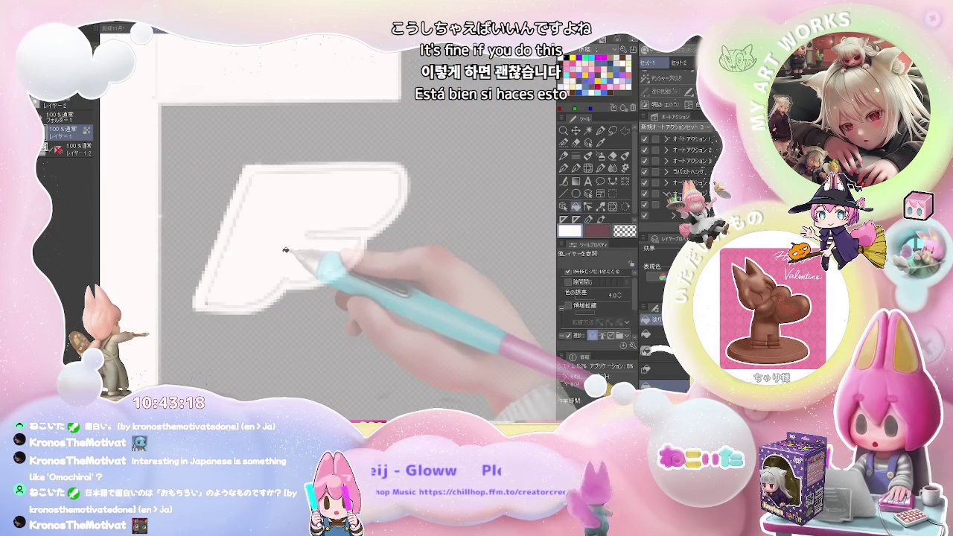
key(b)
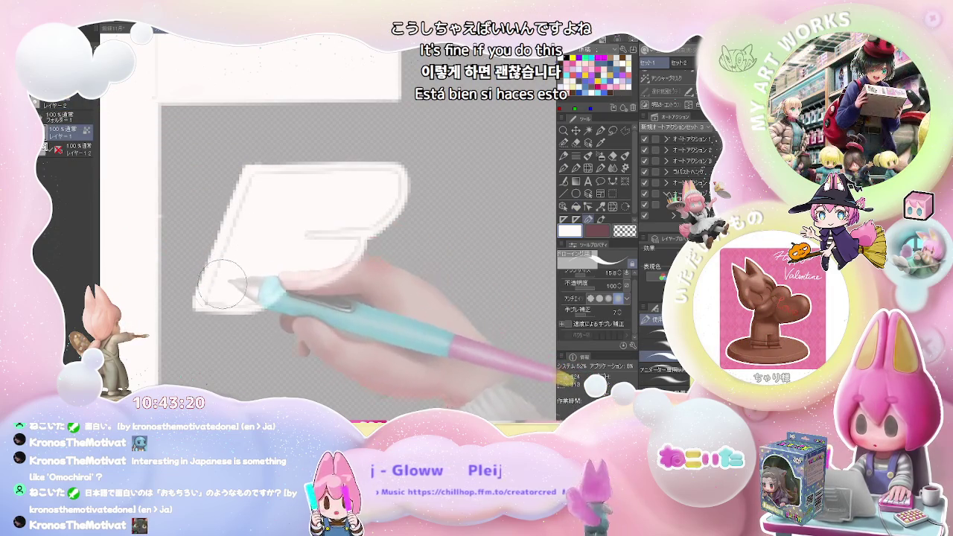
key(alt+bracketleft)
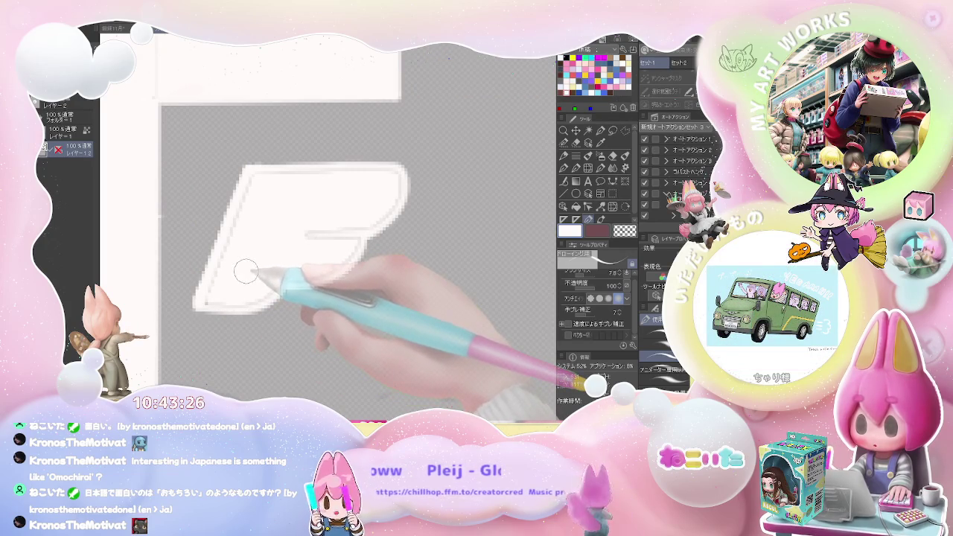
click(75, 133)
key(bracketright)
key(g)
click(249, 260)
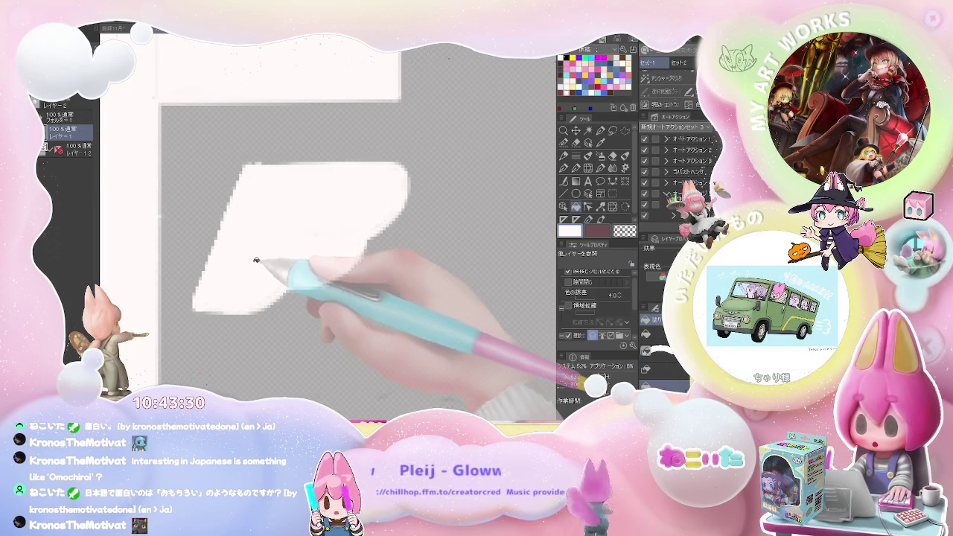
key(ctrl+0)
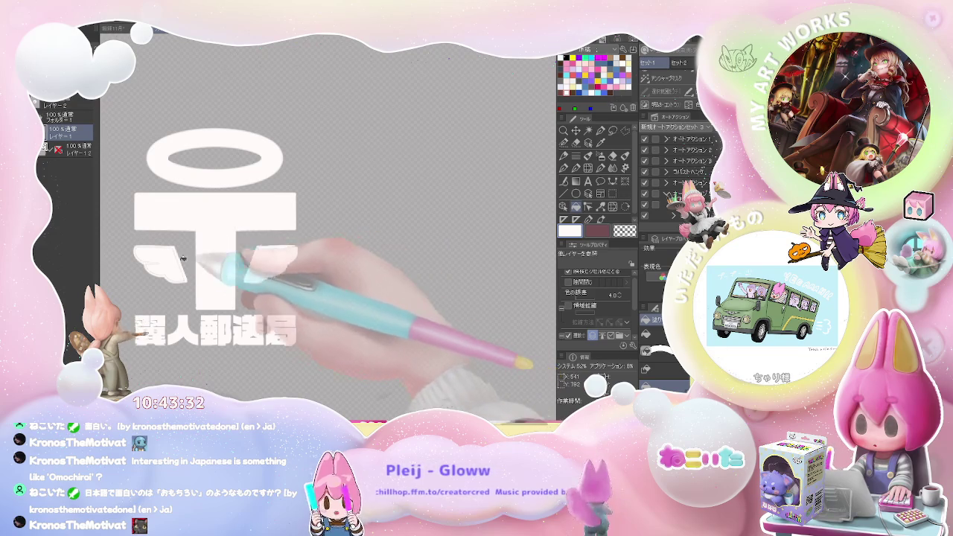
Step: Zoom in on the logo and try eraser sizes of about 58, then 31
key(ctrl+plus)
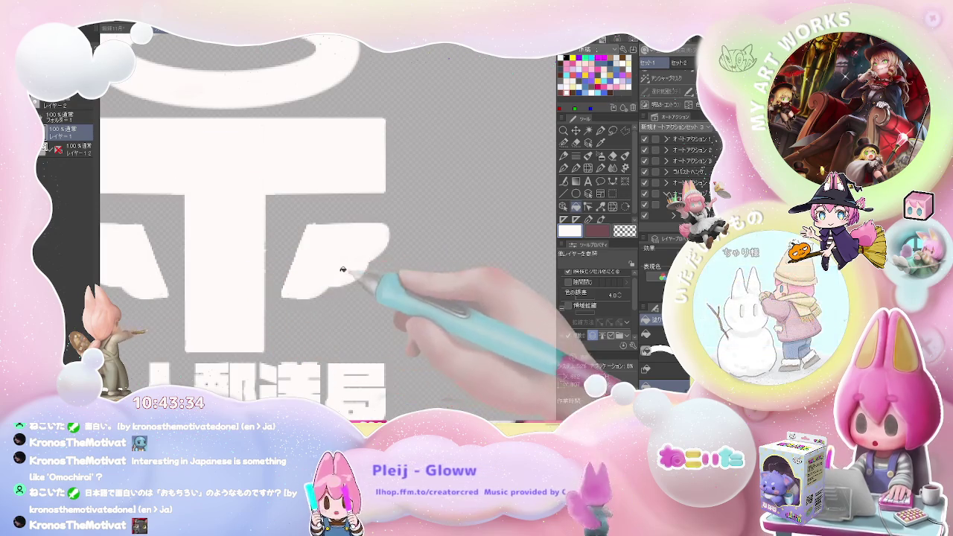
key(e)
key(ctrl+plus)
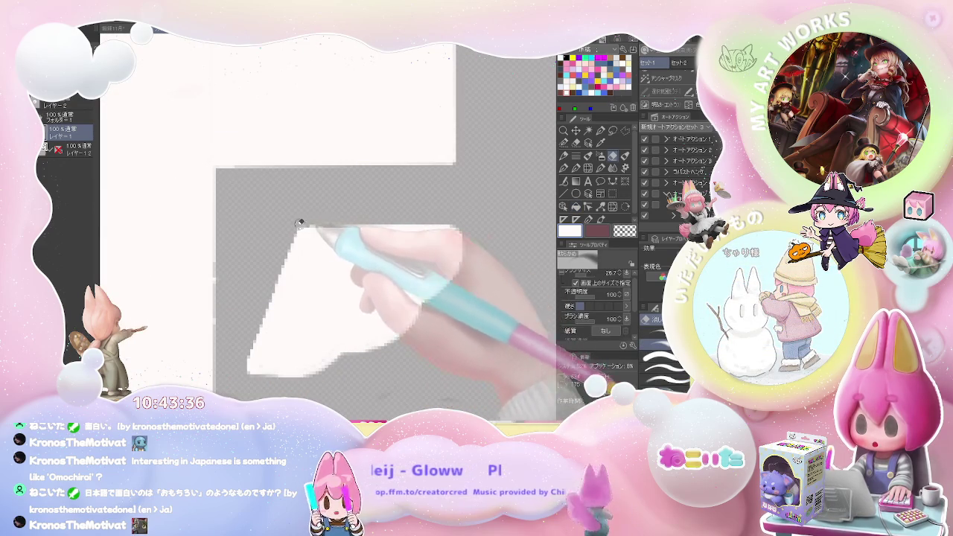
click(74, 149)
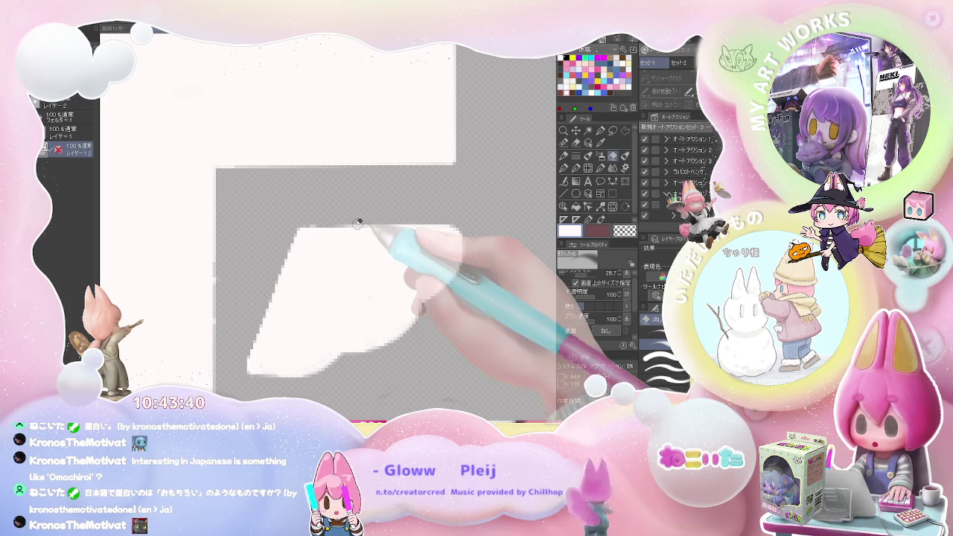
scroll(633, 306, down, 3)
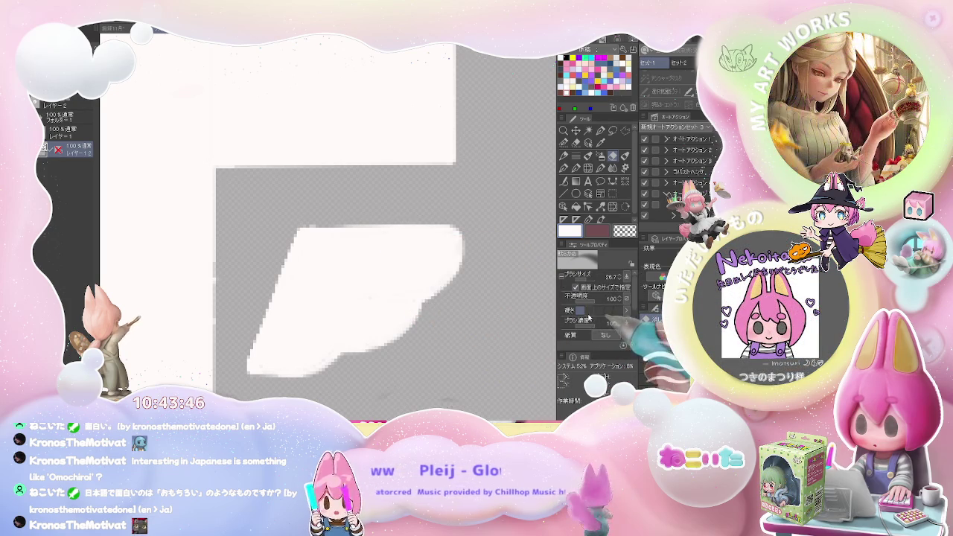
drag(291, 219, 355, 217)
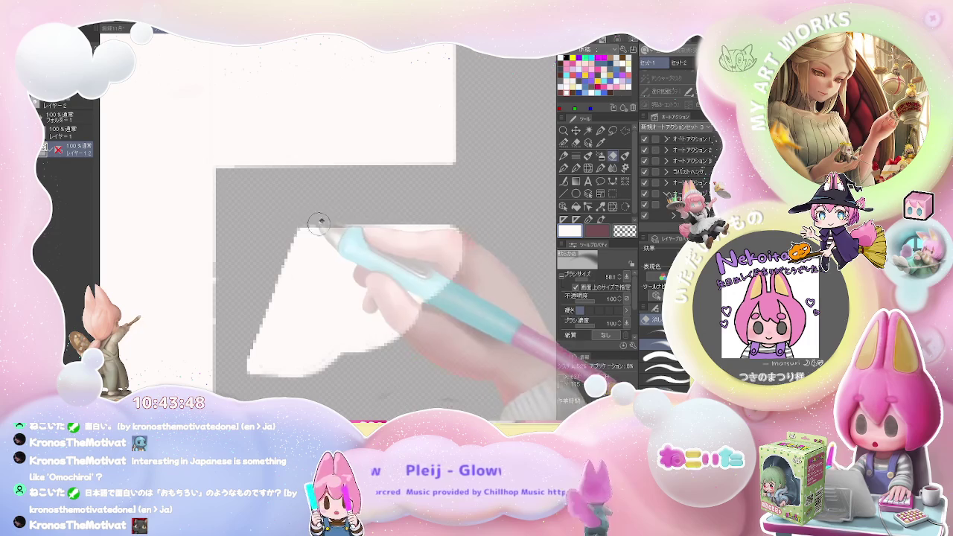
click(75, 133)
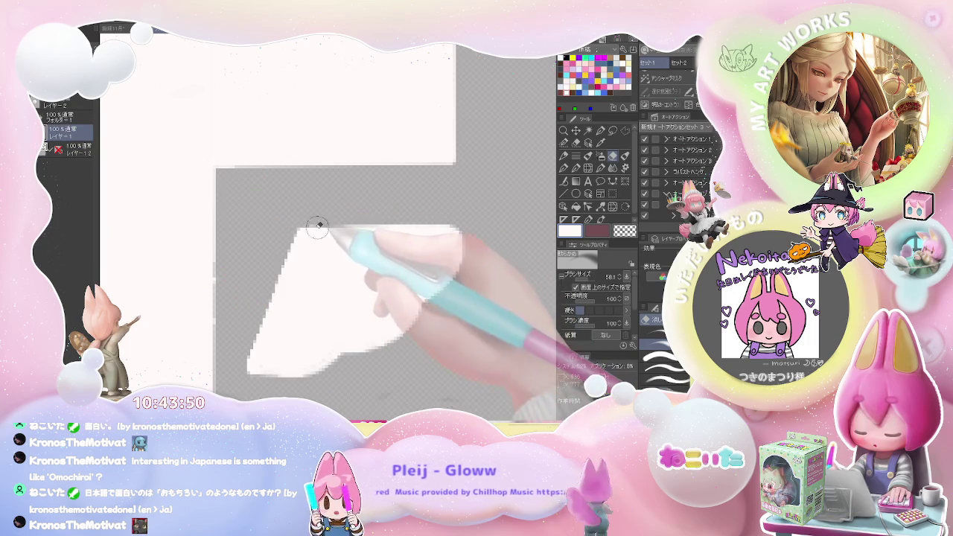
drag(298, 226, 221, 266)
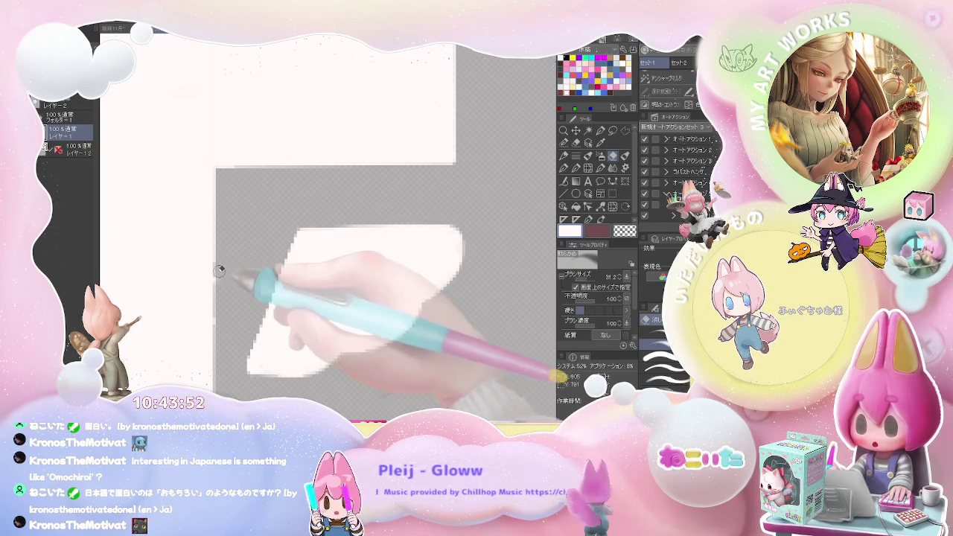
scroll(249, 313, down, 3)
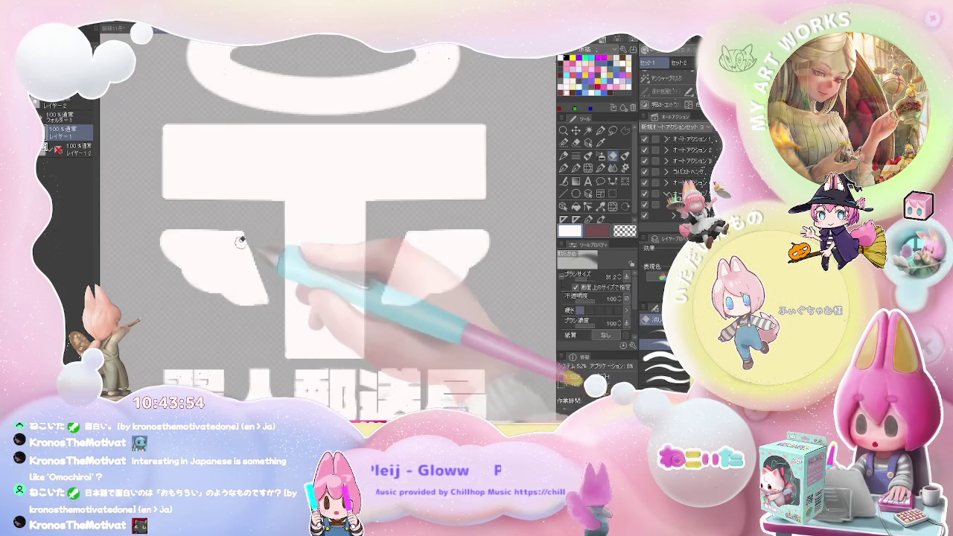
scroll(251, 225, up, 3)
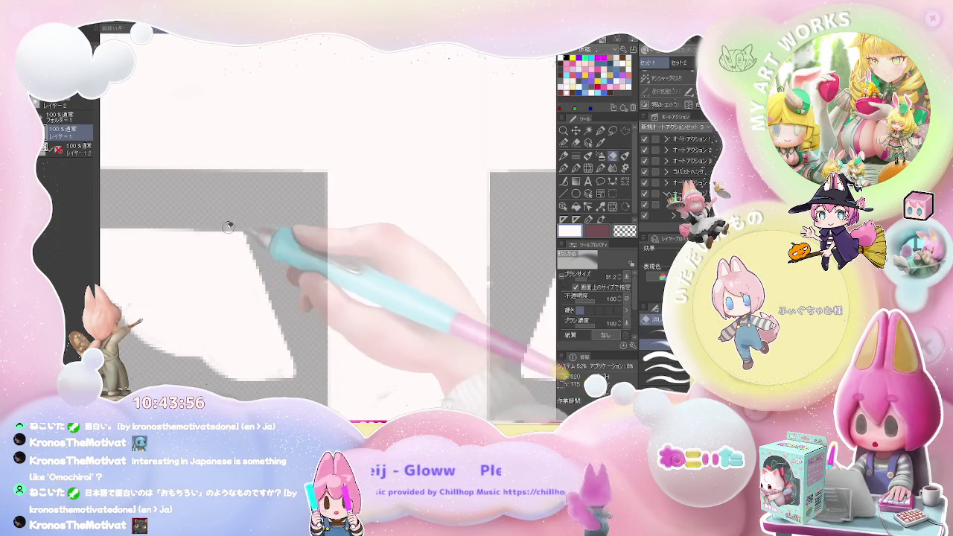
scroll(261, 216, down, 2)
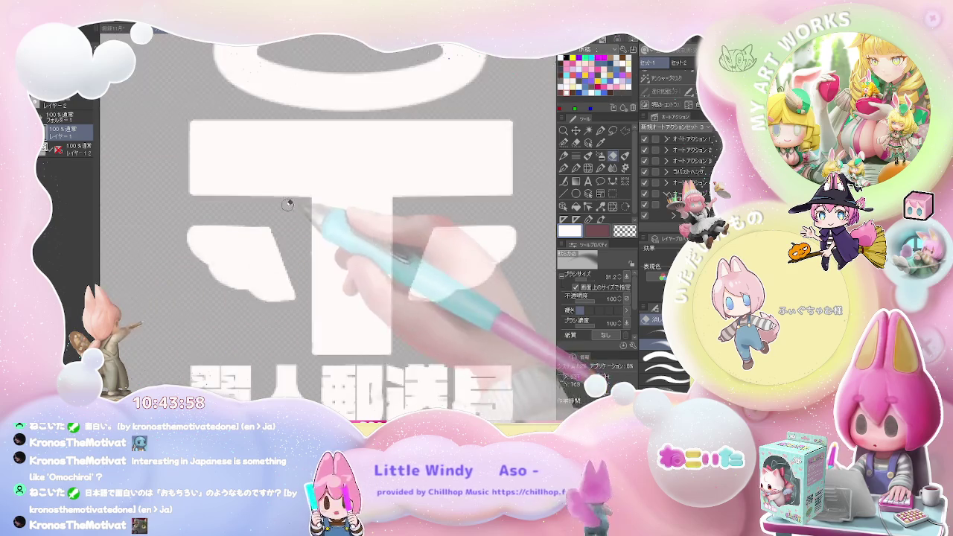
scroll(306, 202, down, 2)
scroll(339, 231, down, 1)
Step: Select the フォルダー1 logo folder, test a faint stroke on the wing, and set the brush to about 34
drag(417, 250, 359, 272)
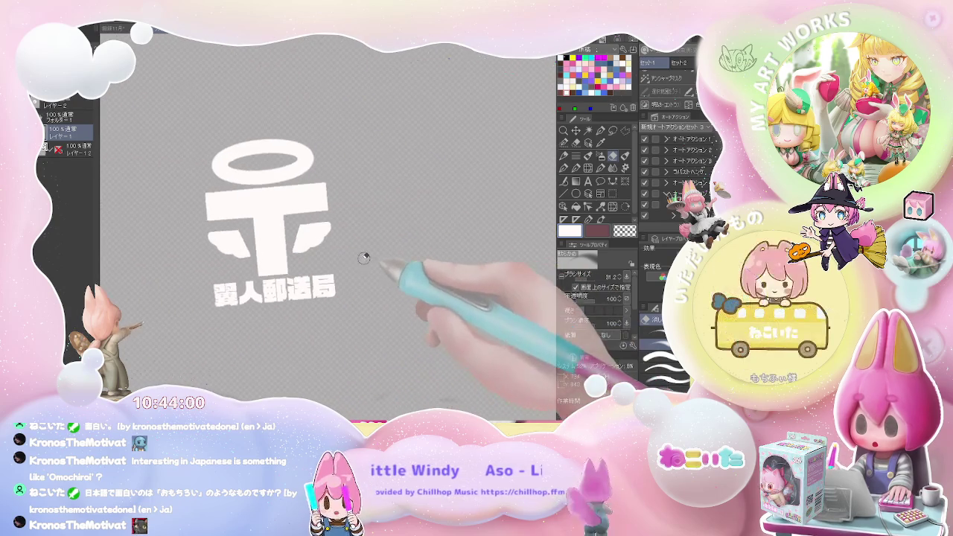
click(58, 119)
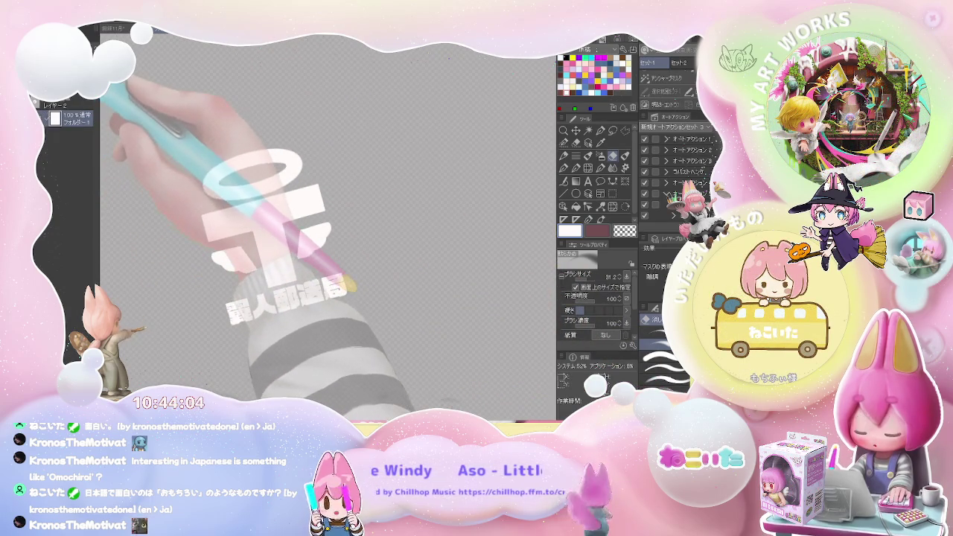
scroll(358, 238, up, 1)
scroll(298, 251, up, 4)
drag(298, 251, 337, 248)
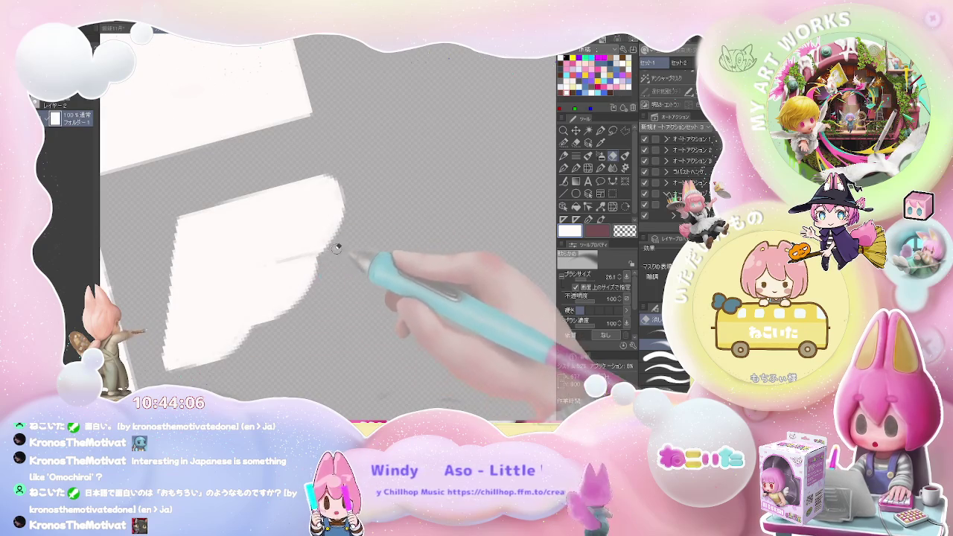
scroll(334, 254, down, 2)
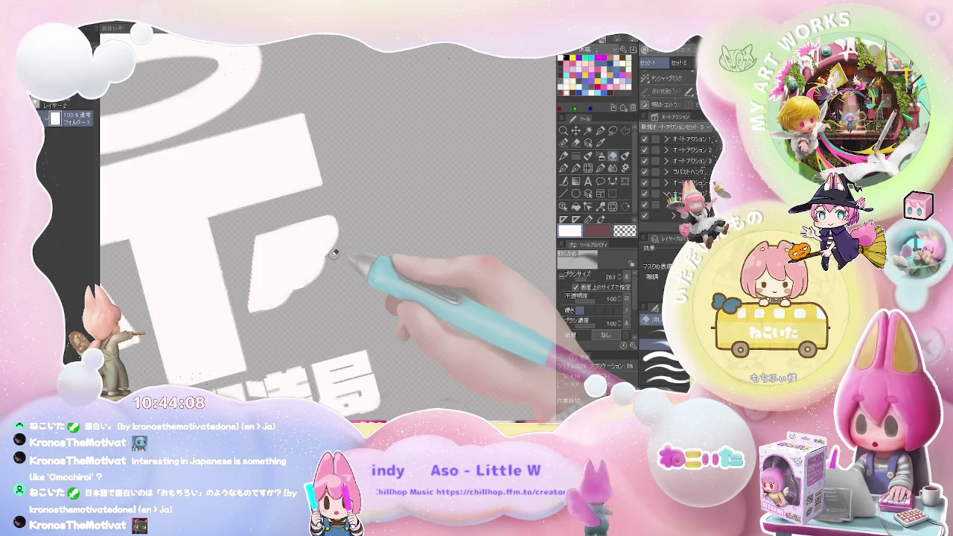
click(71, 152)
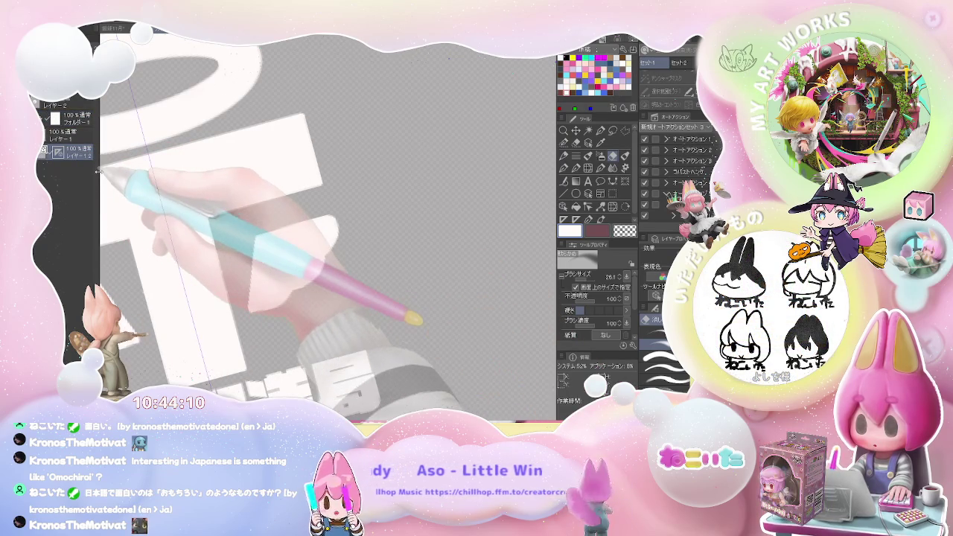
key(bracketright)
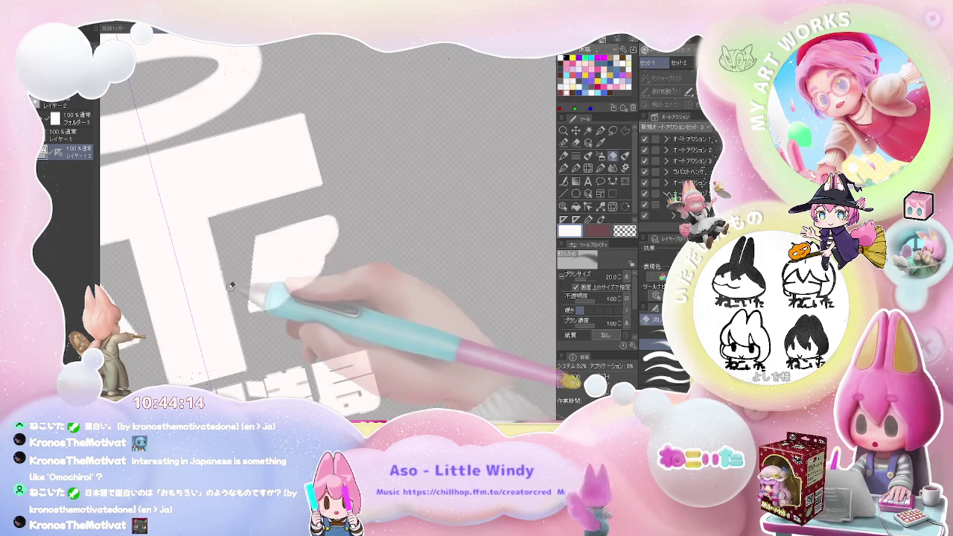
key(ctrl+plus)
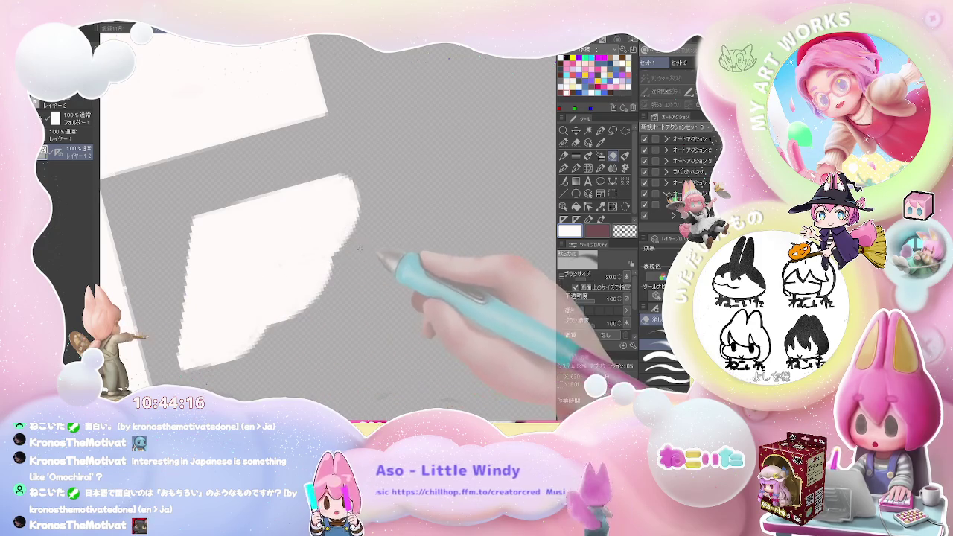
key(p)
key(ctrl+minus)
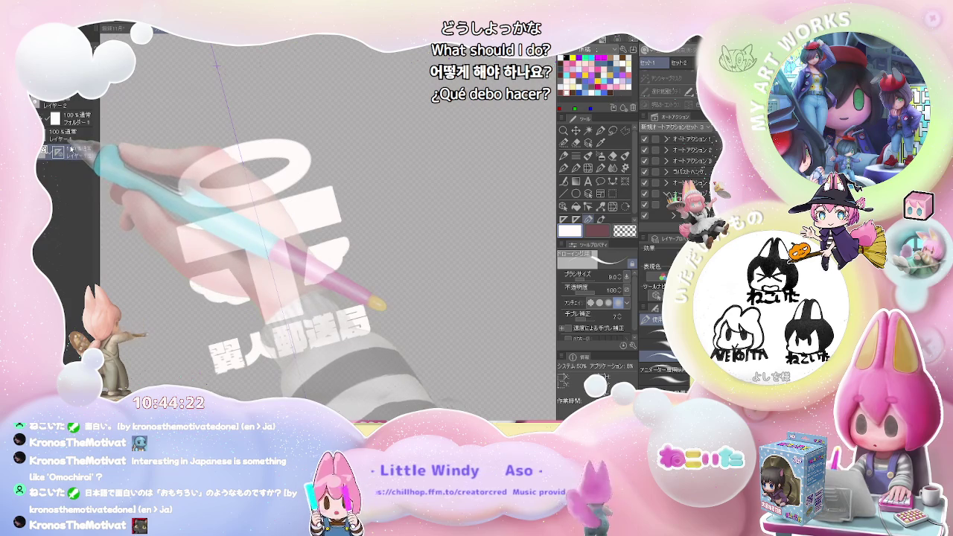
Step: With the logo folder selected, erase the stray strip along the right wing's edge
click(75, 150)
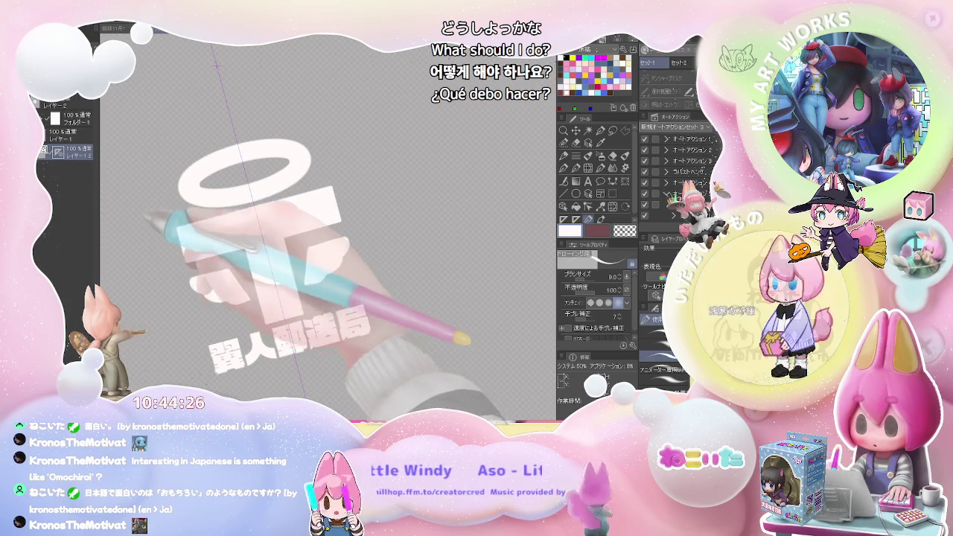
click(98, 116)
key(ctrl+plus)
key(ctrl+plus)
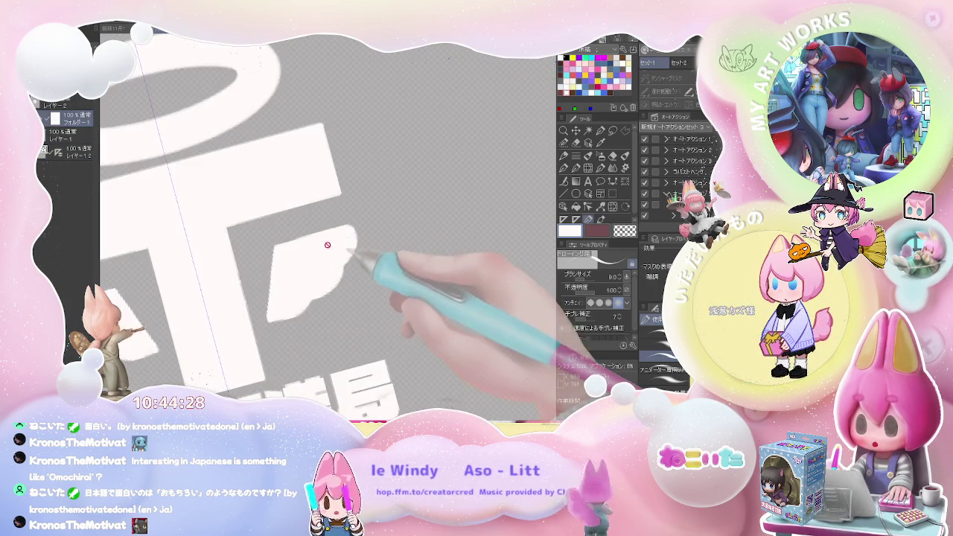
key(ctrl+plus)
key(e)
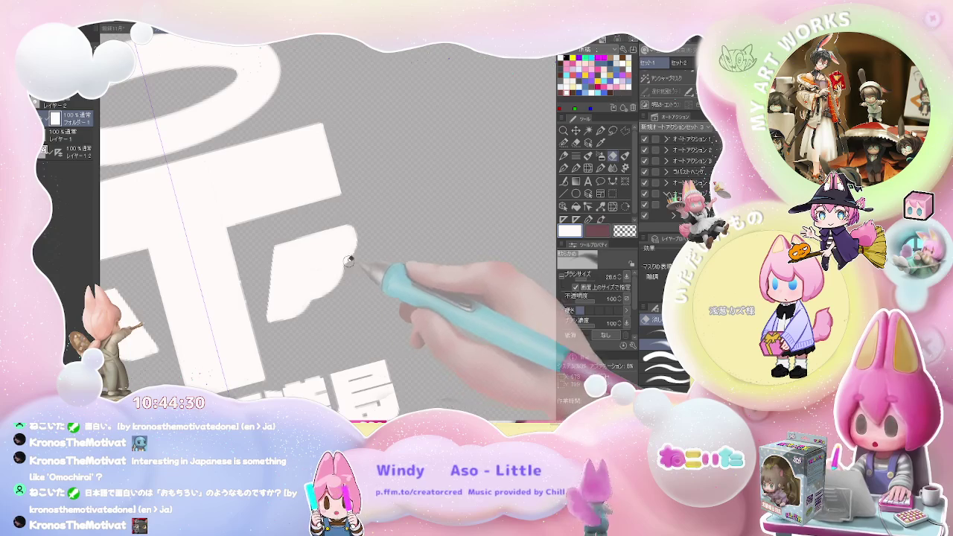
drag(315, 274, 353, 260)
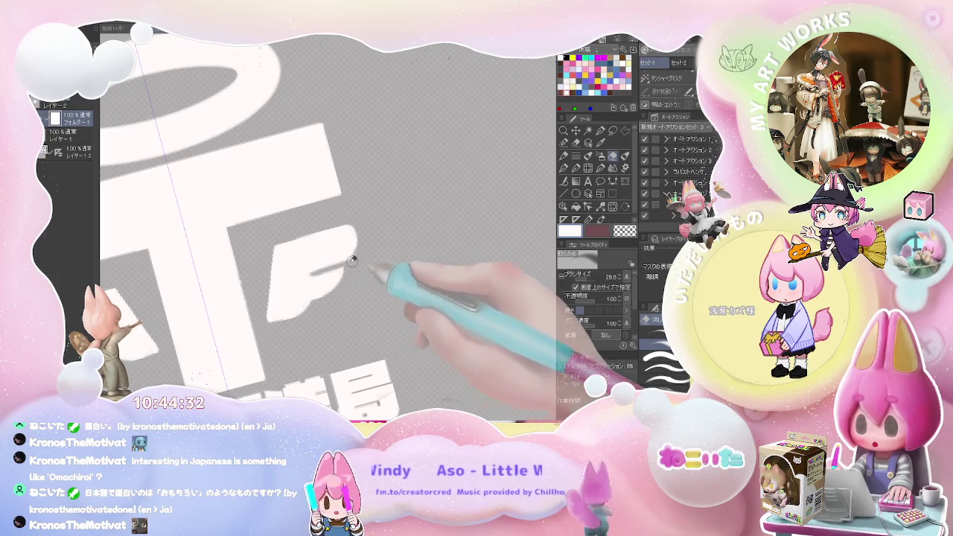
key(ctrl+minus)
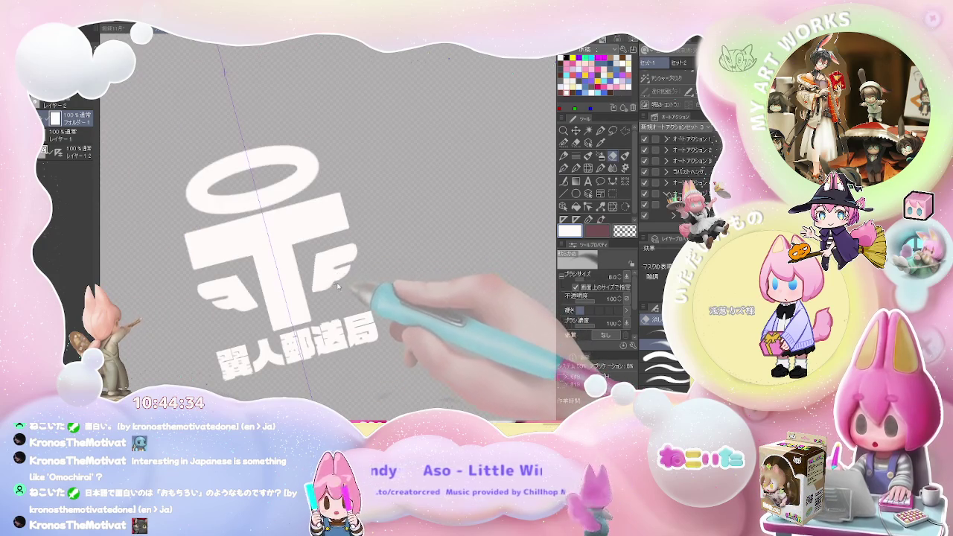
scroll(339, 278, up, 3)
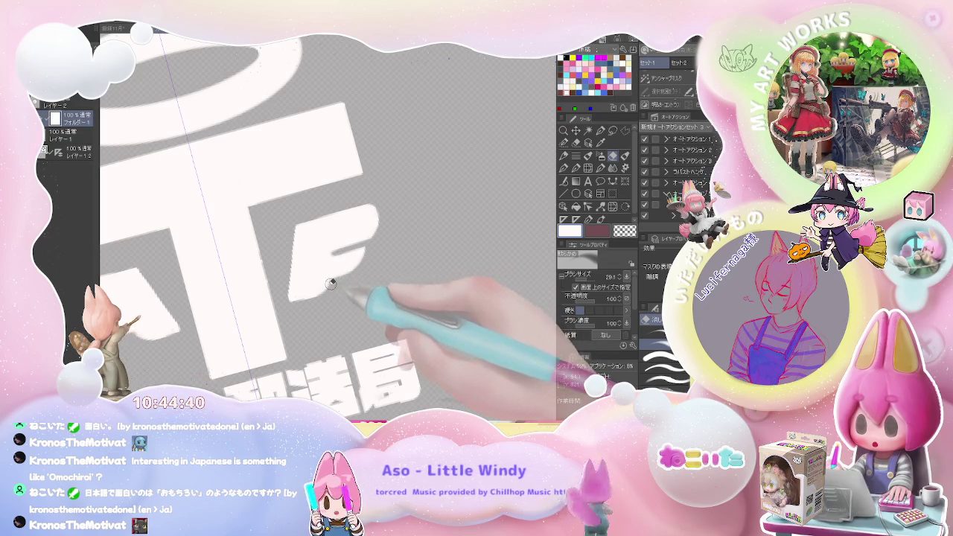
scroll(305, 307, down, 5)
scroll(361, 288, down, 1)
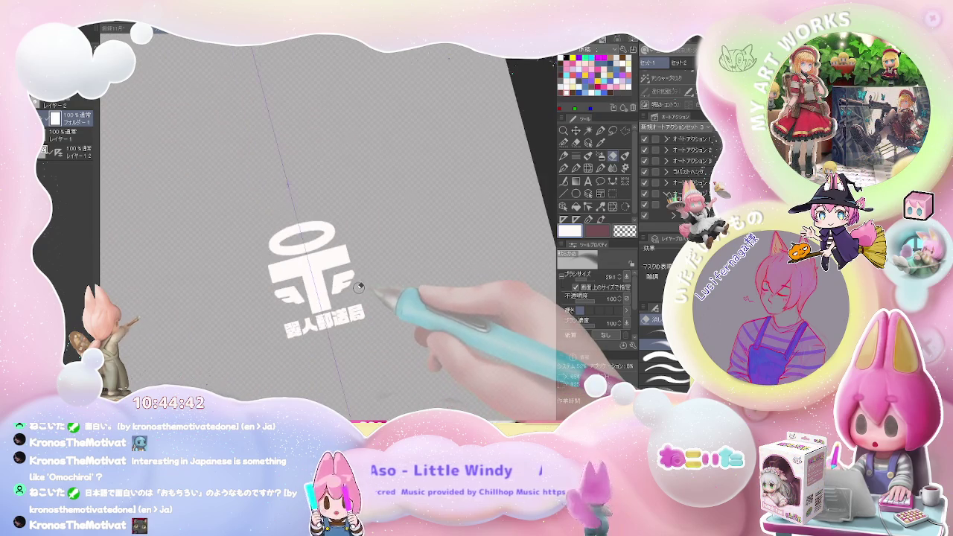
scroll(361, 289, down, 1)
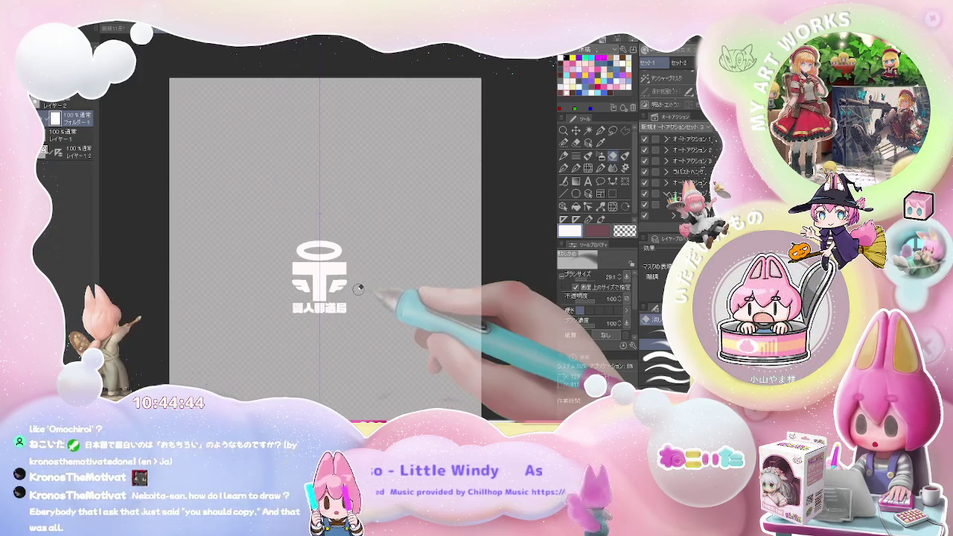
scroll(360, 288, up, 1)
scroll(327, 306, up, 2)
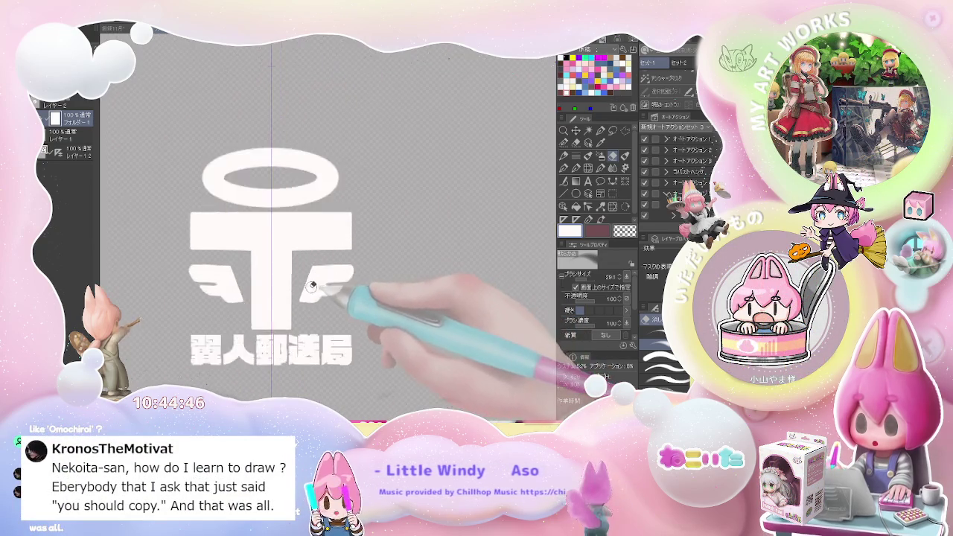
scroll(291, 297, up, 2)
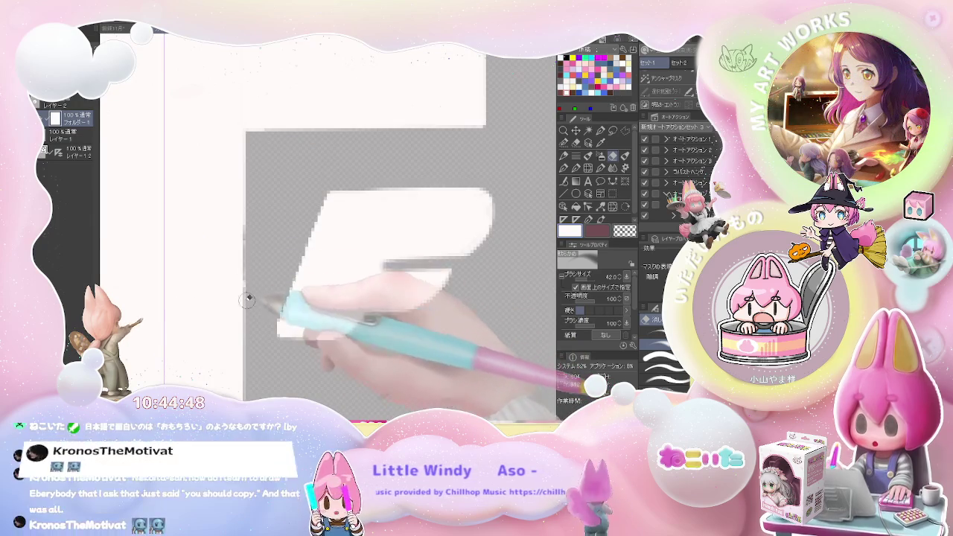
scroll(257, 294, down, 2)
scroll(273, 284, down, 2)
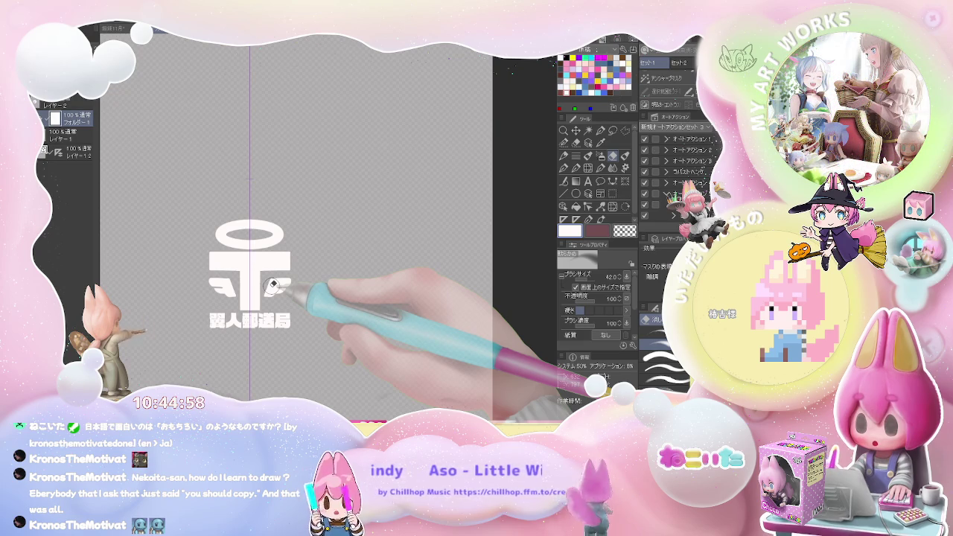
scroll(274, 285, down, 2)
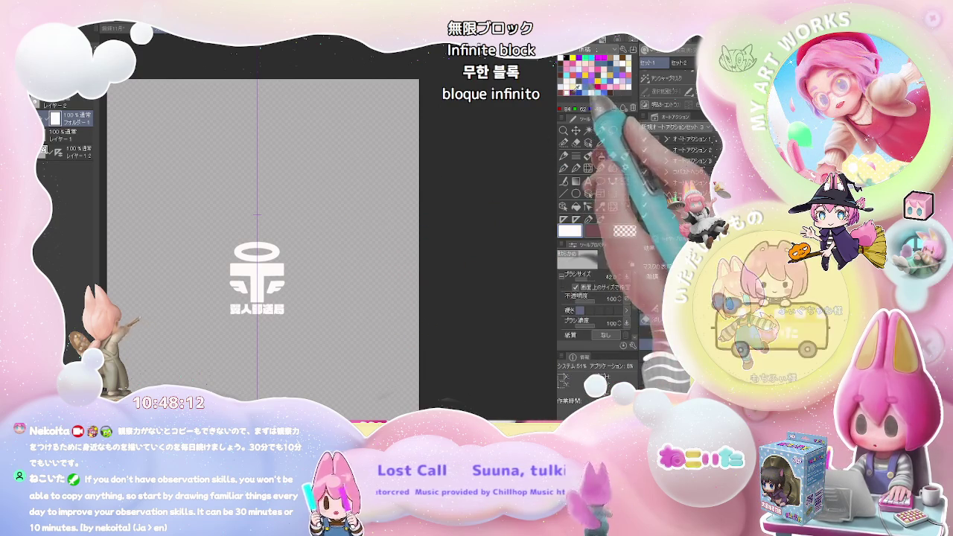
Step: Draw a brown cube outline with the pen on a raster layer: a diamond top and vertical edges
click(582, 100)
key(p)
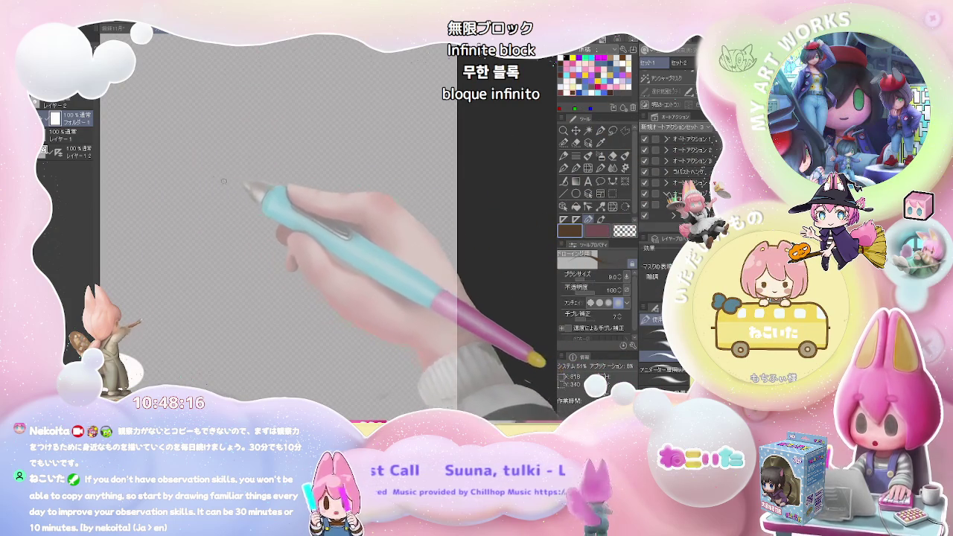
click(84, 130)
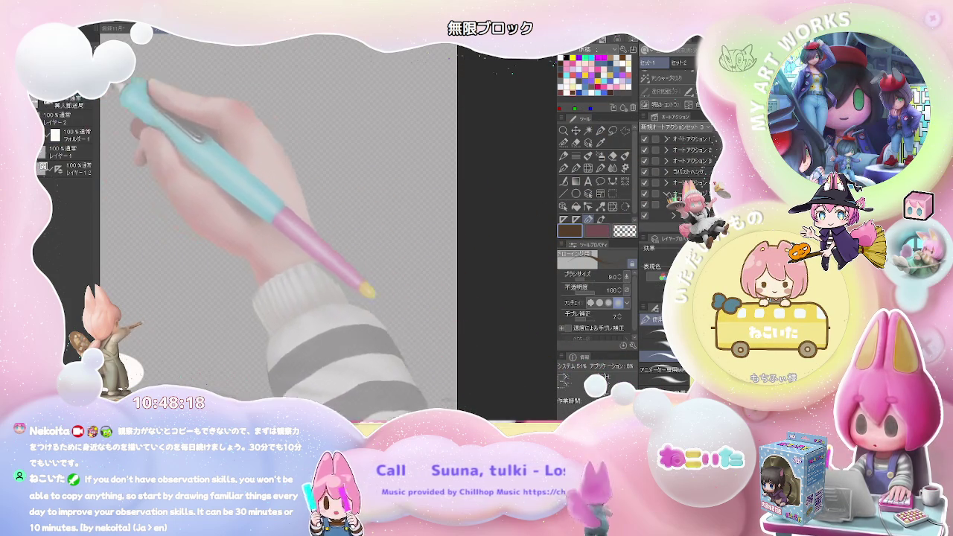
drag(227, 166, 330, 170)
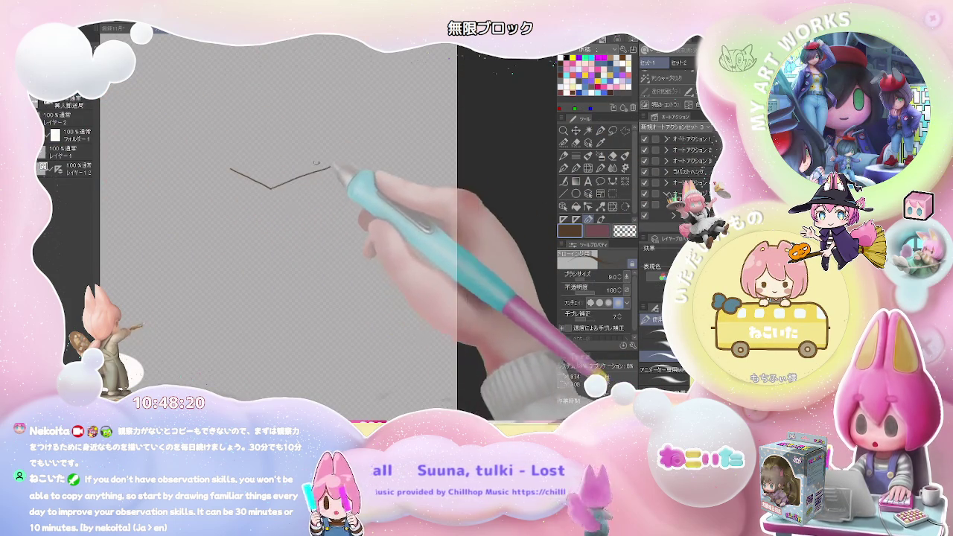
mouse_move(227, 165)
mouse_down()
mouse_move(314, 168)
mouse_move(272, 201)
mouse_move(268, 245)
mouse_move(295, 225)
mouse_up()
drag(313, 170, 311, 214)
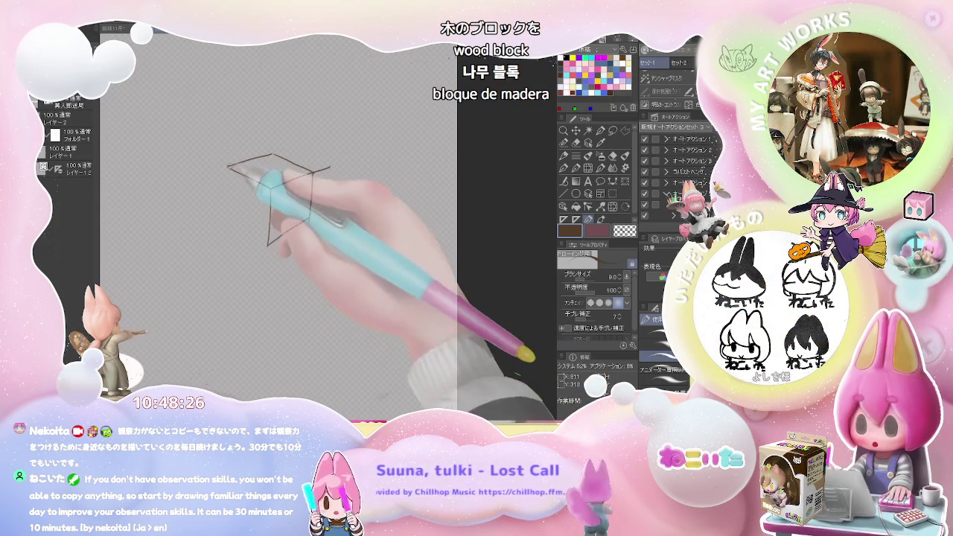
drag(227, 167, 225, 213)
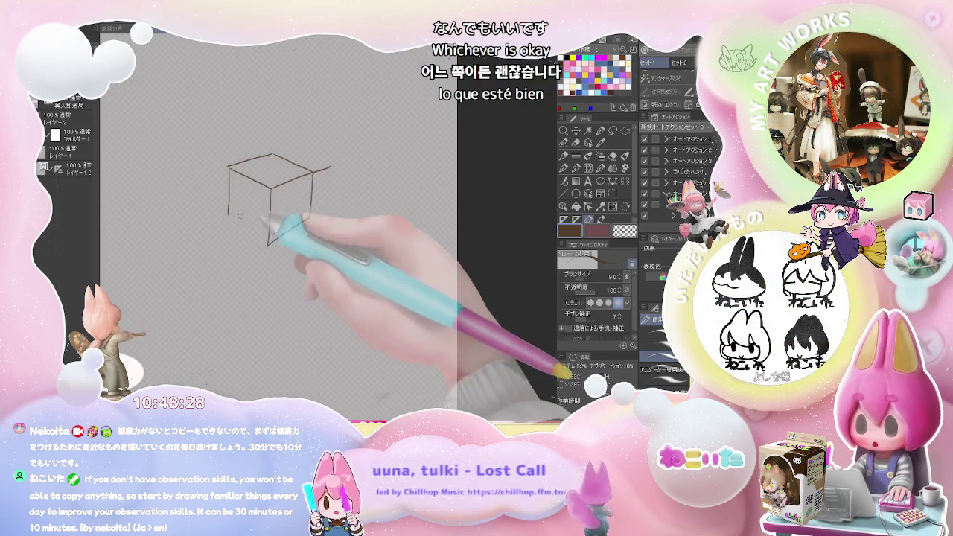
mouse_move(228, 169)
mouse_down()
mouse_move(224, 217)
mouse_move(261, 244)
mouse_up()
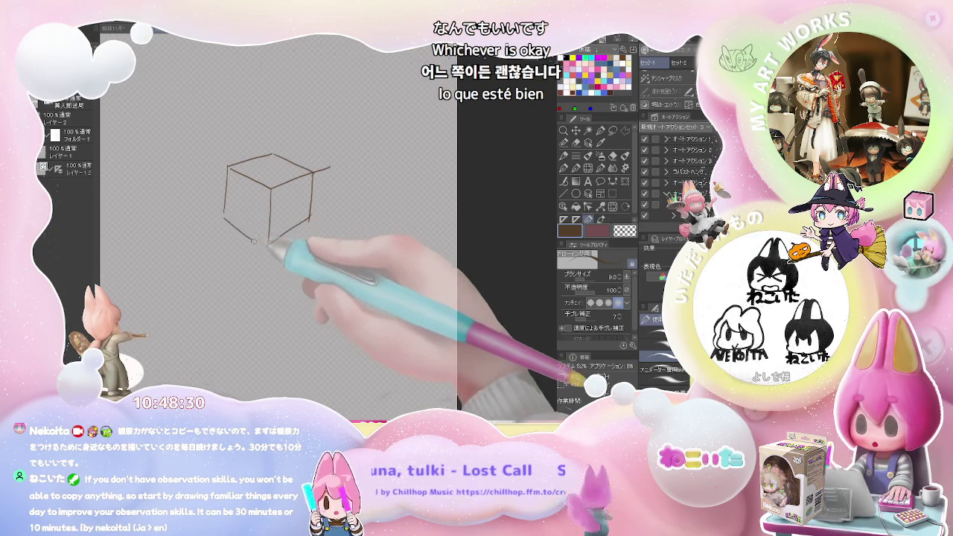
Step: Handwrite 'wodden block' beside the cube and begin the 'observe' note below it
key(e)
key(p)
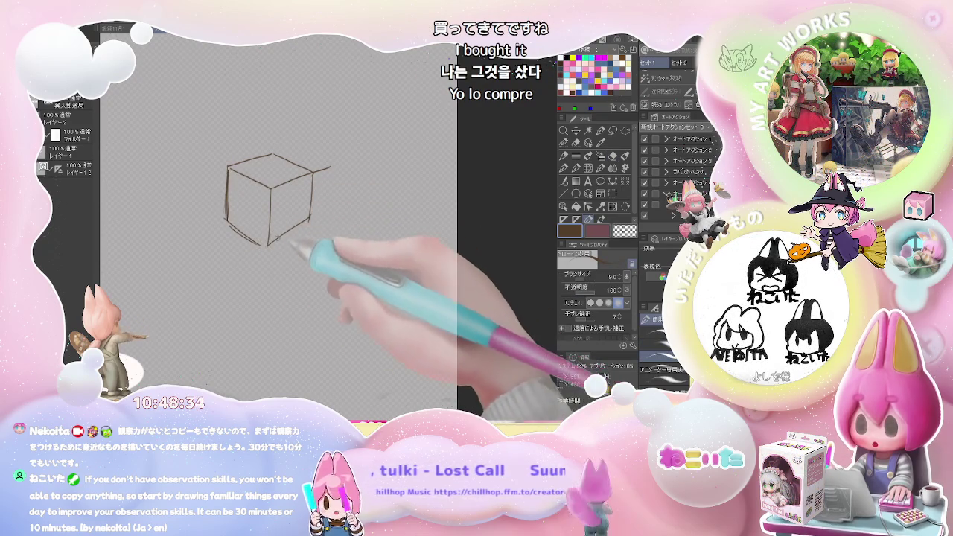
drag(325, 214, 389, 216)
drag(325, 240, 359, 243)
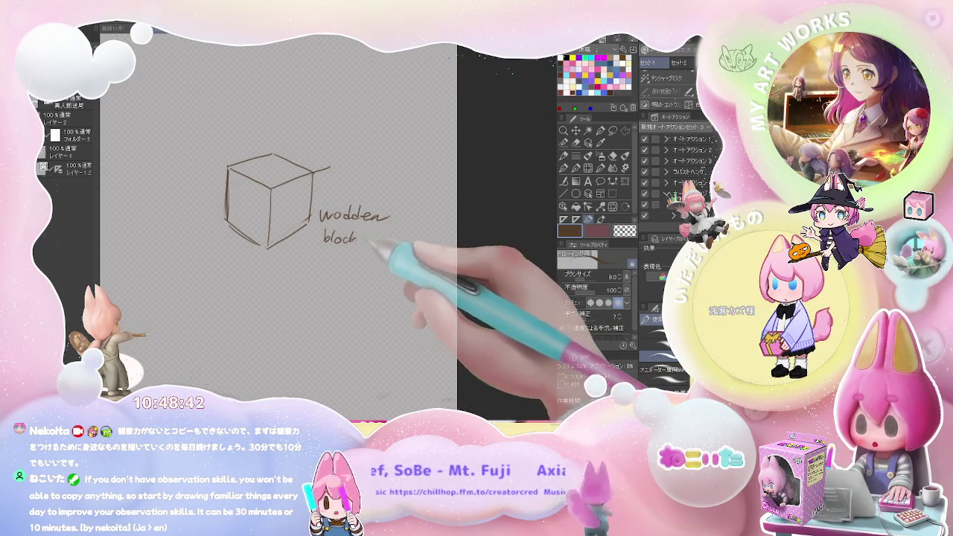
key(e)
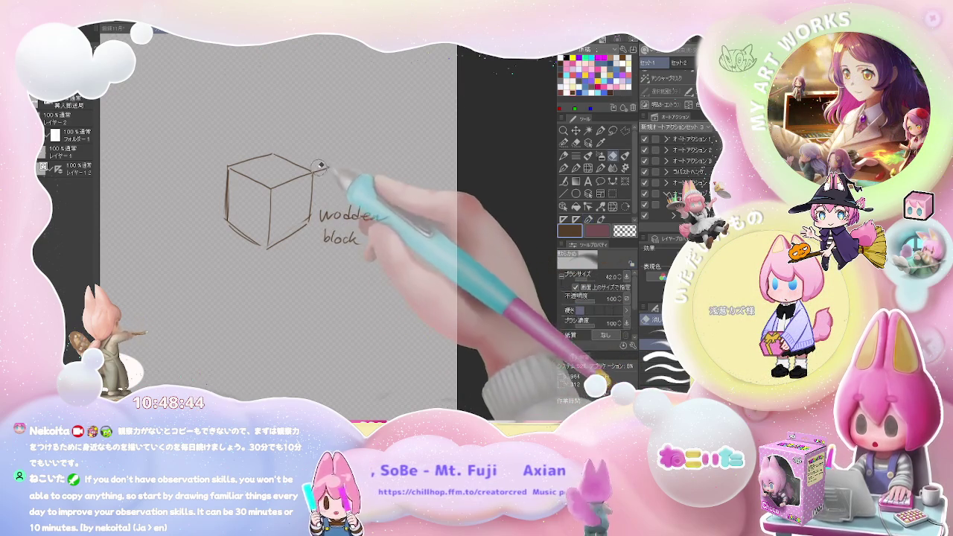
key(p)
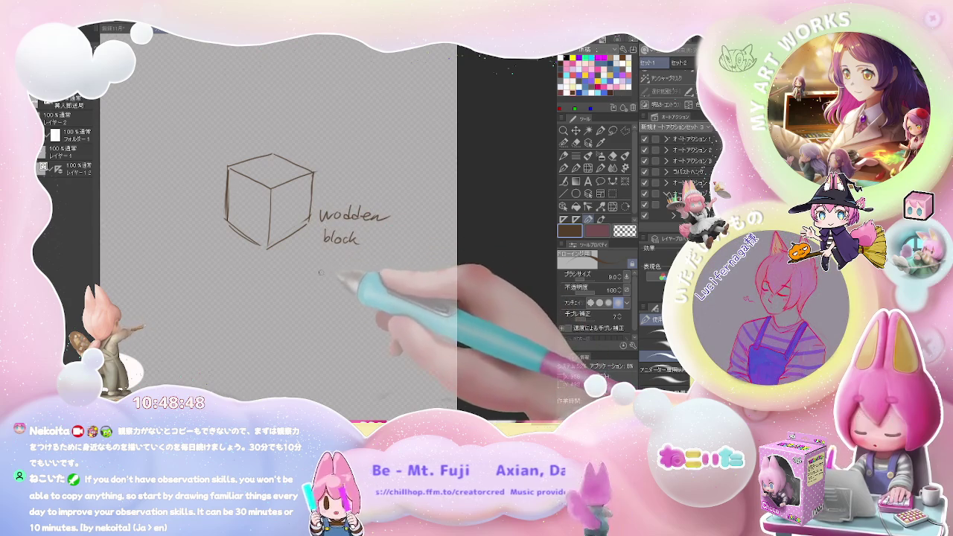
drag(278, 265, 356, 274)
Step: Finish 'observe this.' with an underline, then write 'and draw this!' on the line below
drag(363, 268, 370, 275)
click(381, 271)
drag(274, 275, 372, 275)
drag(306, 286, 302, 290)
drag(311, 286, 420, 292)
click(419, 297)
scroll(418, 296, down, 2)
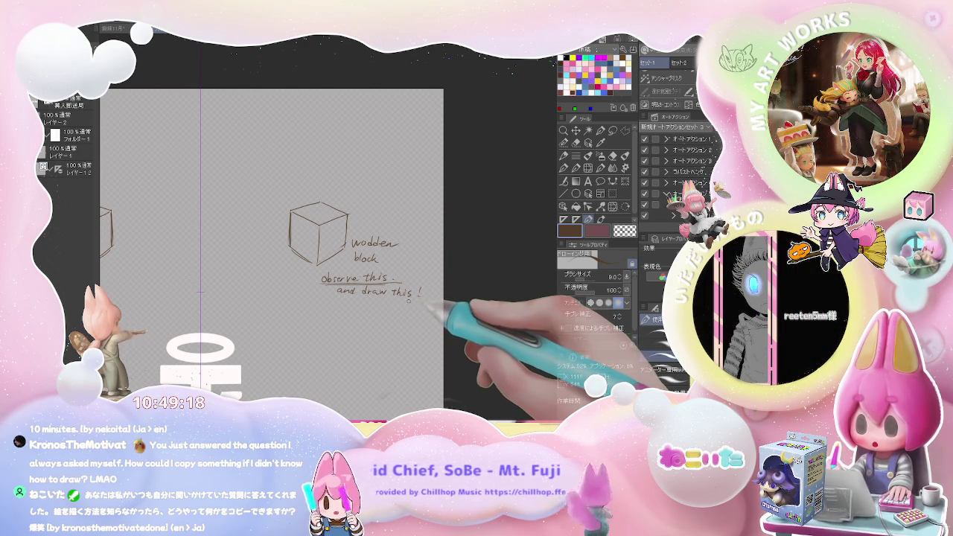
scroll(408, 300, up, 2)
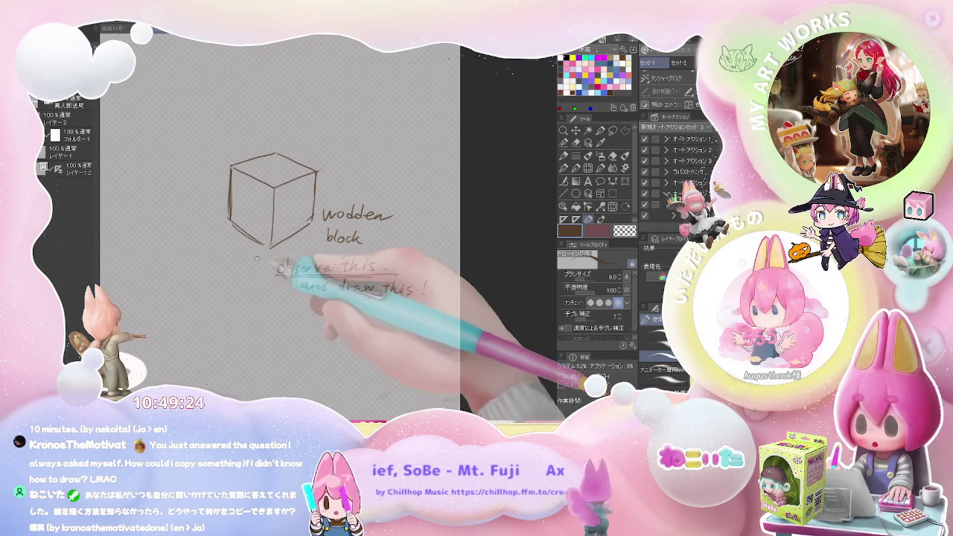
scroll(305, 279, down, 2)
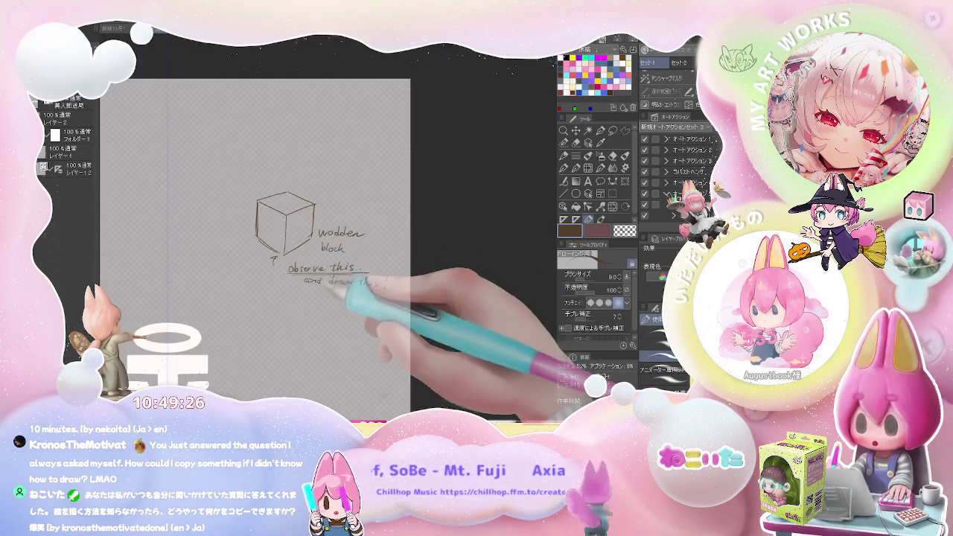
Step: Pan above the existing cube and sketch a second small cube's top face and edges
mouse_move(220, 153)
mouse_down()
mouse_move(203, 206)
mouse_move(227, 196)
mouse_up()
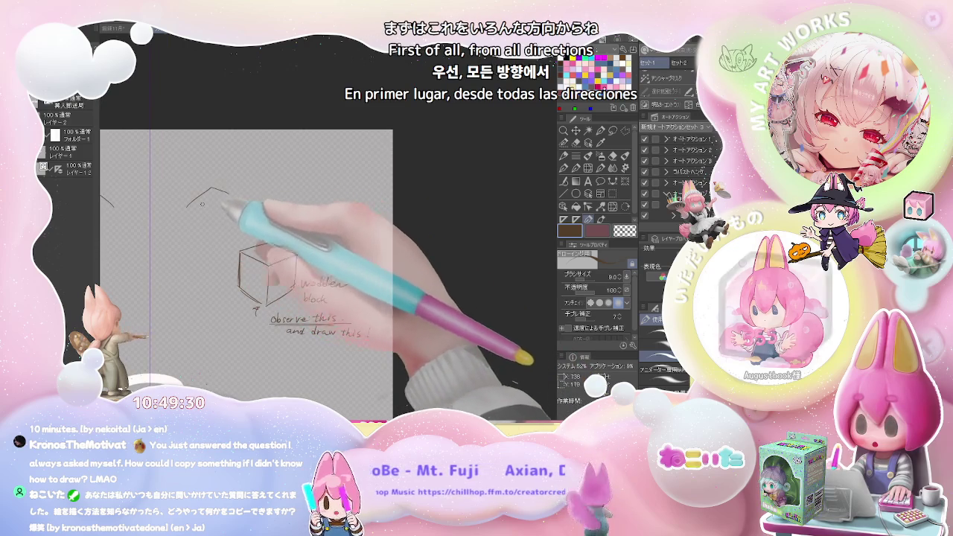
mouse_move(205, 212)
mouse_down()
mouse_move(211, 187)
mouse_move(213, 211)
mouse_move(249, 211)
mouse_move(220, 240)
mouse_up()
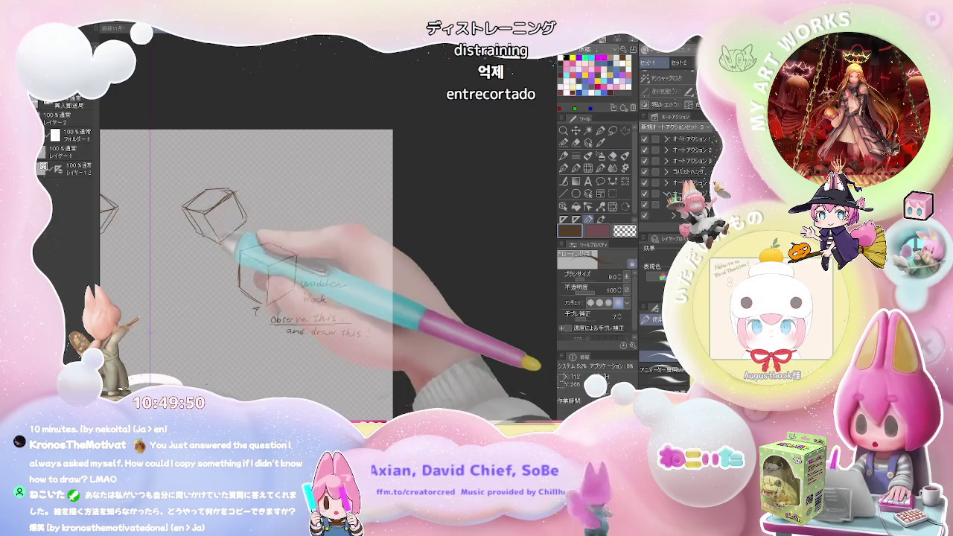
key(e)
key(p)
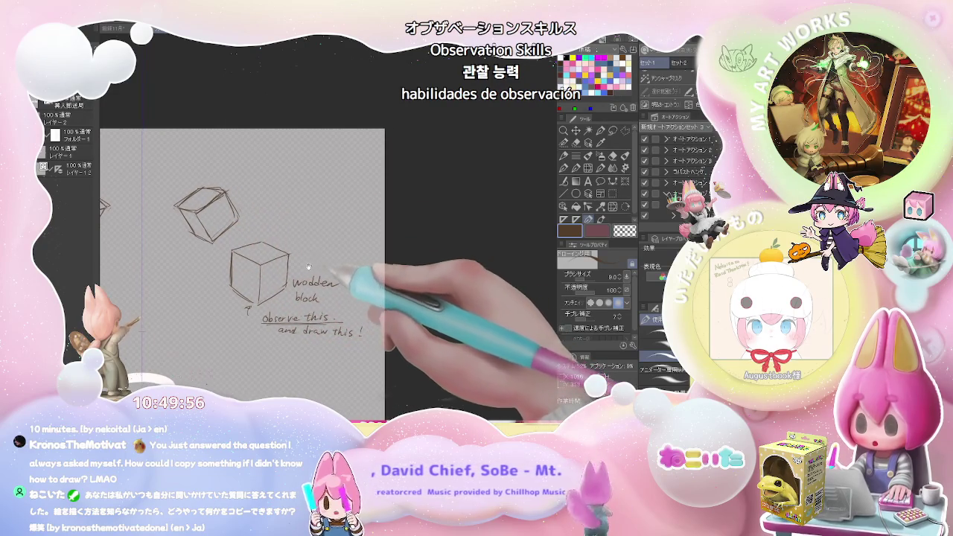
key(e)
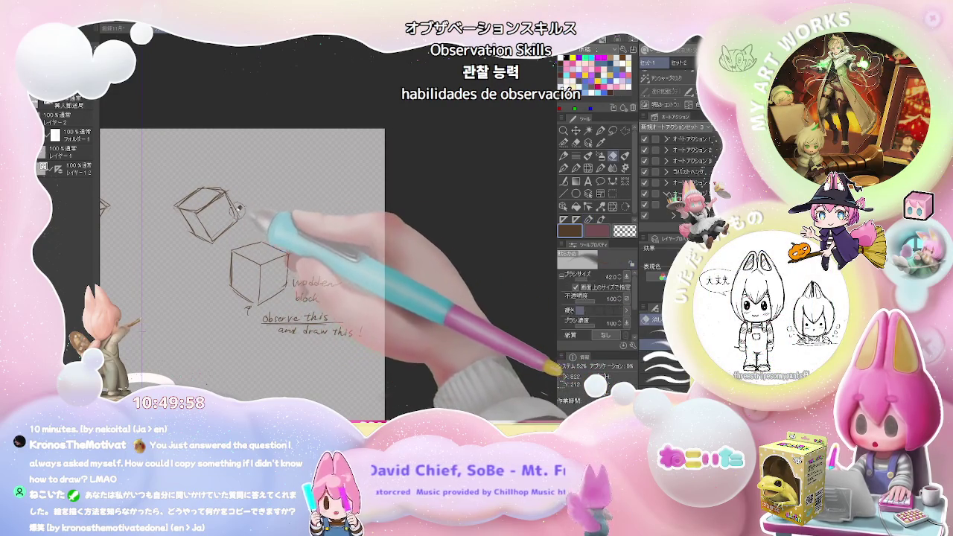
key(p)
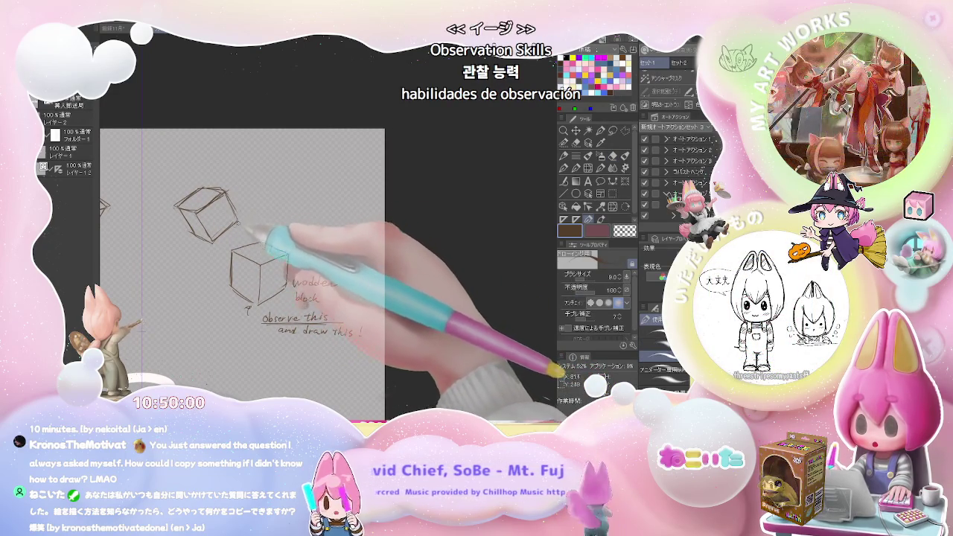
scroll(276, 276, down, 1)
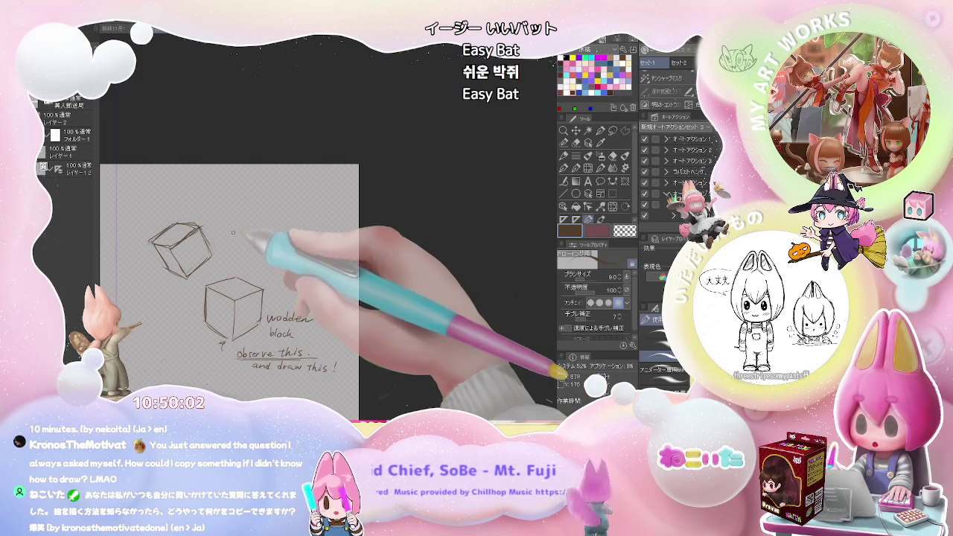
mouse_move(250, 223)
mouse_down()
mouse_move(272, 223)
mouse_move(243, 255)
mouse_up()
key(e)
key(p)
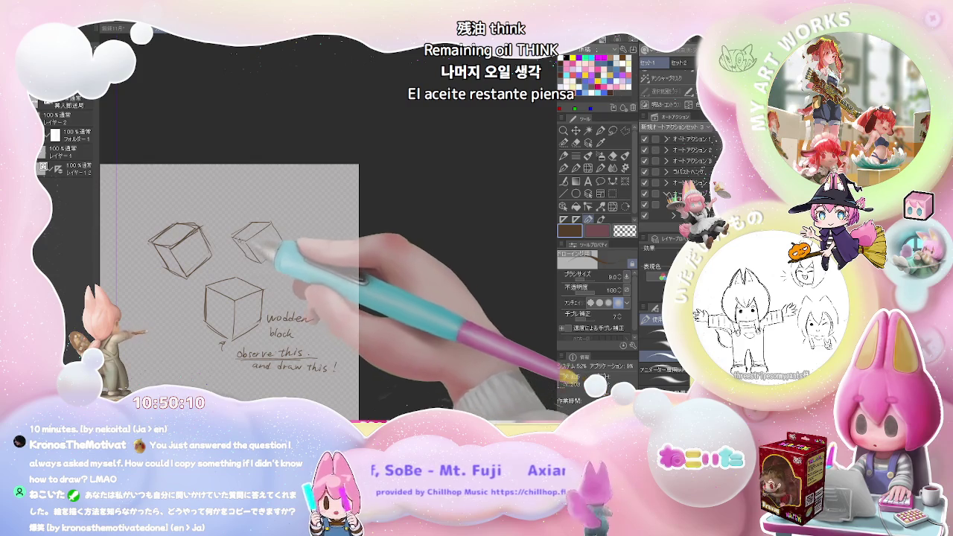
Step: Pan and zoom across the new cube sketch, touching it up with the eraser and pen
scroll(328, 259, down, 2)
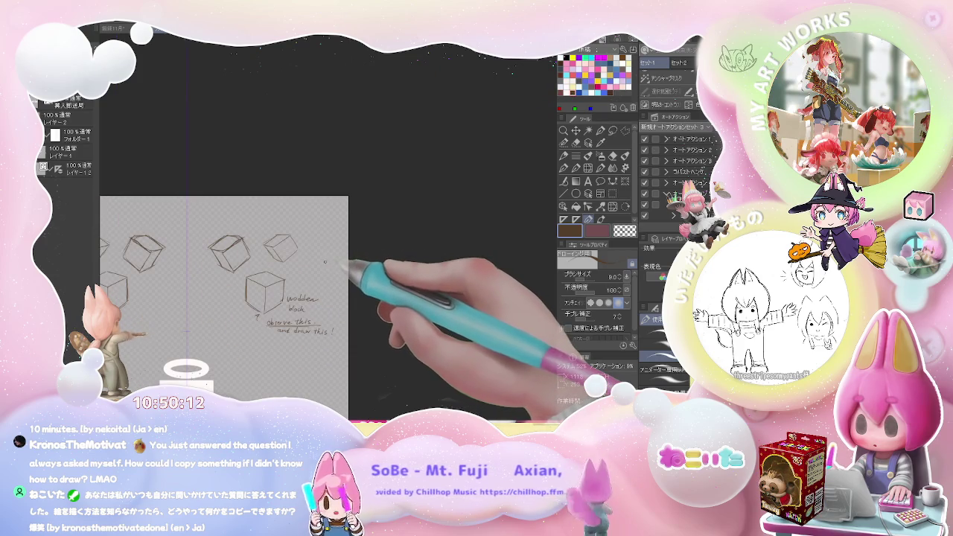
drag(326, 263, 317, 262)
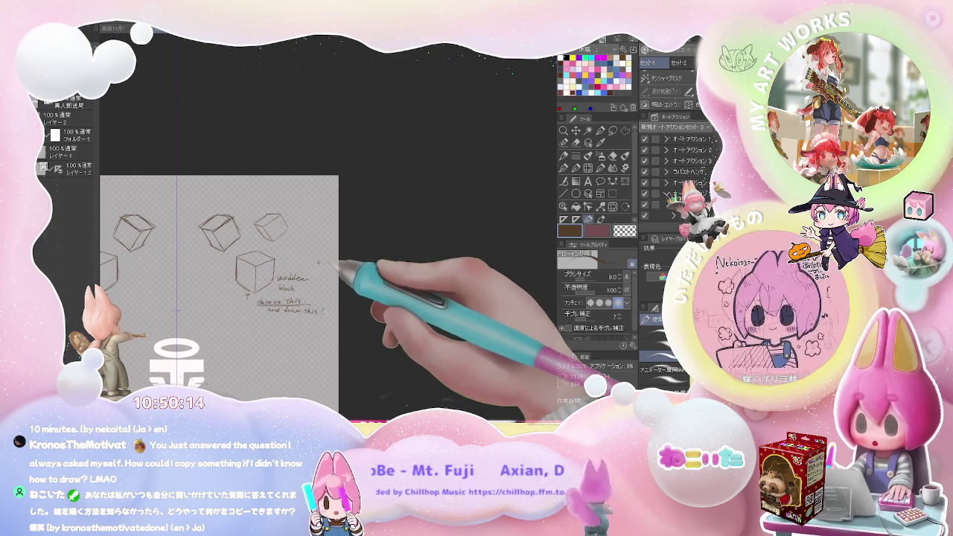
scroll(318, 263, up, 3)
scroll(294, 297, up, 2)
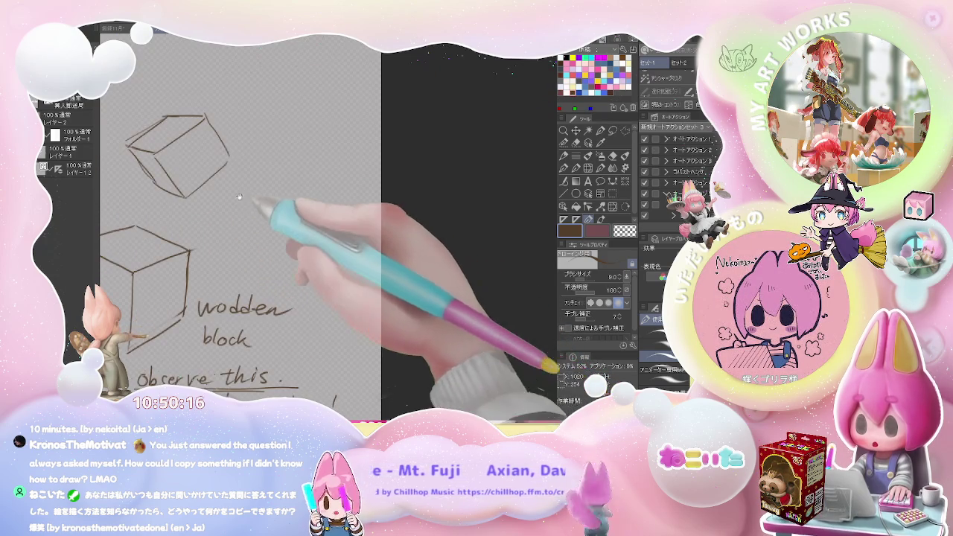
drag(244, 202, 311, 302)
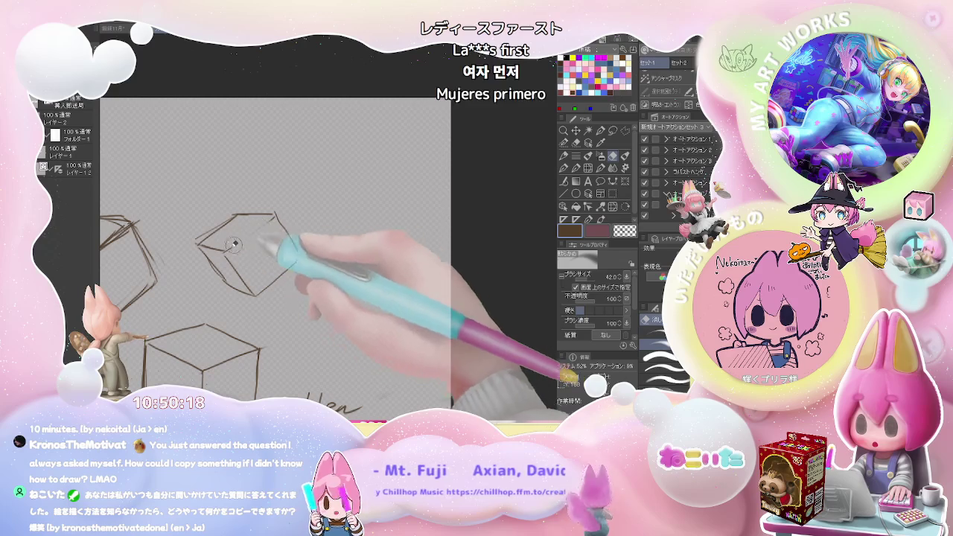
key(e)
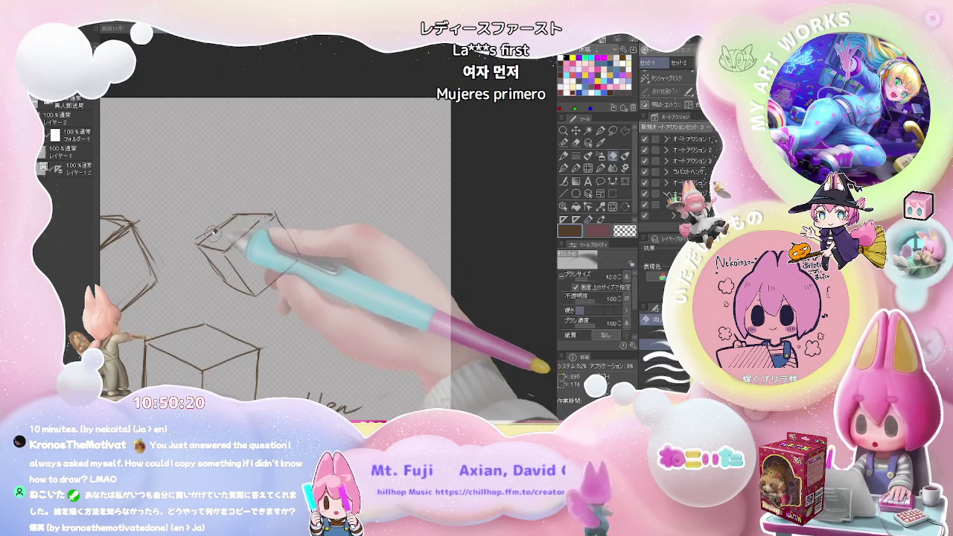
key(p)
scroll(298, 223, down, 2)
scroll(276, 256, down, 2)
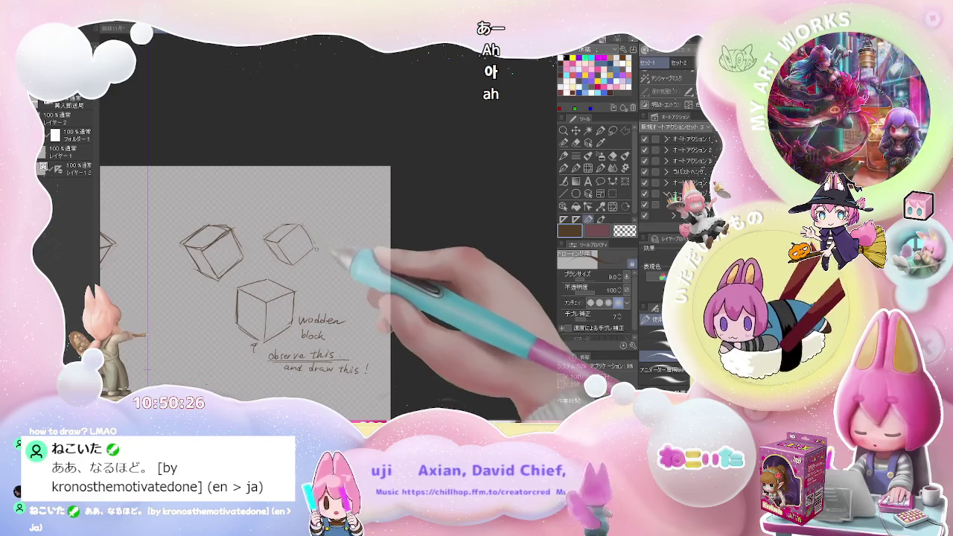
scroll(245, 298, down, 2)
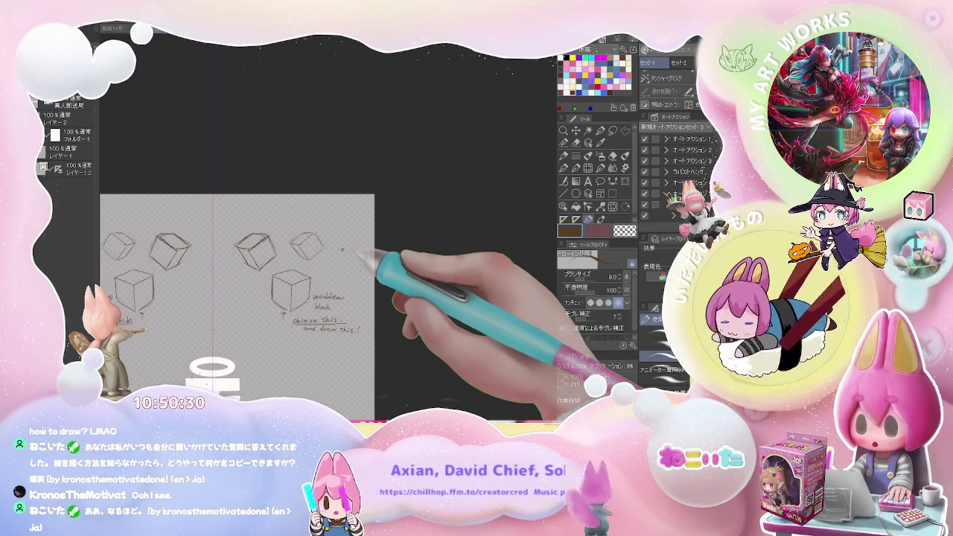
scroll(342, 250, down, 1)
scroll(342, 249, up, 1)
scroll(342, 249, up, 1)
scroll(341, 250, up, 1)
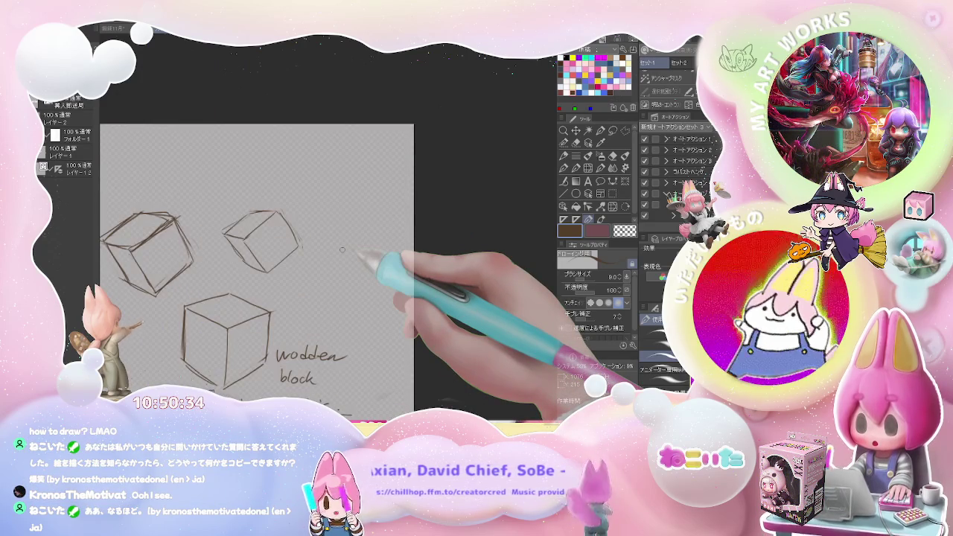
scroll(342, 249, up, 1)
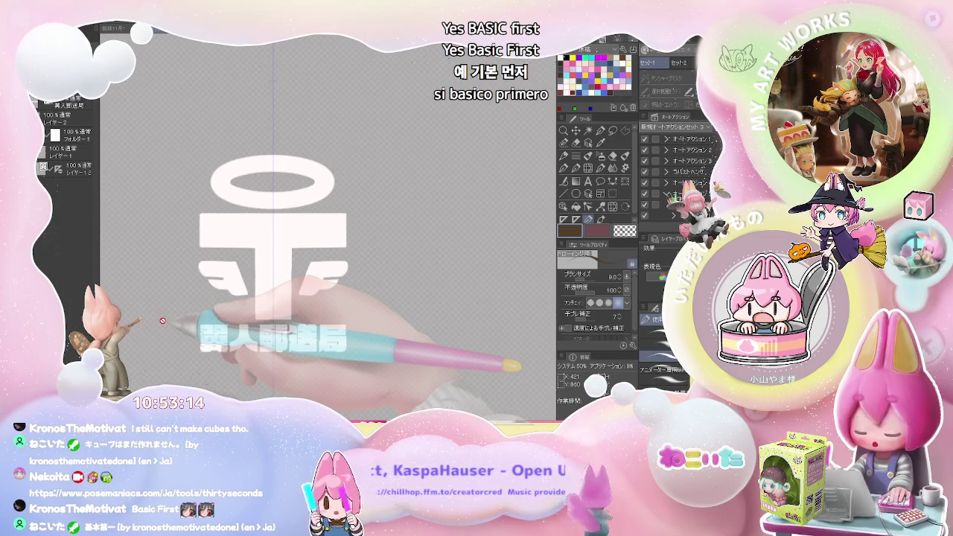
Step: Draw a rectangular selection around the winged-T logo and crop the canvas to it
click(612, 208)
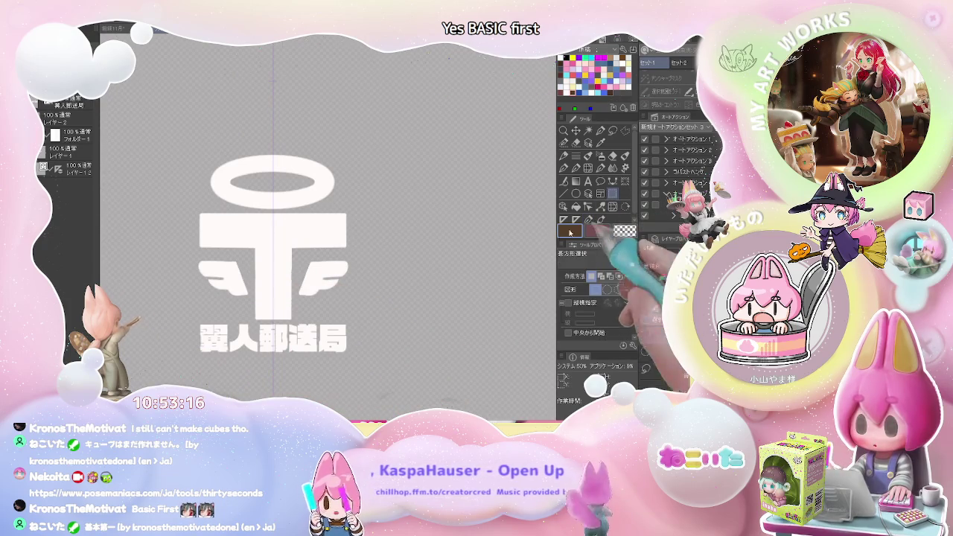
key(ctrl+0)
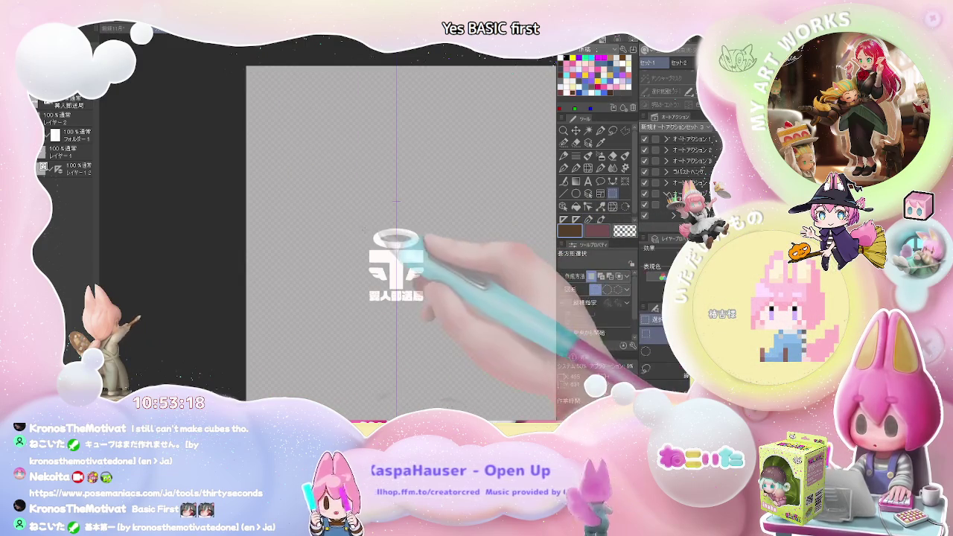
drag(354, 227, 440, 318)
click(430, 317)
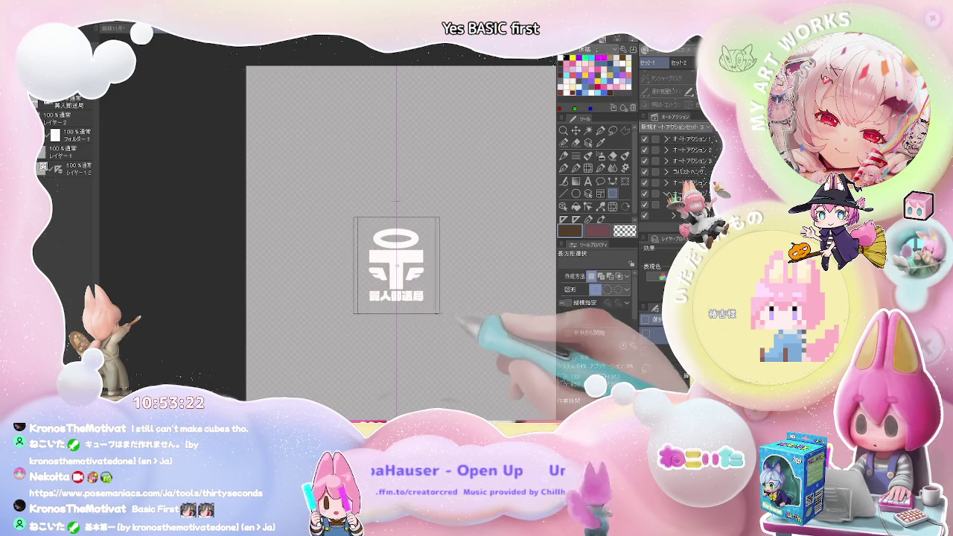
drag(353, 218, 440, 313)
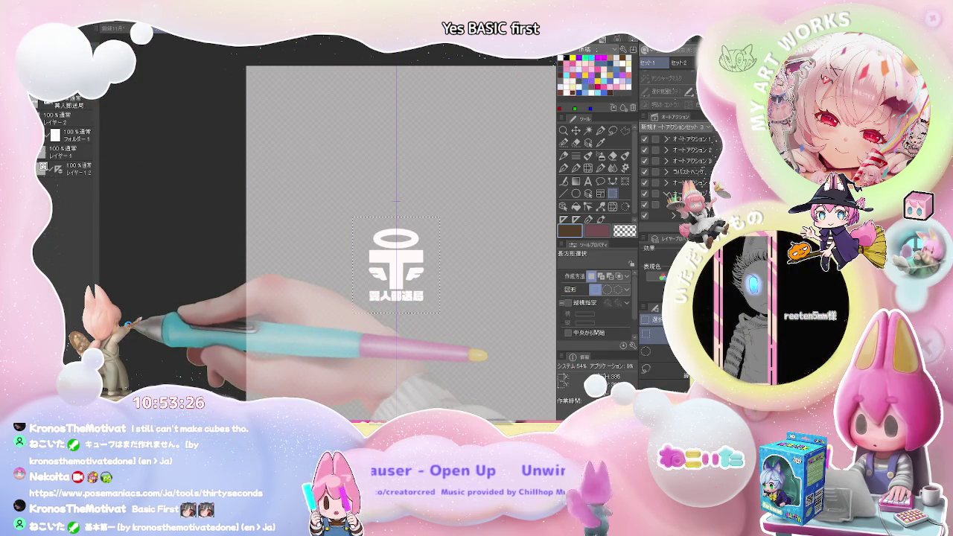
key(ctrl+shift+x)
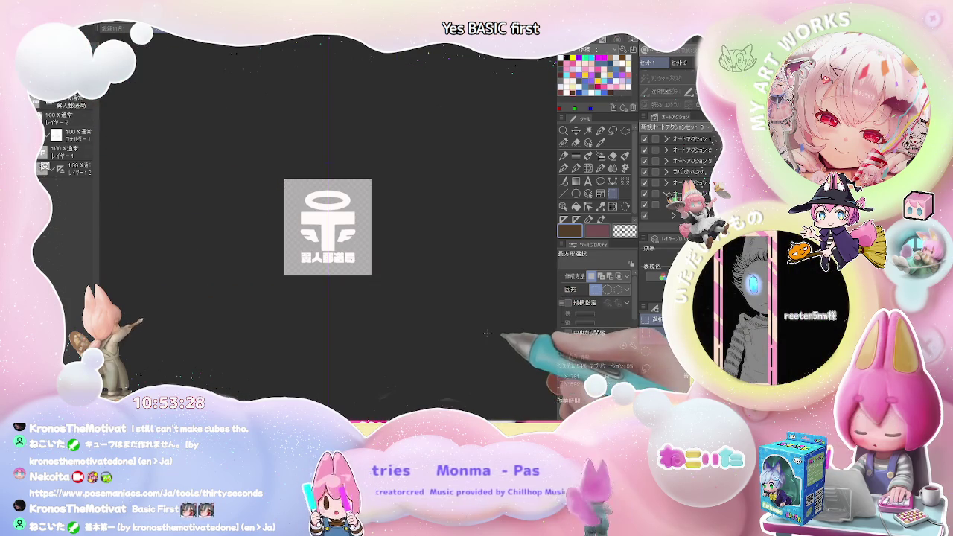
scroll(376, 231, up, 2)
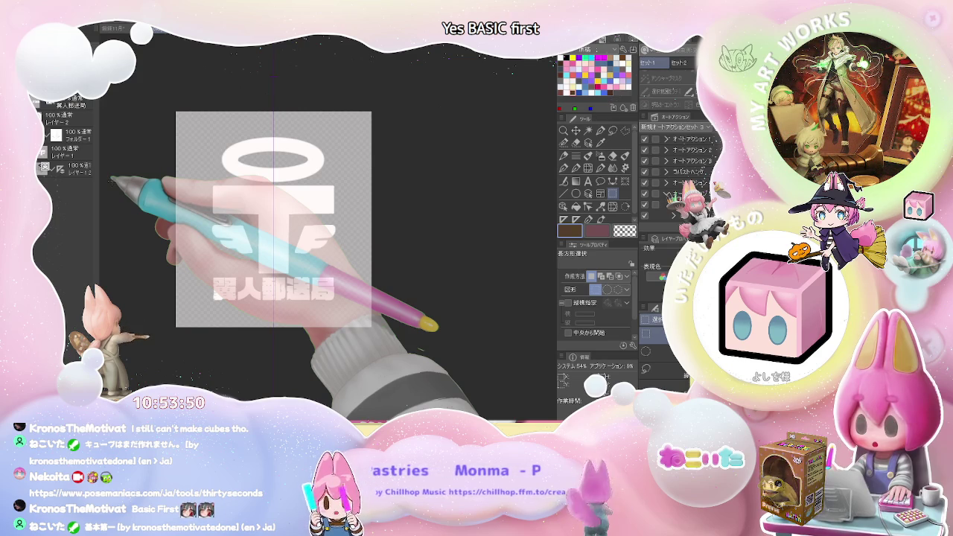
click(588, 181)
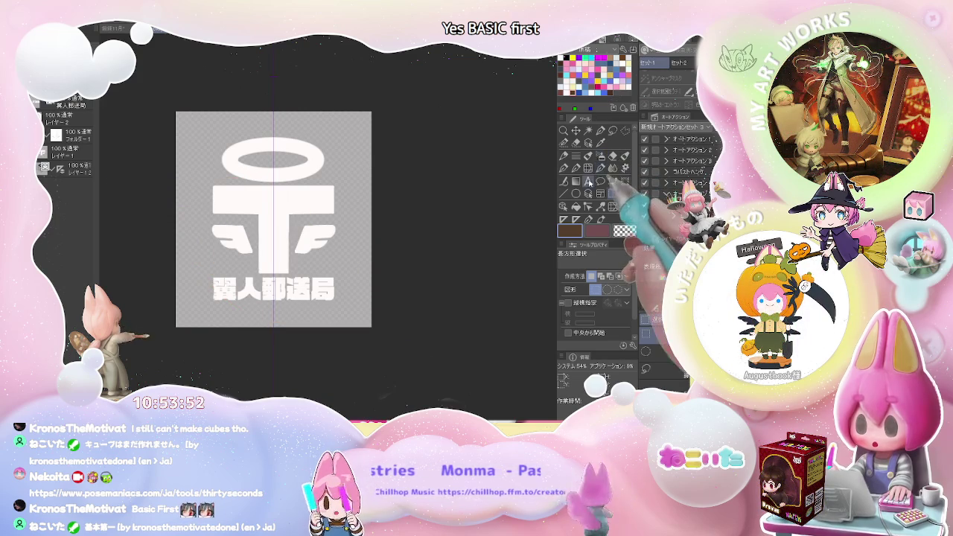
Step: Add a 'wing-post' text line below the 翼人郵送局 caption and position it under the lettering
click(216, 319)
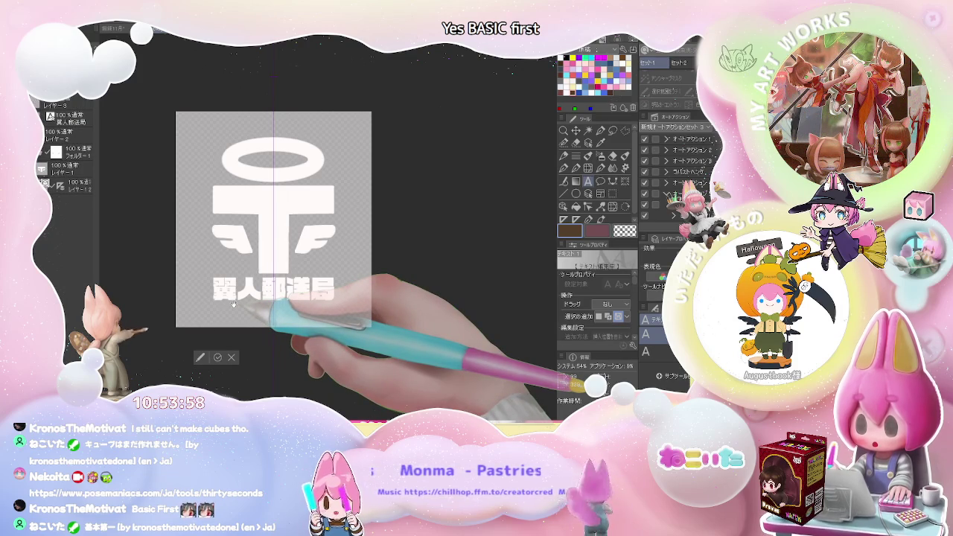
text(うい)
key(BackSpace)
key(BackSpace)
text(wing)
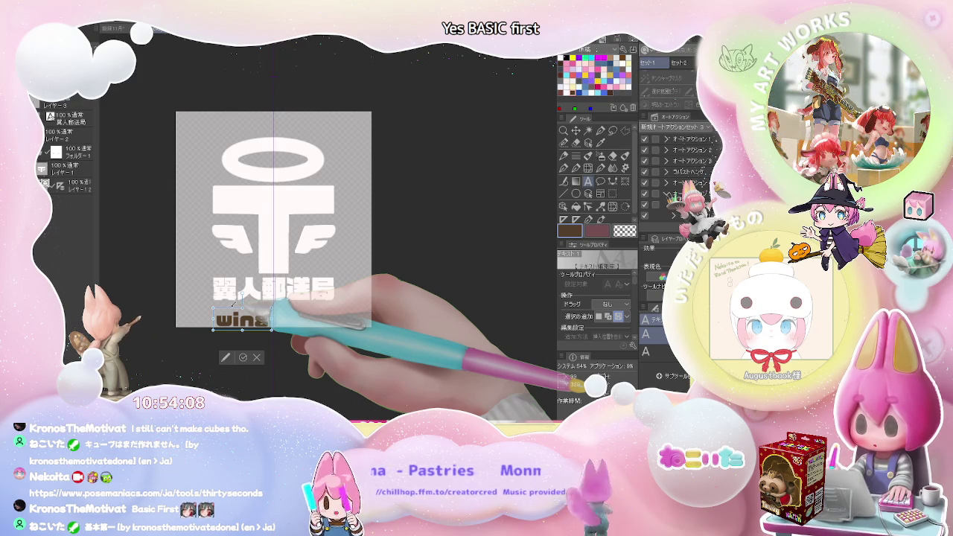
text(-post)
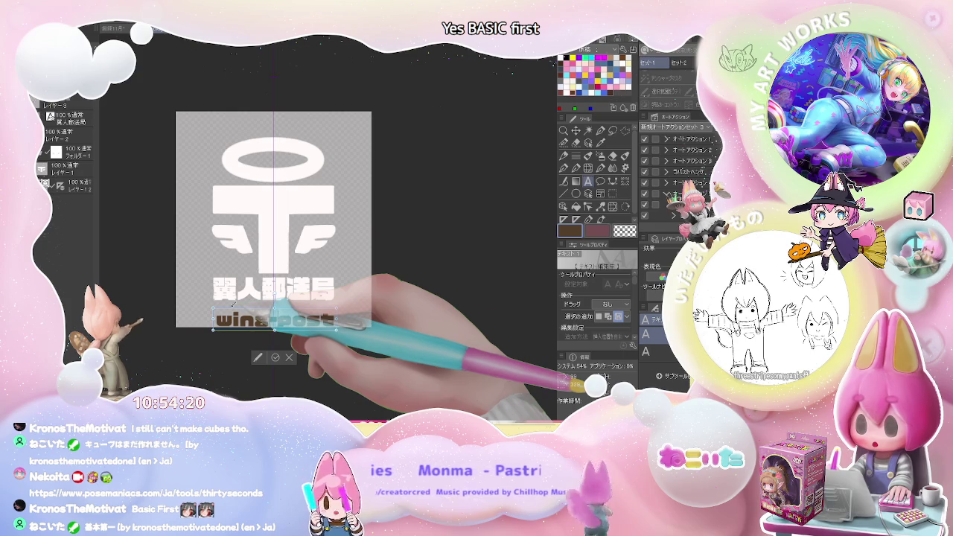
drag(306, 333, 306, 324)
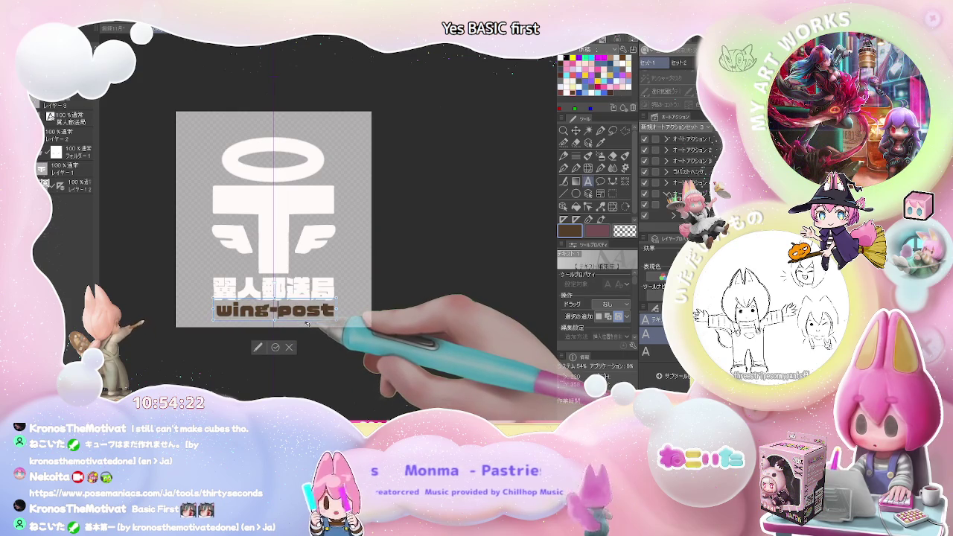
click(276, 349)
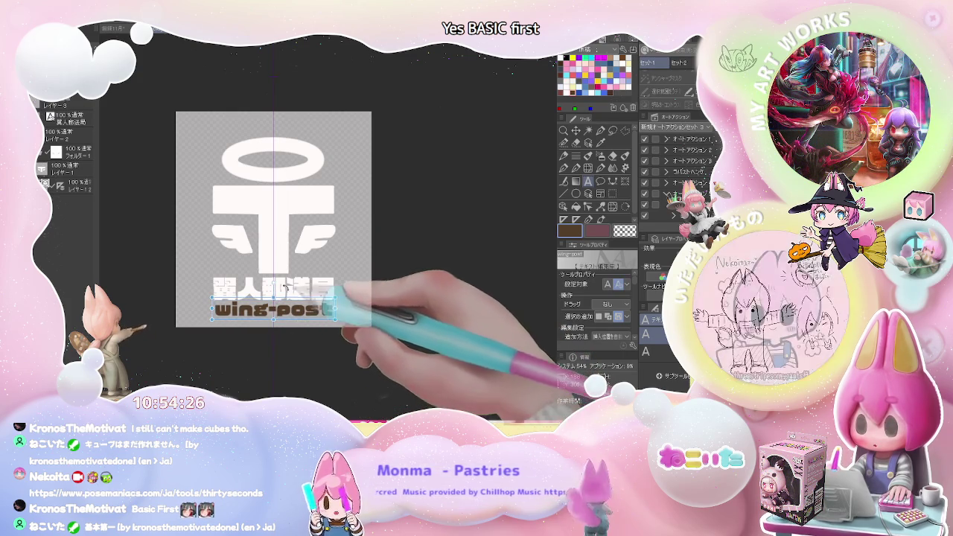
Step: Set the wing-post text colour to white in the Tool Property palette
click(613, 88)
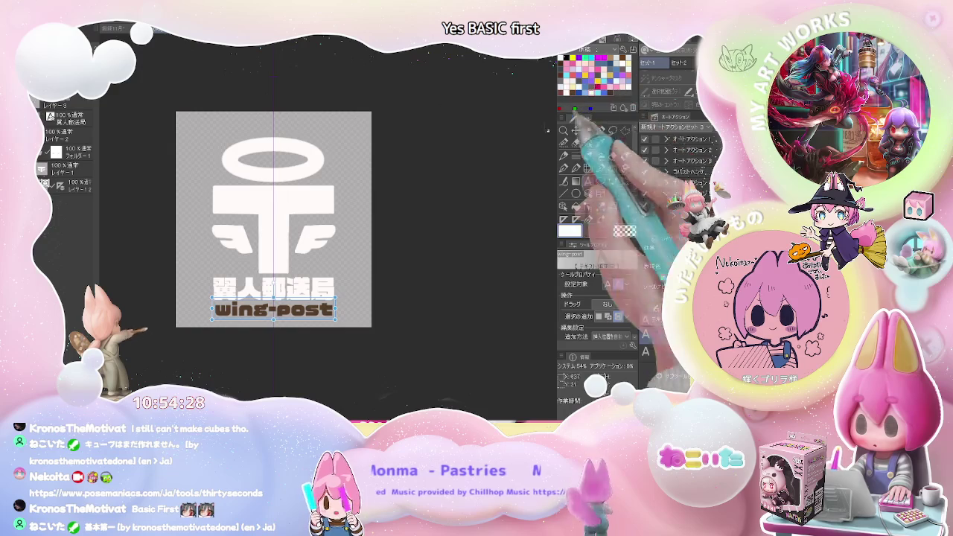
click(335, 312)
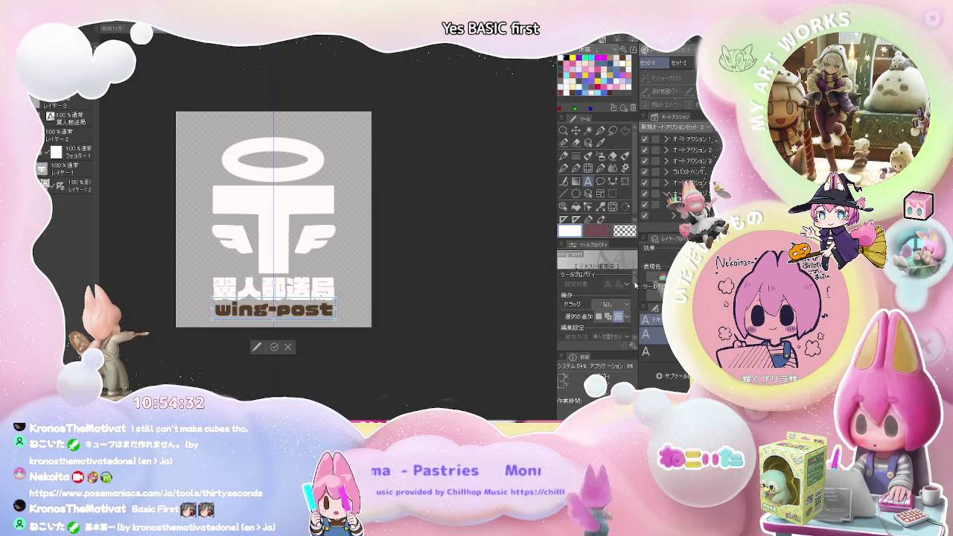
scroll(636, 286, down, 3)
scroll(636, 285, down, 2)
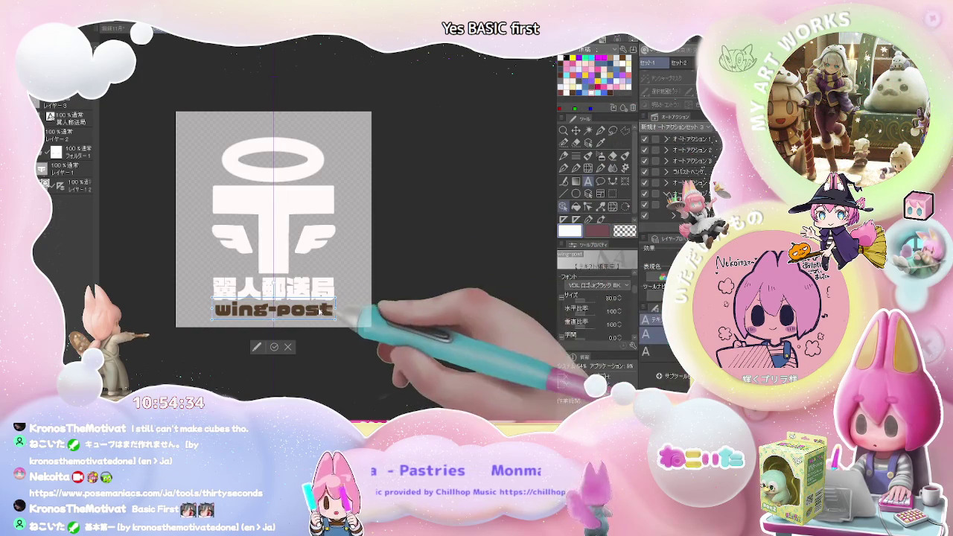
scroll(637, 292, down, 1)
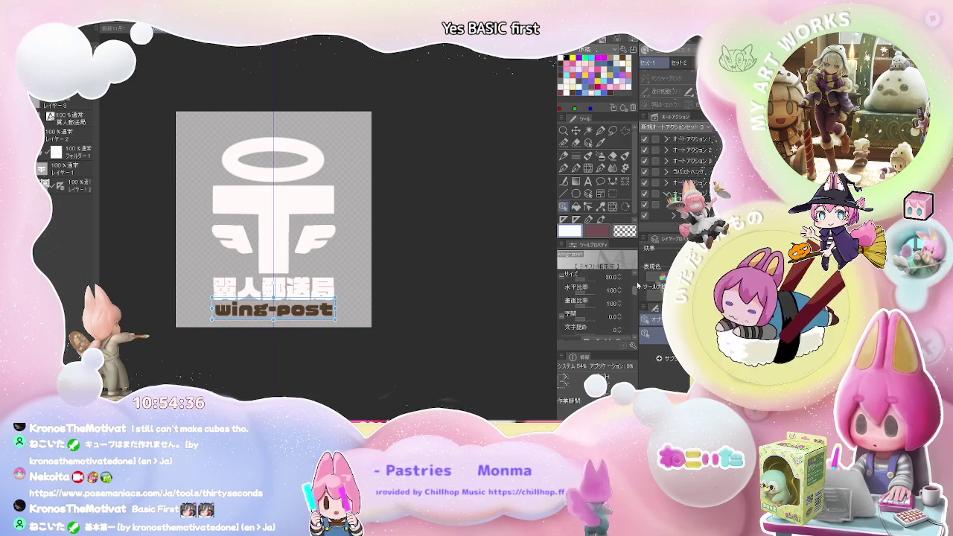
scroll(638, 285, up, 5)
scroll(635, 302, down, 3)
scroll(632, 302, down, 2)
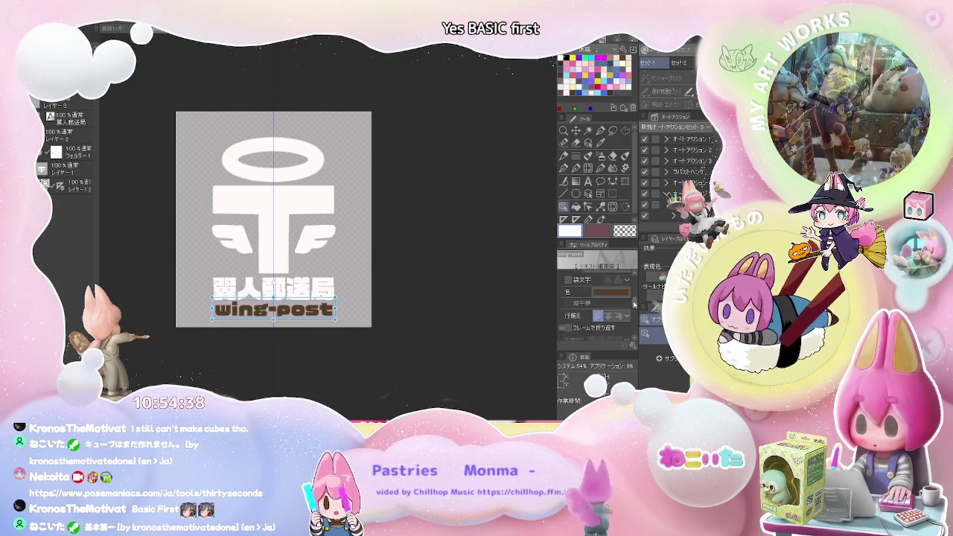
scroll(628, 302, down, 2)
click(570, 231)
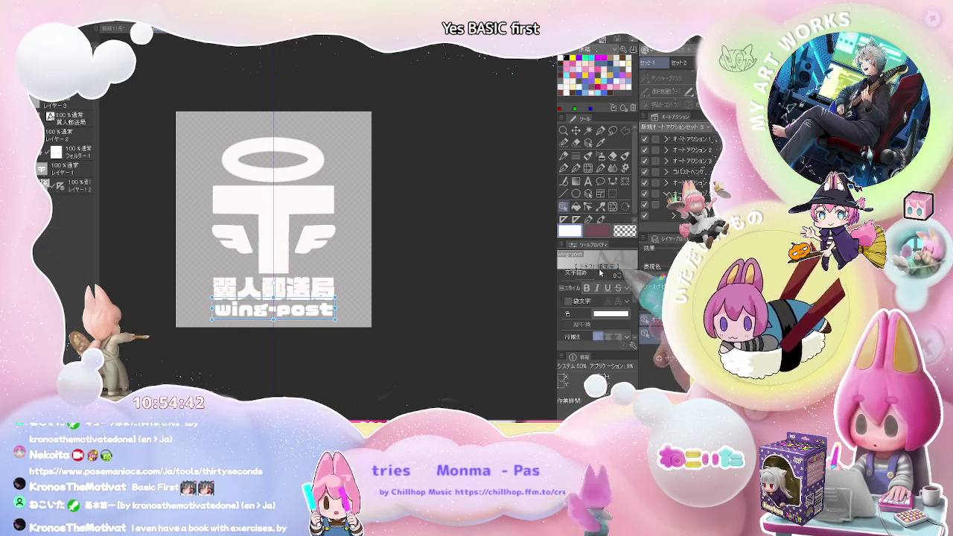
key(m)
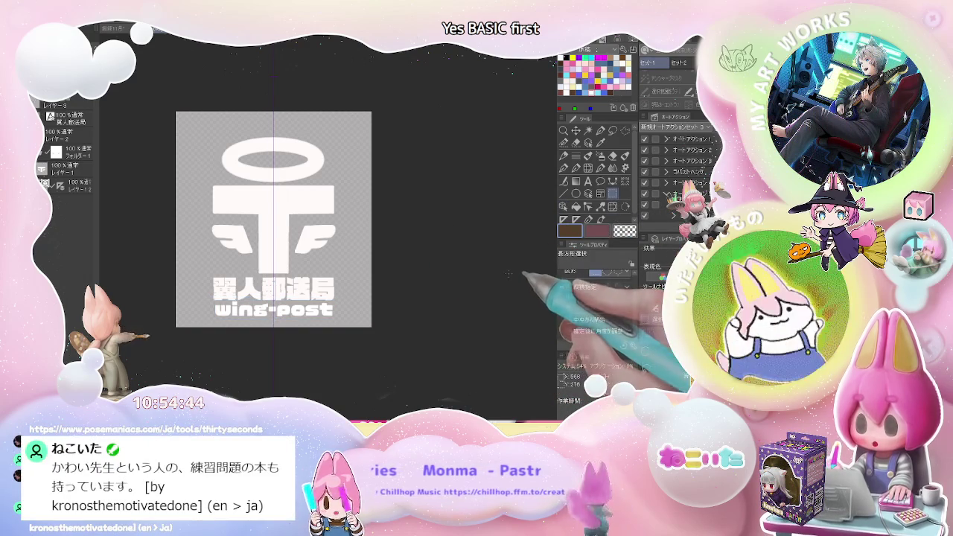
key(ctrl+minus)
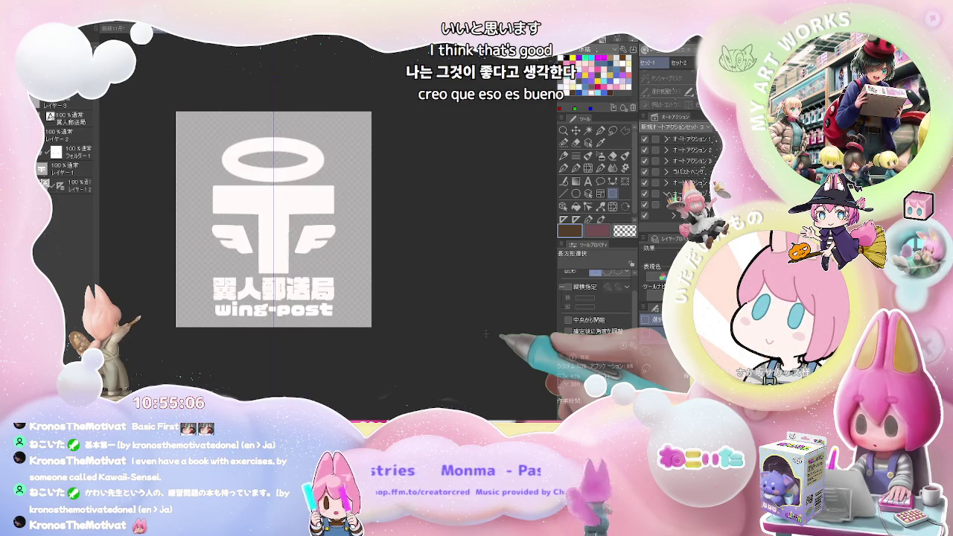
scroll(294, 227, up, 5)
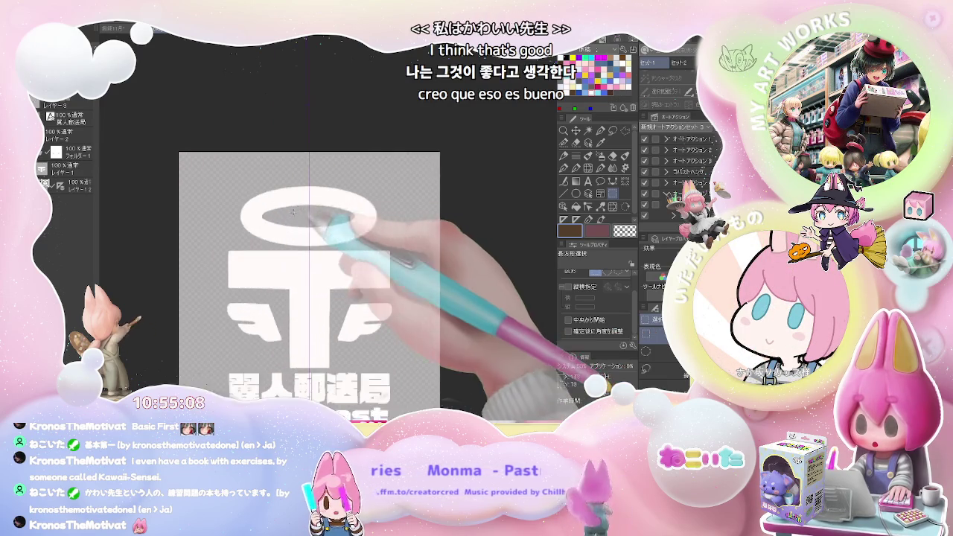
alt+click(287, 237)
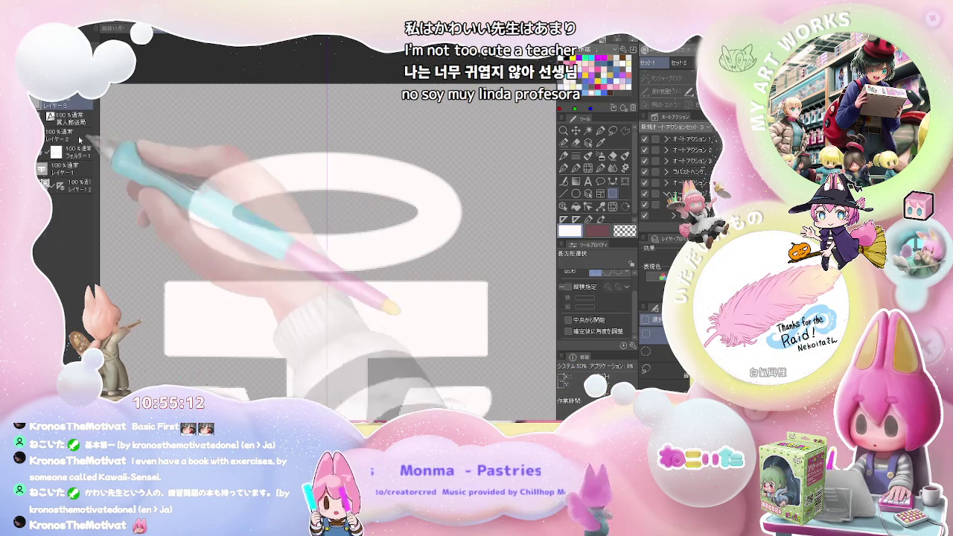
click(75, 167)
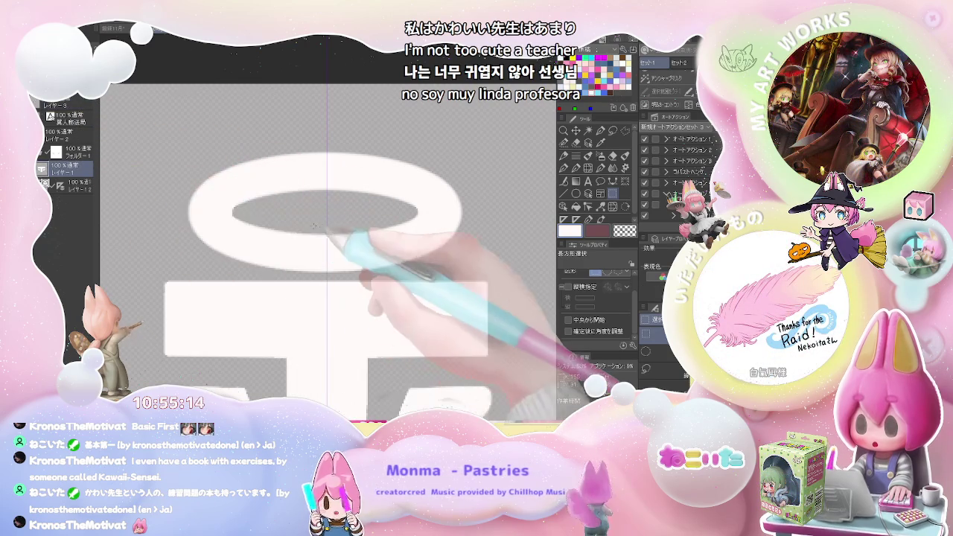
key(g)
key(ctrl+minus)
key(ctrl+minus)
key(ctrl+minus)
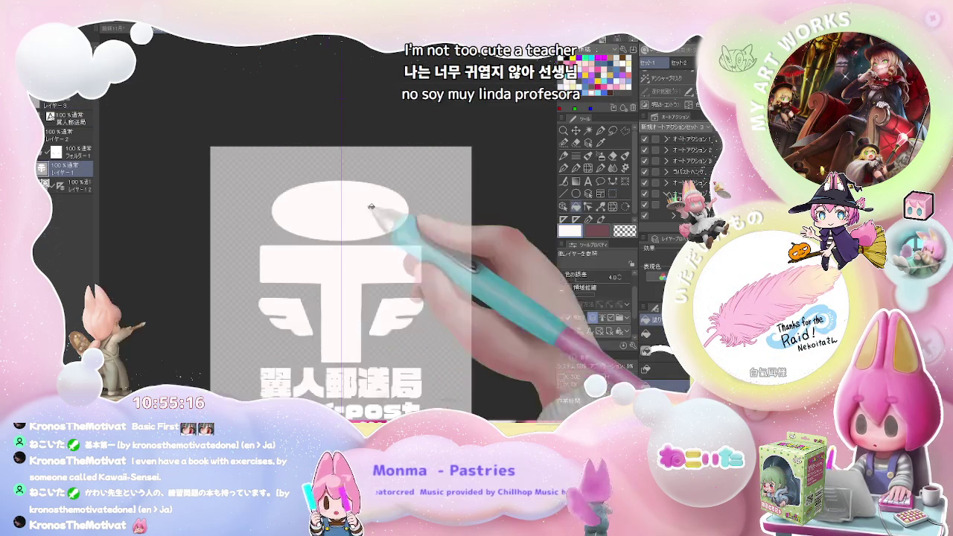
key(e)
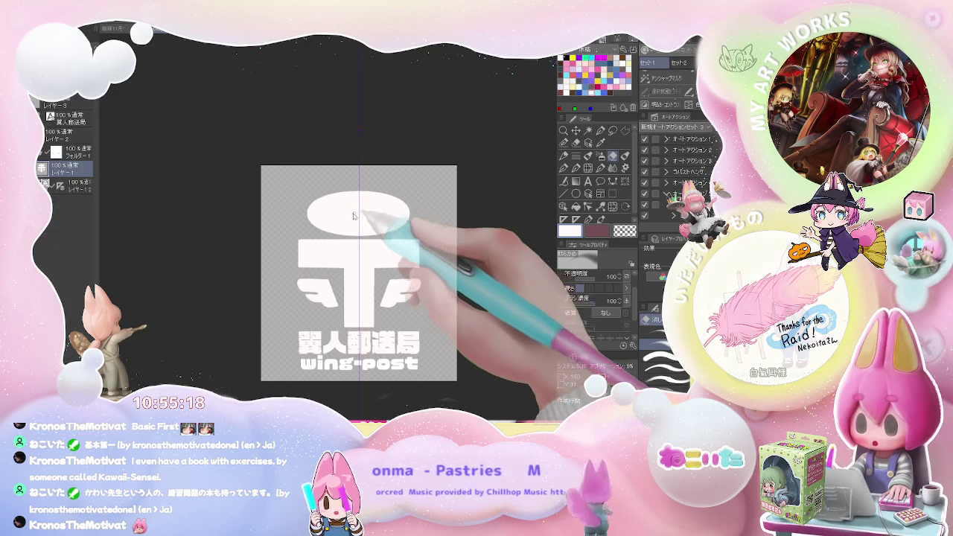
drag(371, 212, 351, 214)
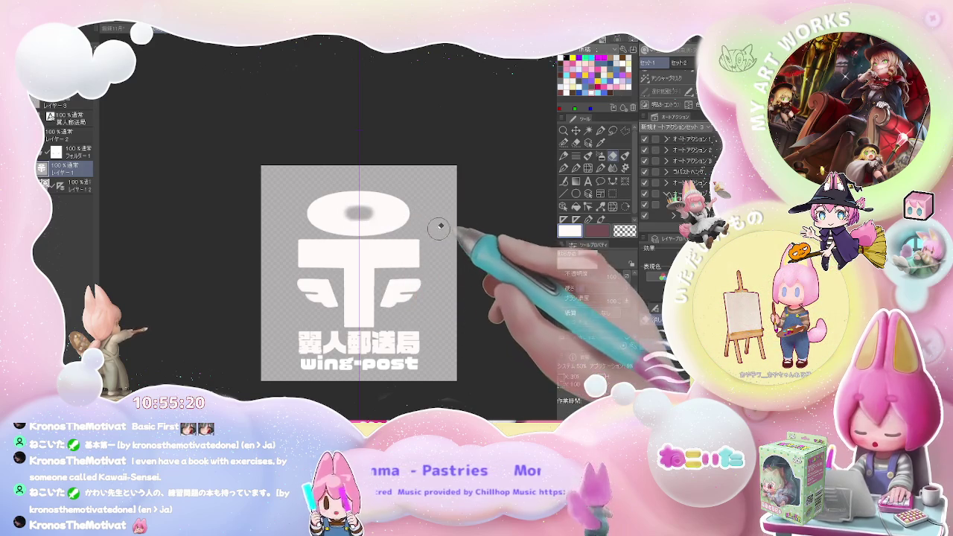
key(ctrl+z)
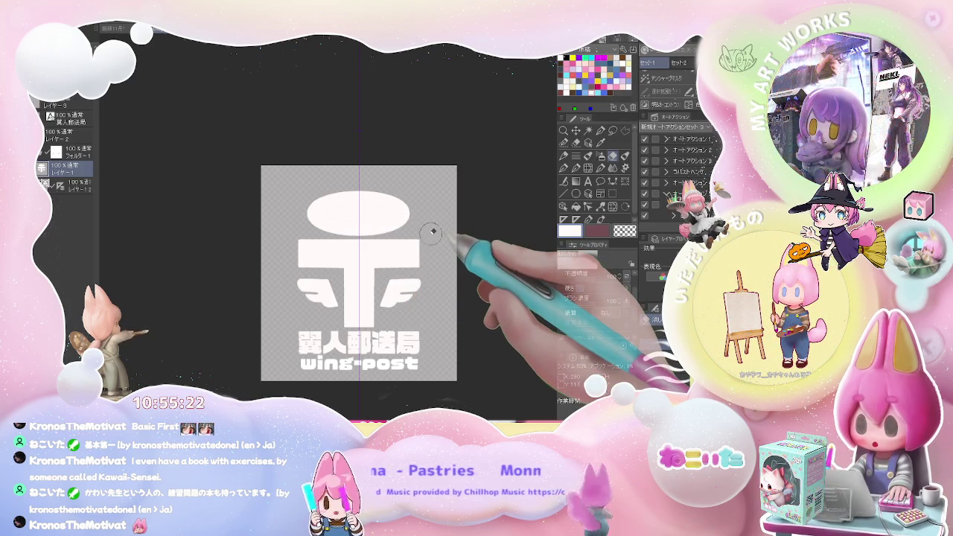
key(p)
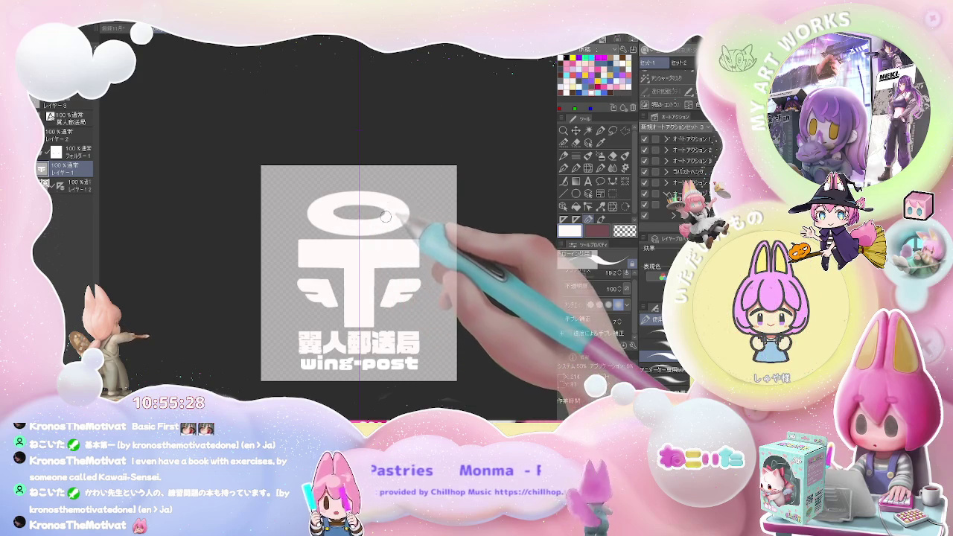
scroll(385, 216, down, 2)
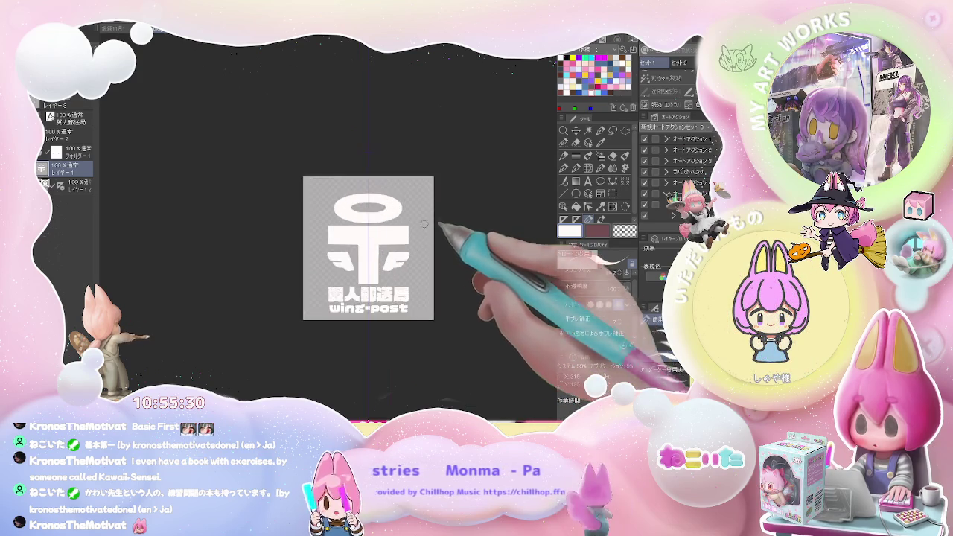
scroll(424, 224, up, 3)
scroll(372, 216, up, 4)
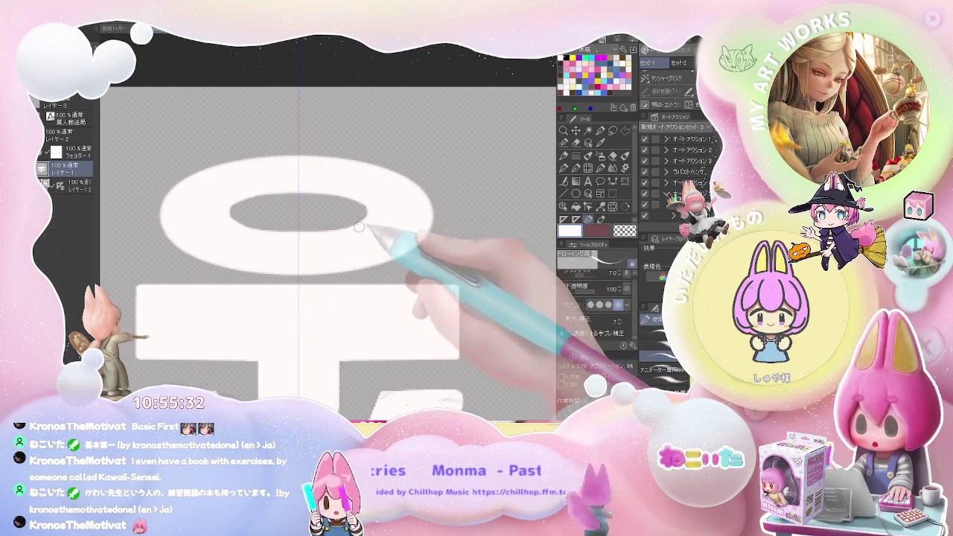
scroll(368, 220, down, 5)
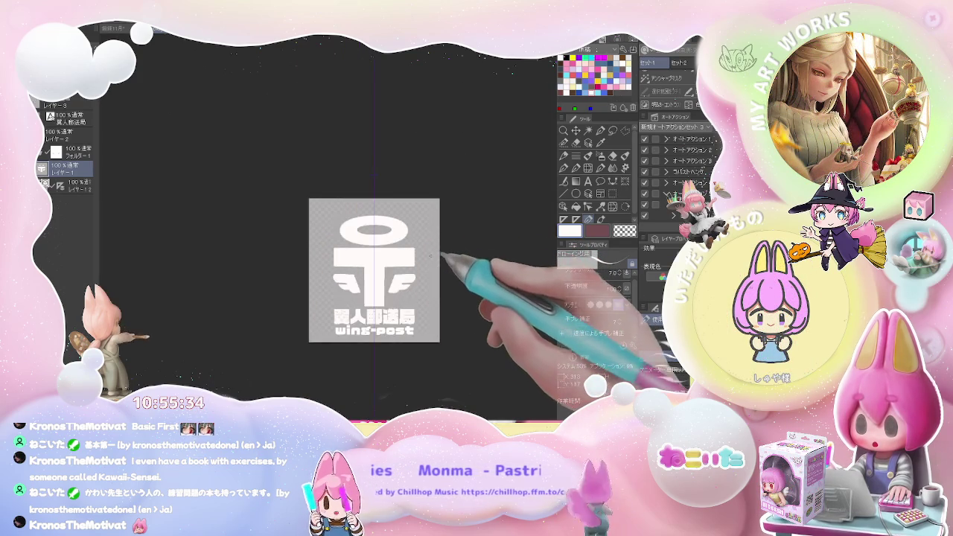
scroll(432, 257, down, 2)
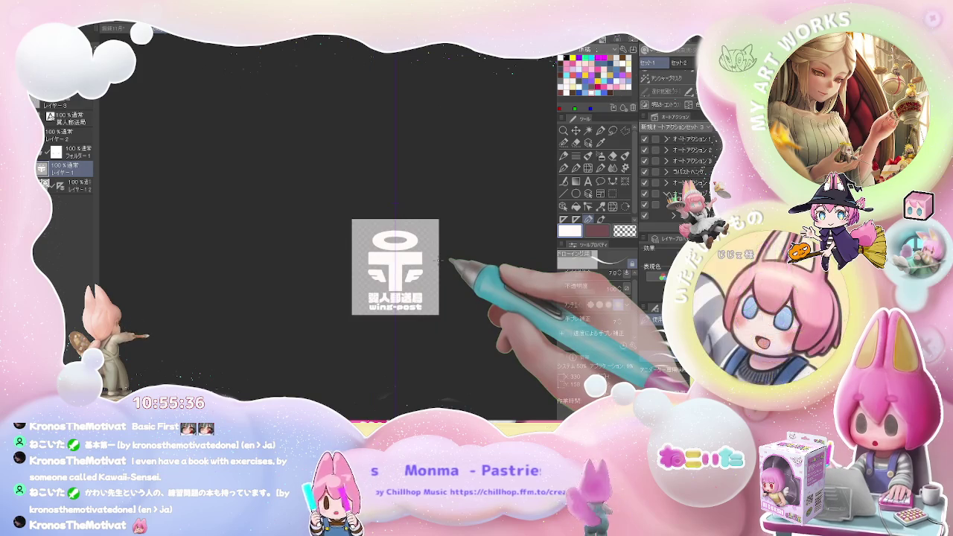
scroll(438, 260, up, 5)
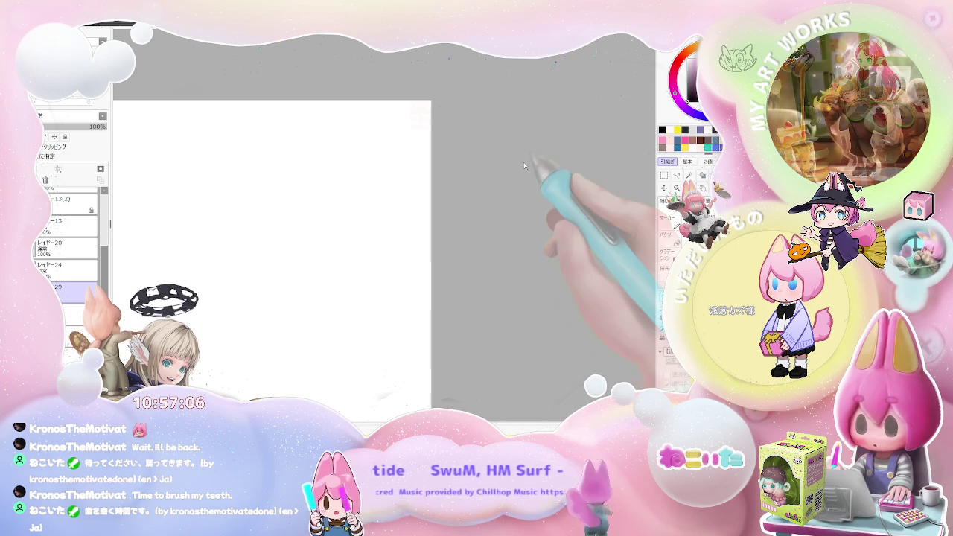
Step: Undo the mistaken white fill surrounding the pasted logo
key(ctrl+z)
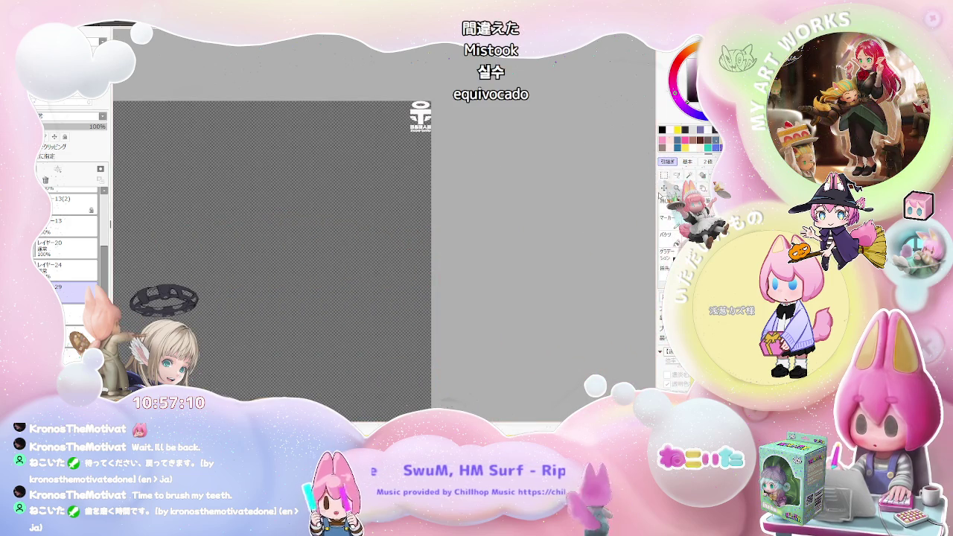
Step: Drag the small white logo down beside the angel character's head
mouse_move(403, 128)
mouse_down()
mouse_move(316, 187)
mouse_move(238, 298)
mouse_move(456, 185)
mouse_move(442, 215)
mouse_up()
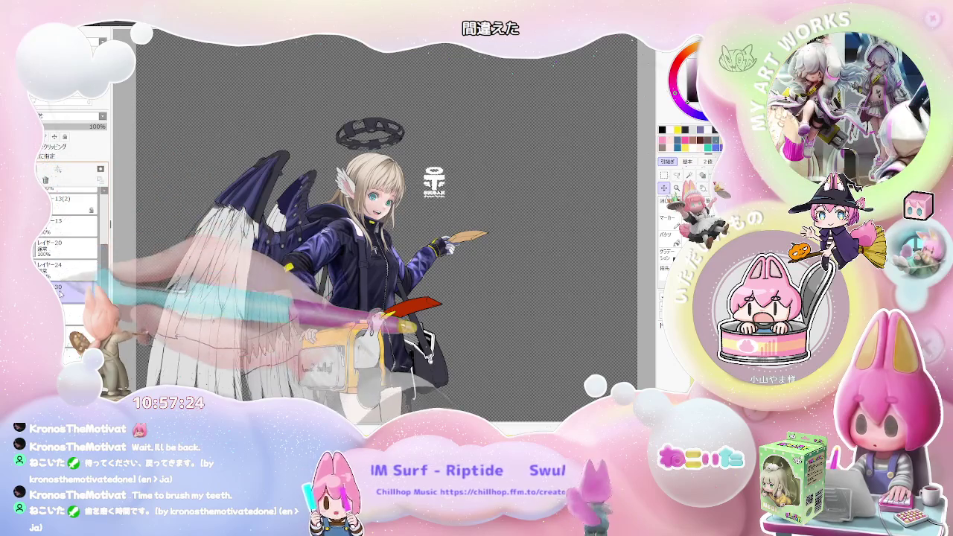
Step: Select the logo layer and move the logo to the canvas's top-right corner
click(71, 313)
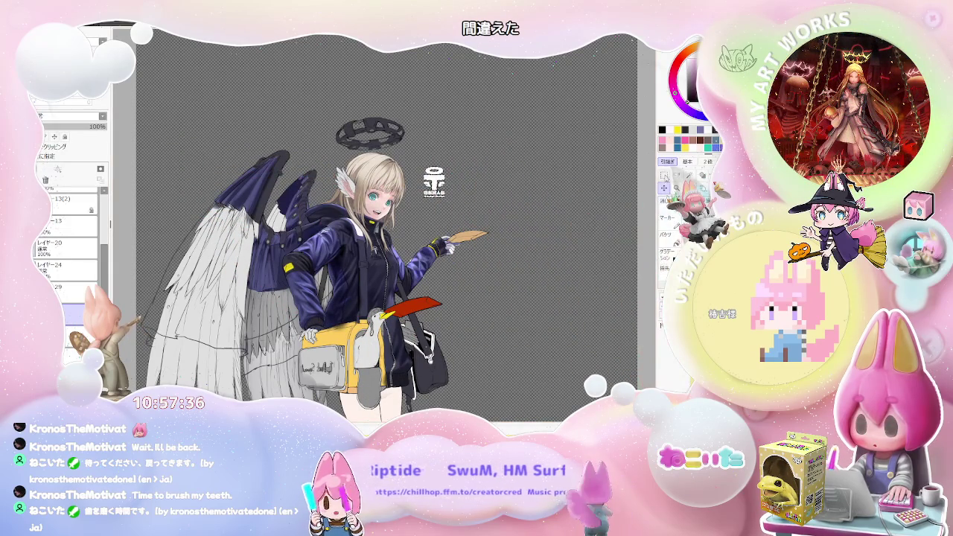
key(m)
scroll(539, 192, down, 2)
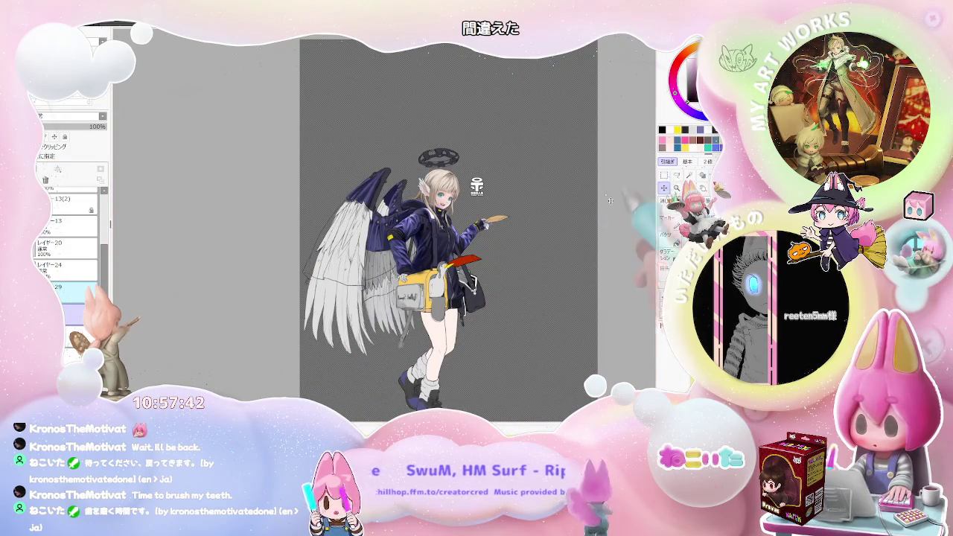
drag(610, 200, 639, 109)
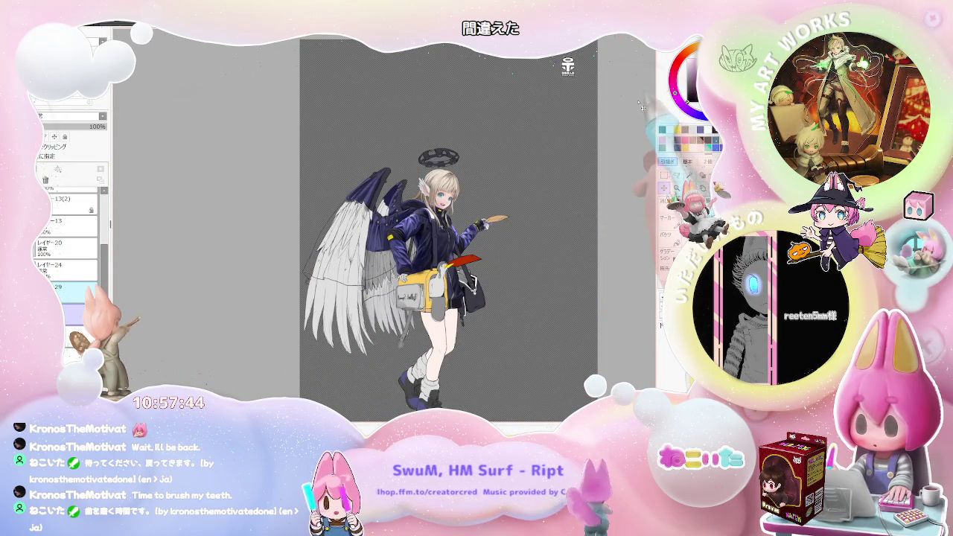
Step: Recentre the view on the character and place a copy of the logo on the jacket chest
drag(643, 109, 520, 127)
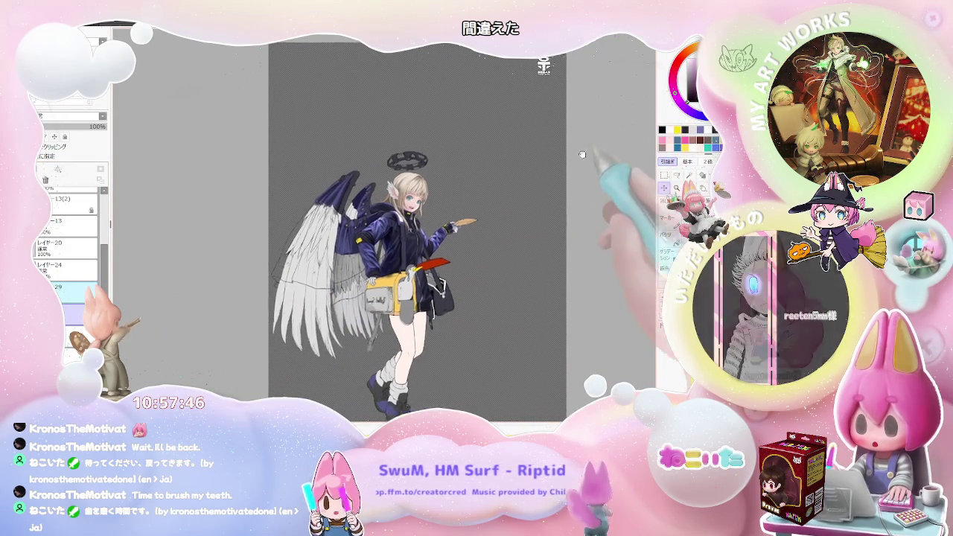
click(75, 315)
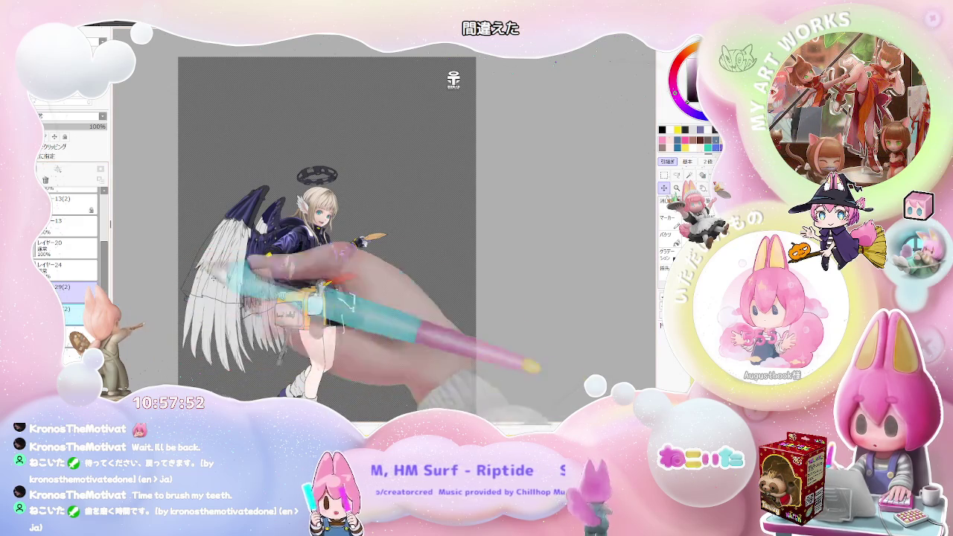
drag(417, 246, 350, 297)
scroll(292, 253, up, 2)
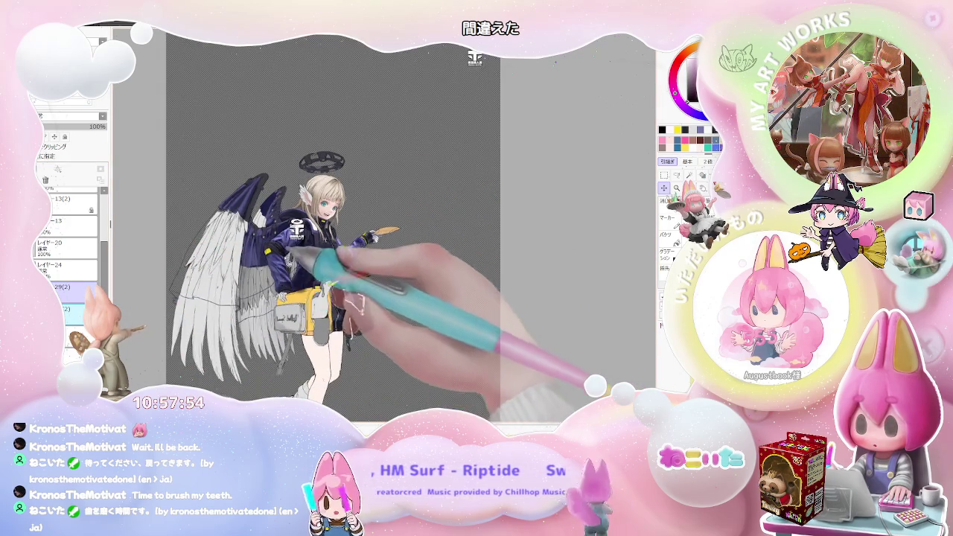
Step: Frame the face and jacket, select the logo layer and duplicate it
scroll(292, 253, up, 2)
scroll(292, 253, up, 4)
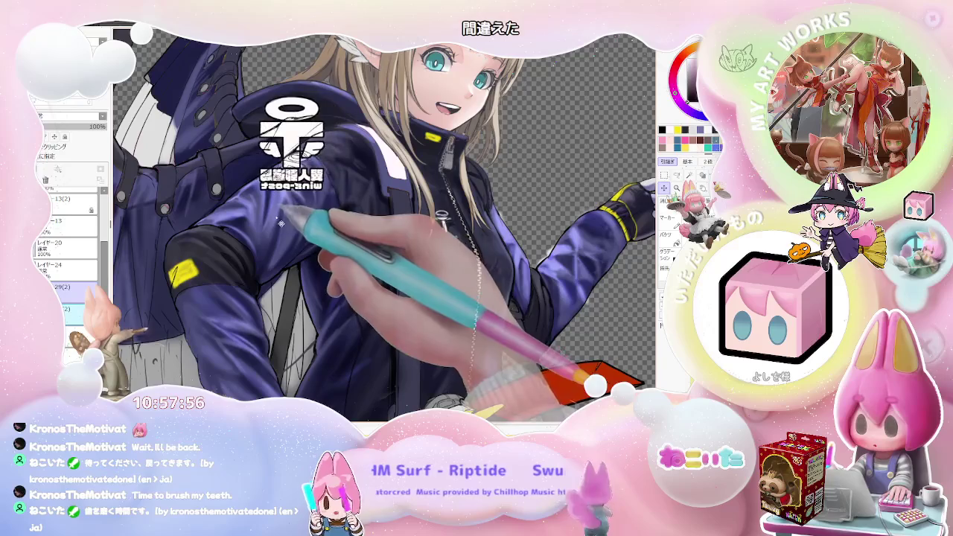
drag(342, 224, 249, 337)
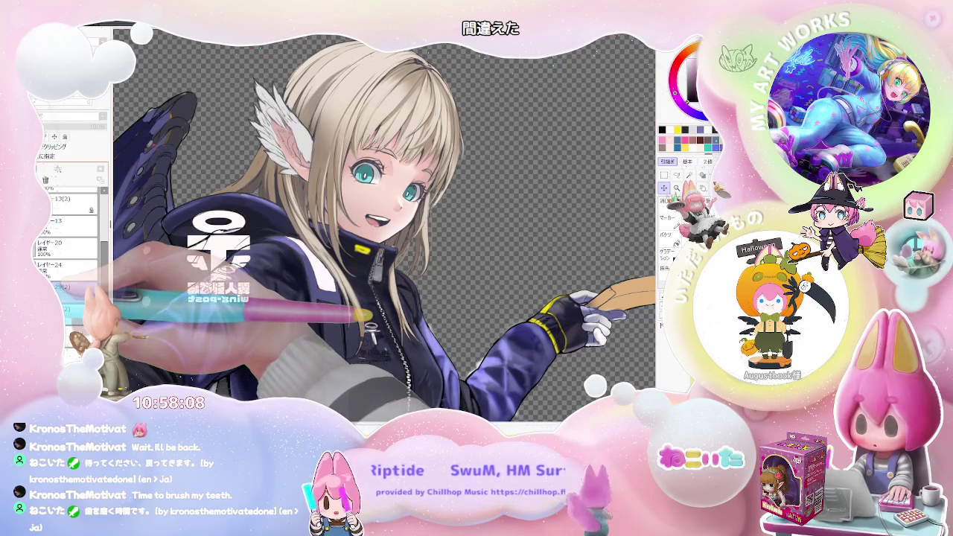
click(63, 294)
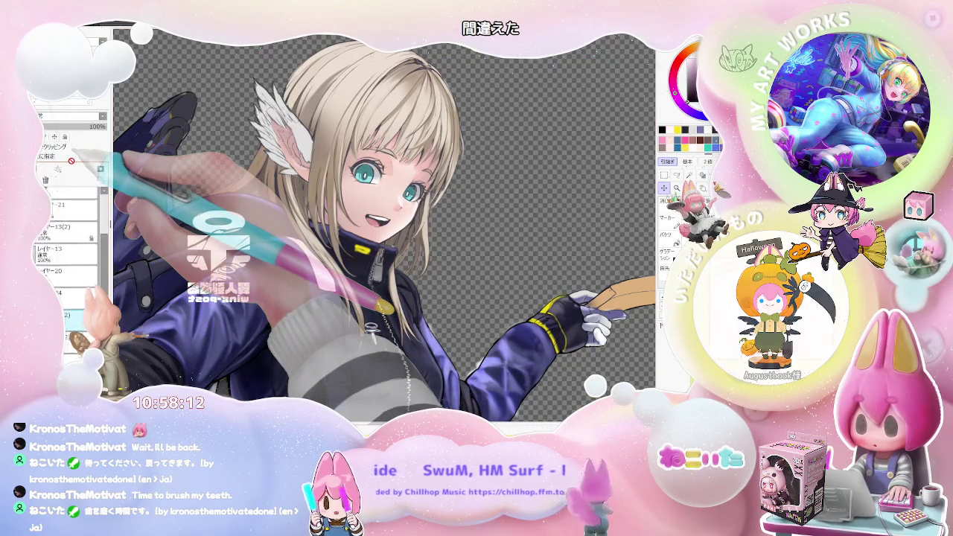
scroll(74, 224, up, 2)
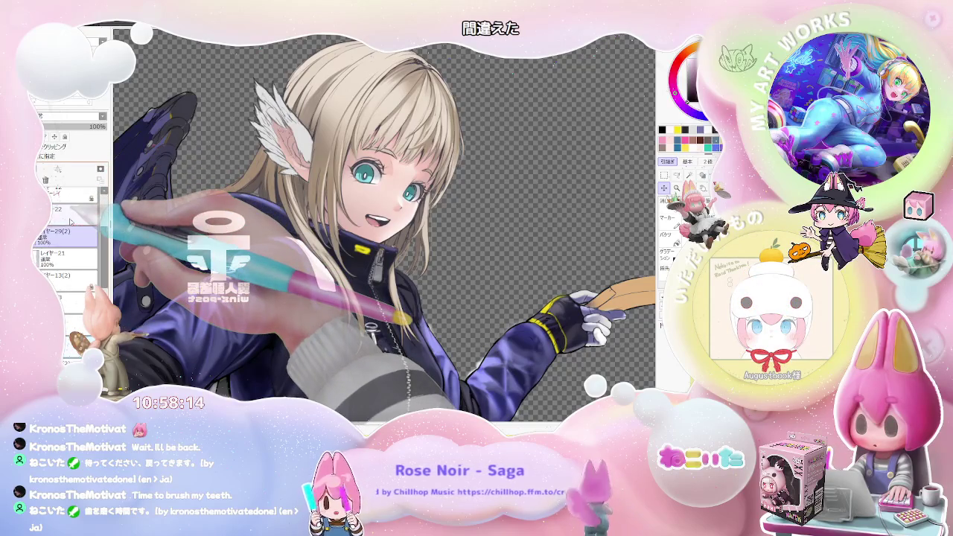
click(65, 356)
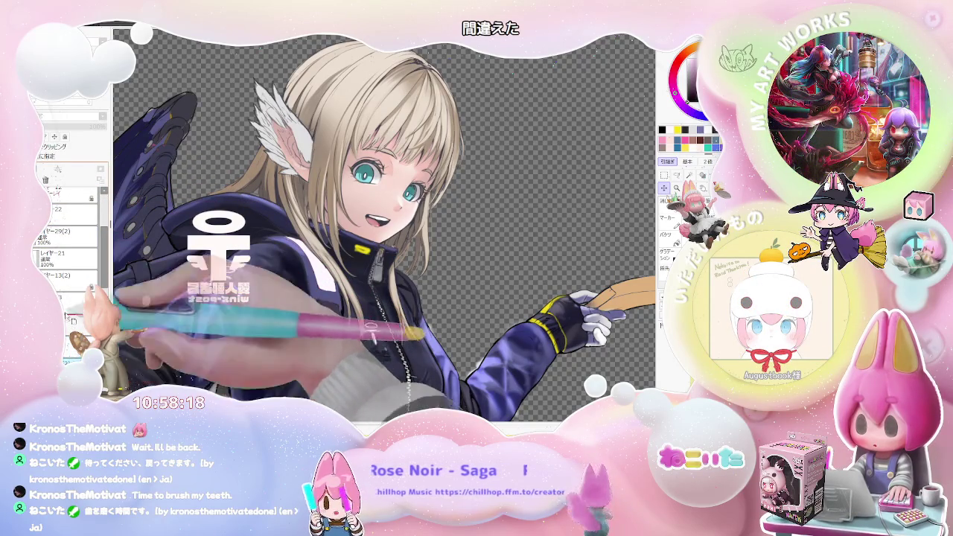
key(ctrl+v)
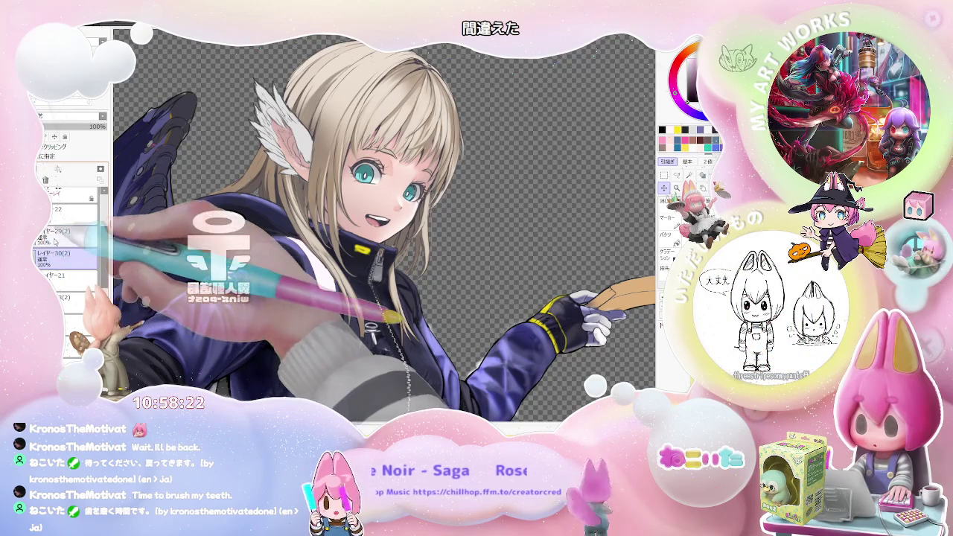
Step: Free-transform the copy, shrinking and rotating it to follow the sleeve near the shoulder
key(m)
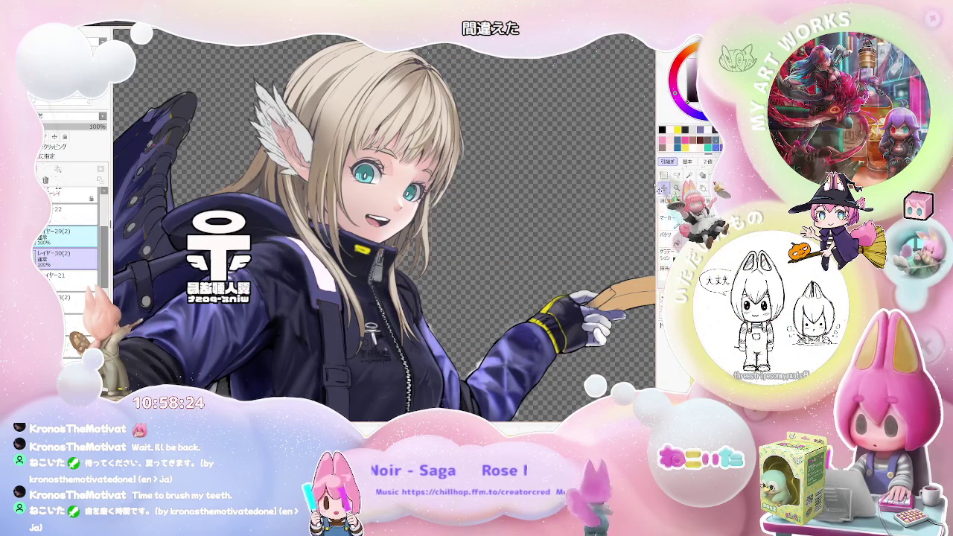
key(ctrl+t)
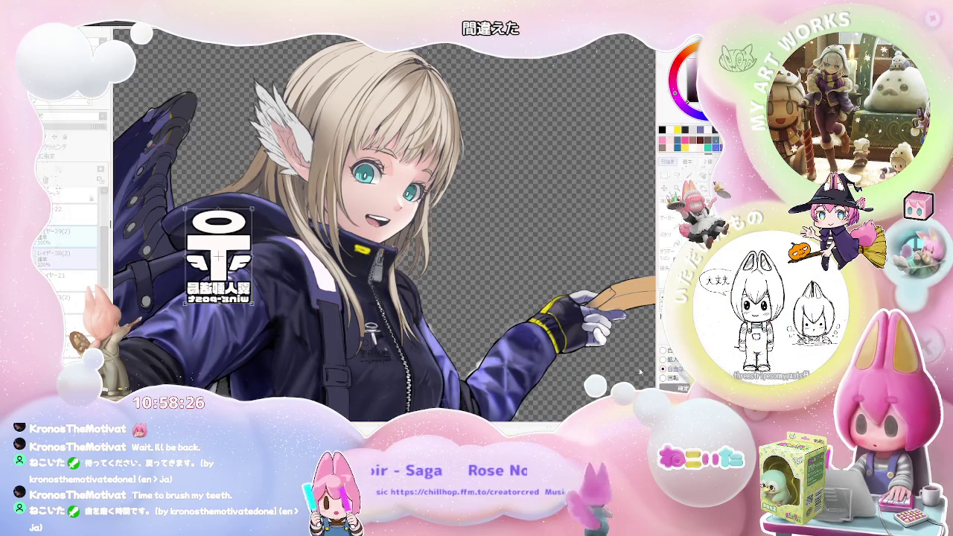
mouse_move(191, 295)
mouse_down()
mouse_move(260, 312)
mouse_move(260, 231)
mouse_move(250, 258)
mouse_up()
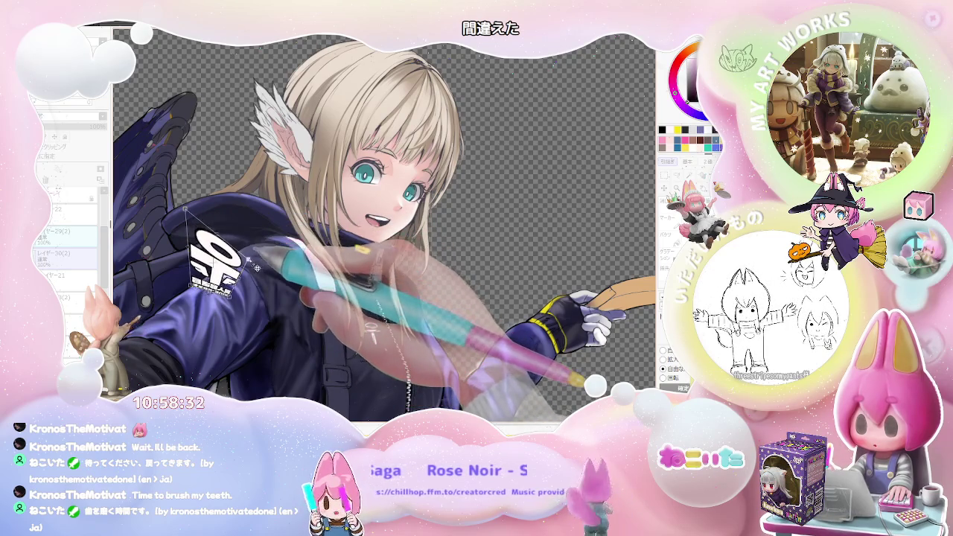
key(ctrl+z)
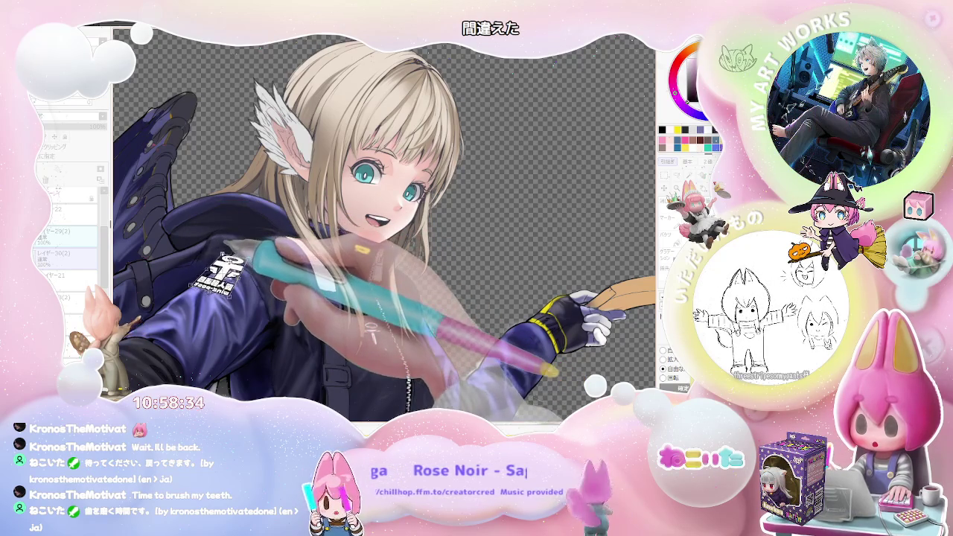
key(ctrl+t)
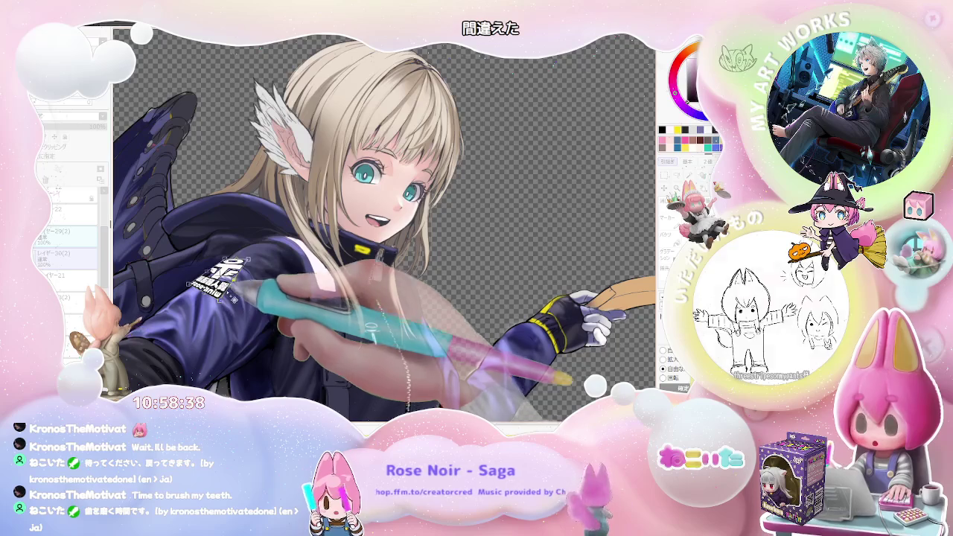
drag(250, 263, 264, 273)
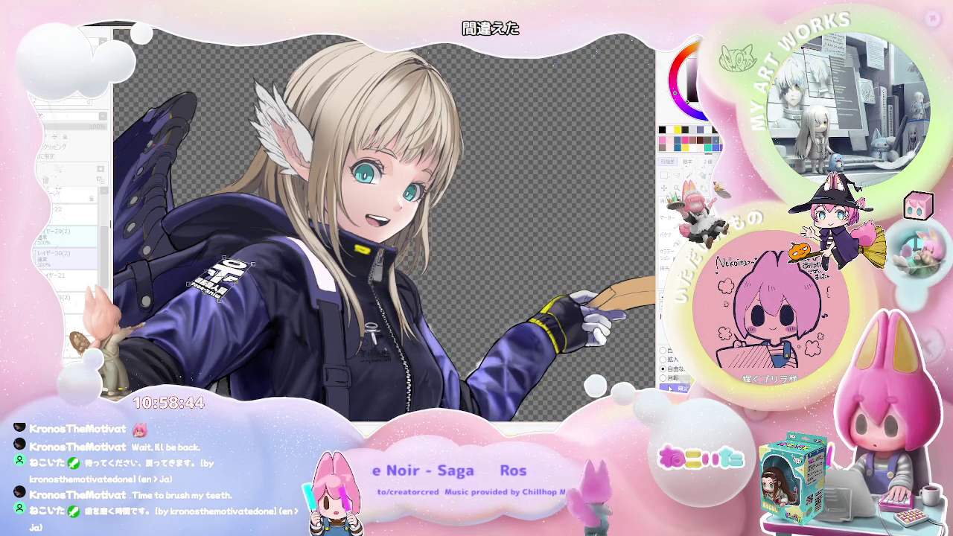
key(ctrl+minus)
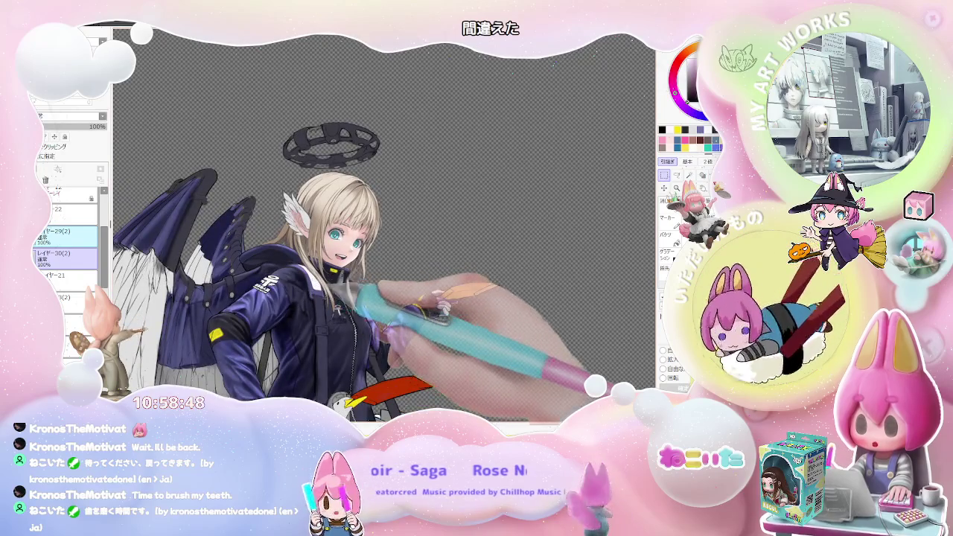
key(ctrl+plus)
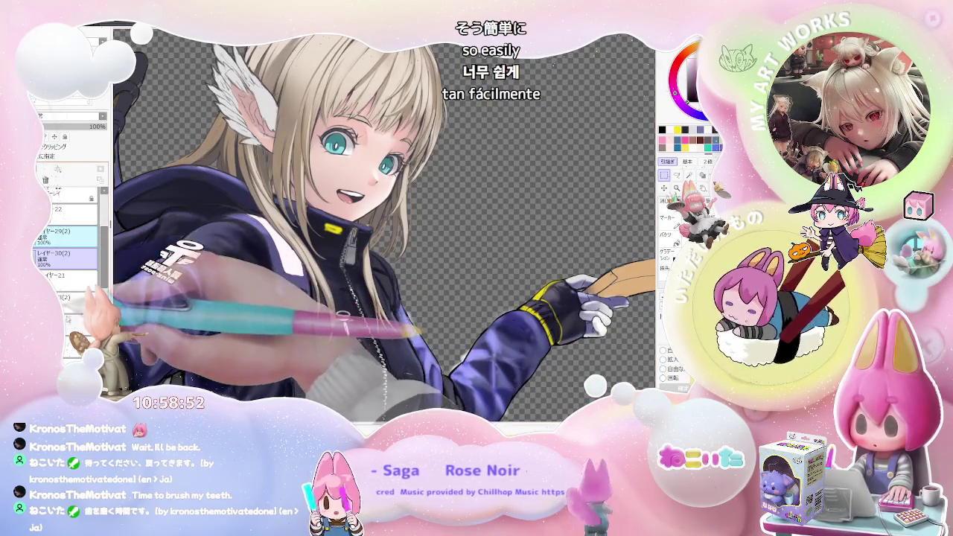
Step: Move the white wing-post logo from the top of the canvas down onto the jacket's chest
key(ctrl+minus)
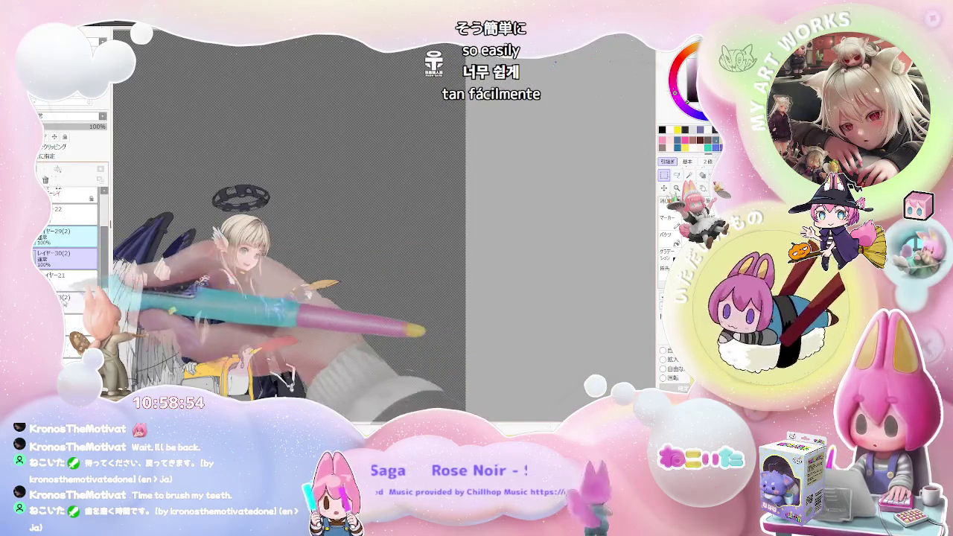
scroll(75, 275, down, 3)
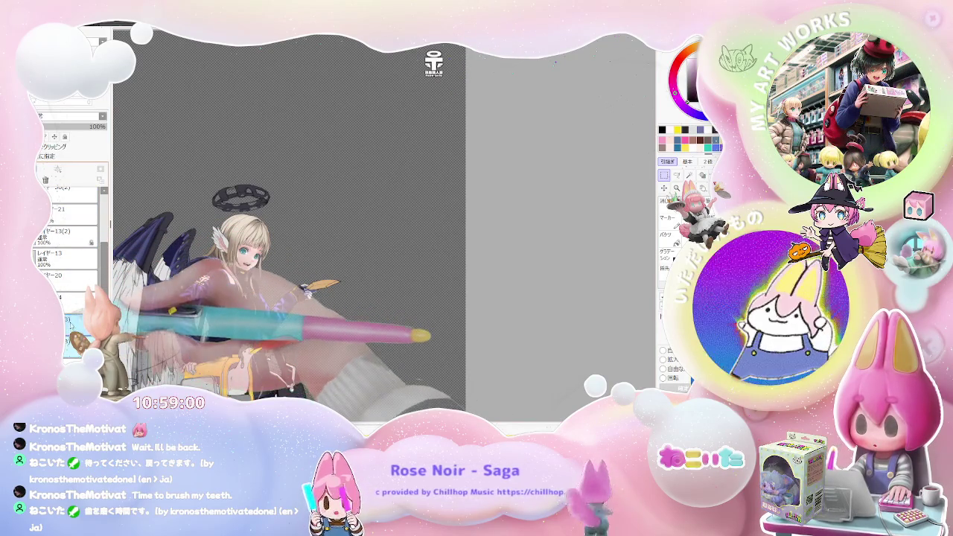
scroll(67, 238, down, 3)
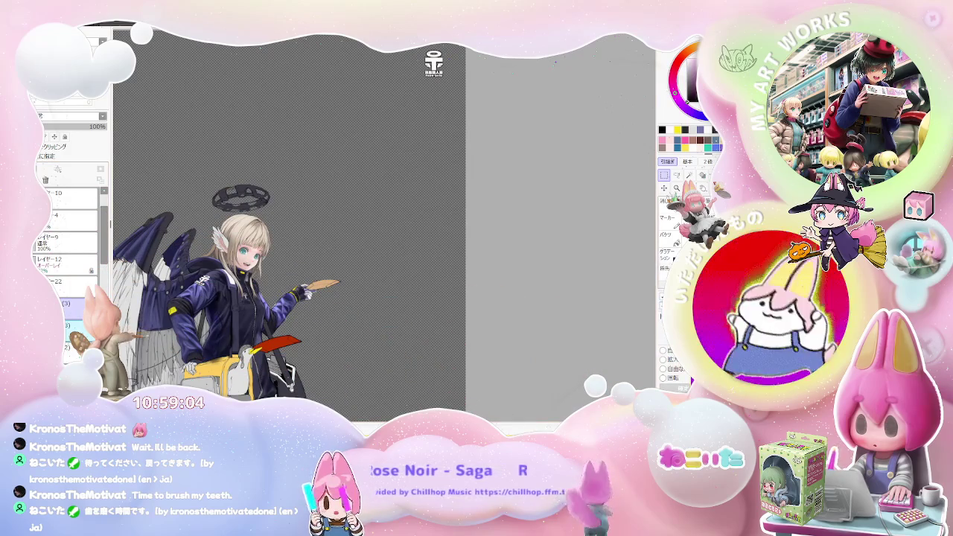
key(ctrl+t)
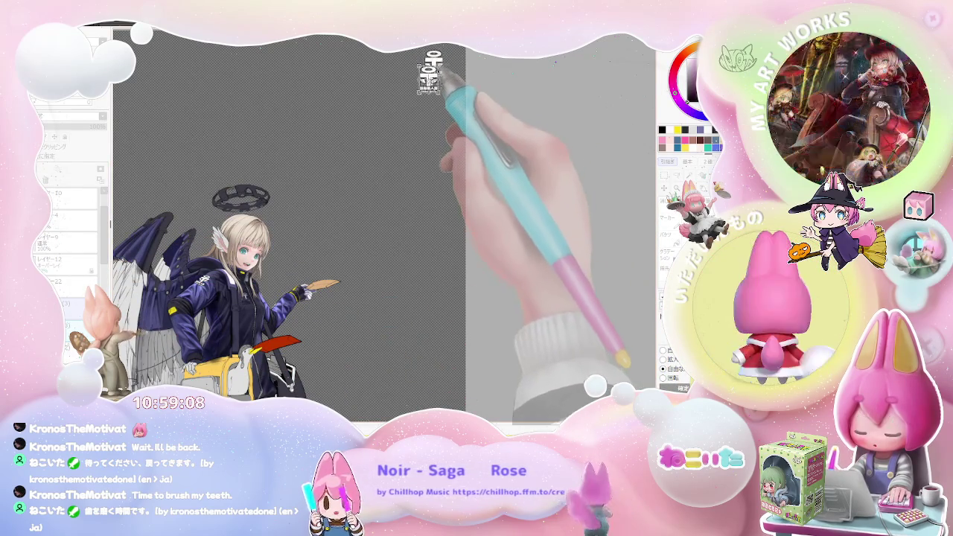
drag(434, 65, 285, 243)
Step: Nudge the chest logo up-right and shrink it narrower and shorter to fit beside the zipper
scroll(231, 276, up, 2)
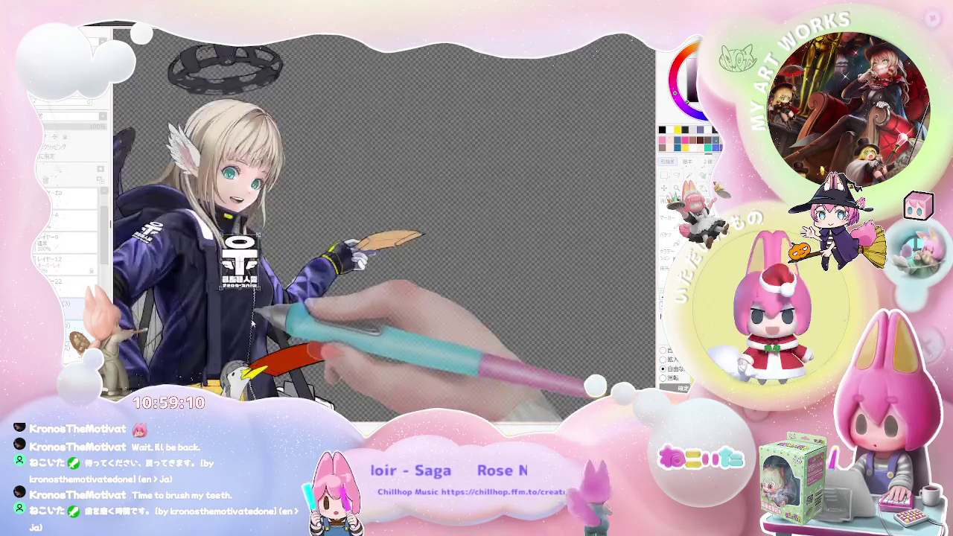
scroll(231, 276, up, 3)
drag(212, 164, 223, 140)
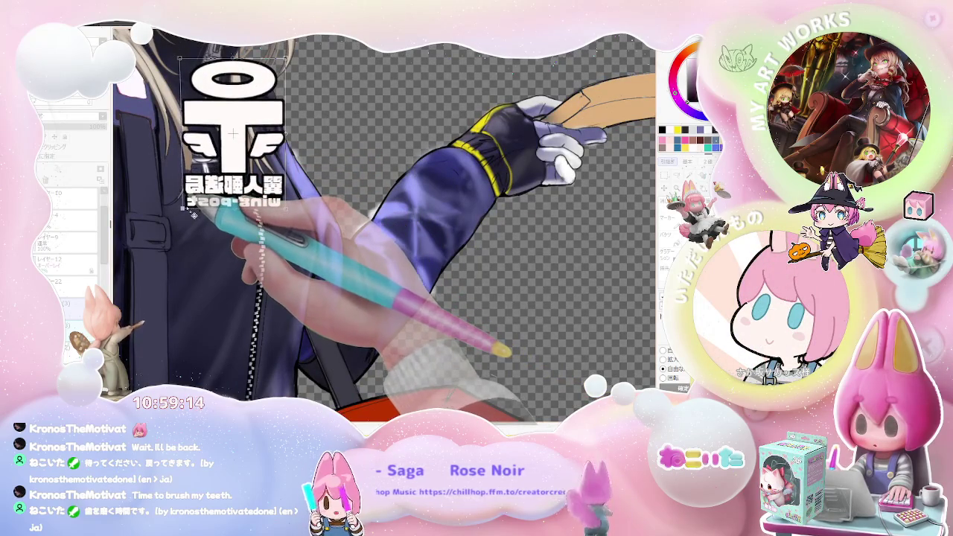
drag(283, 212, 253, 216)
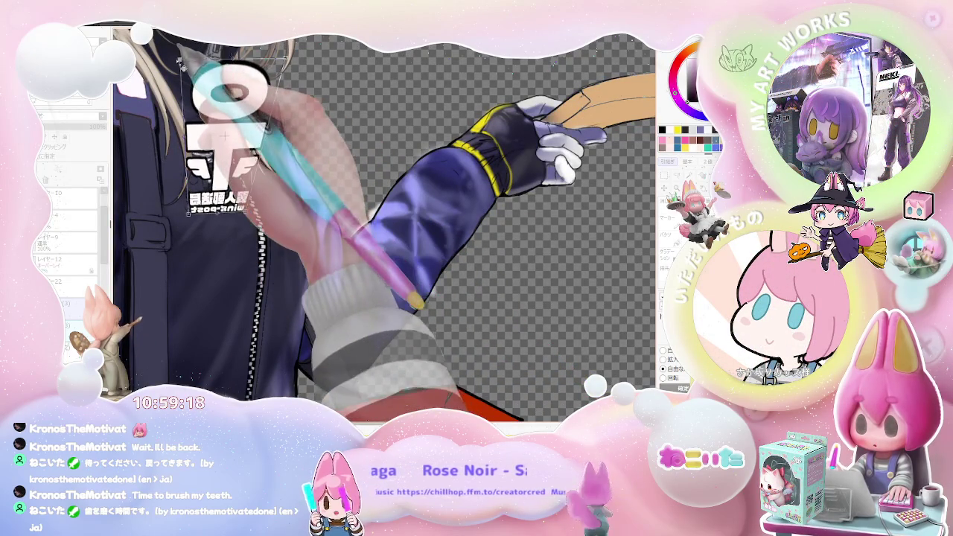
drag(168, 118, 175, 146)
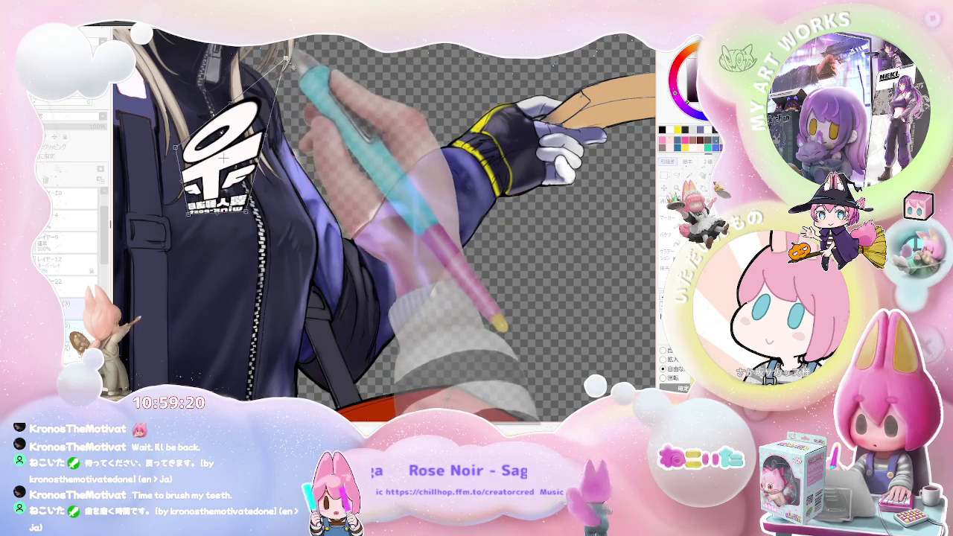
drag(276, 86, 237, 146)
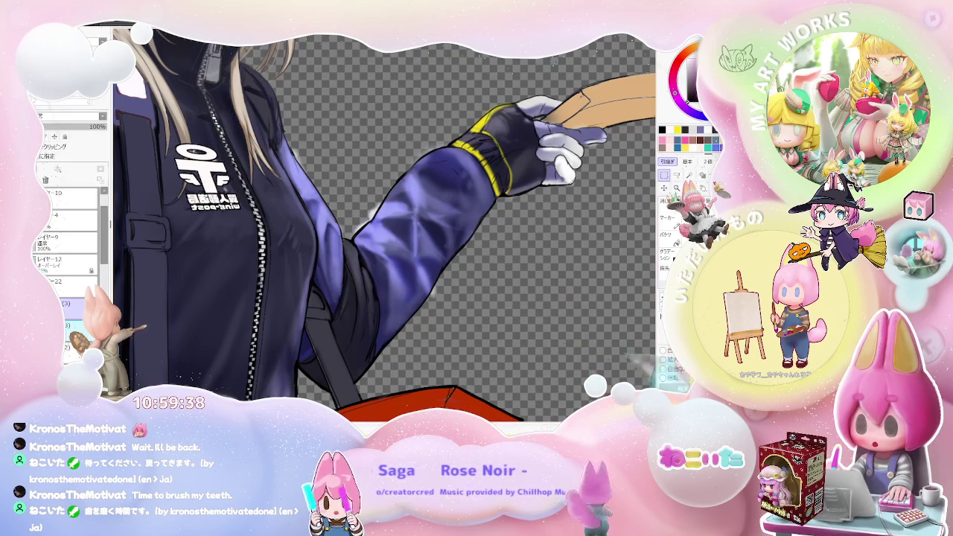
key(ctrl+minus)
key(ctrl+minus)
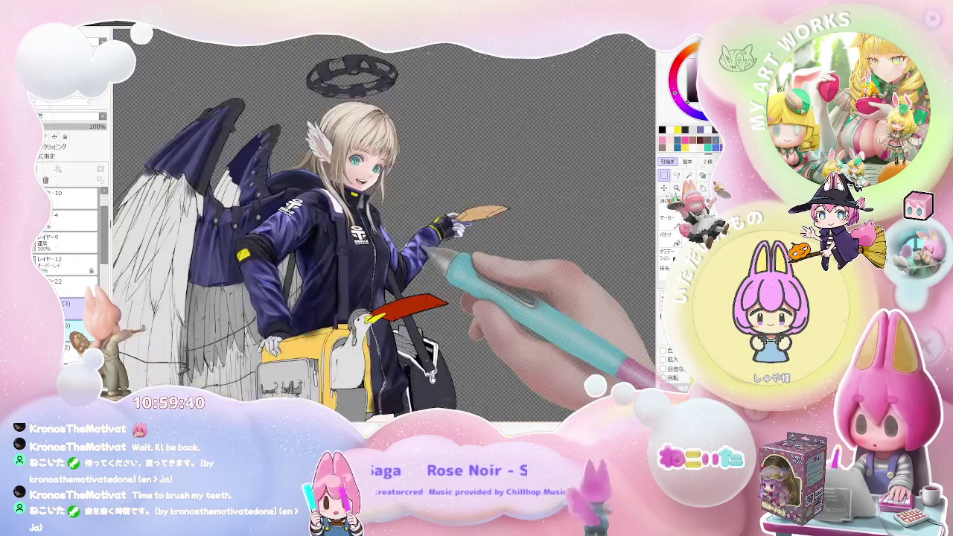
Step: Flip the canvas view horizontally, then rotate and zoom in on the chest logo
key(h)
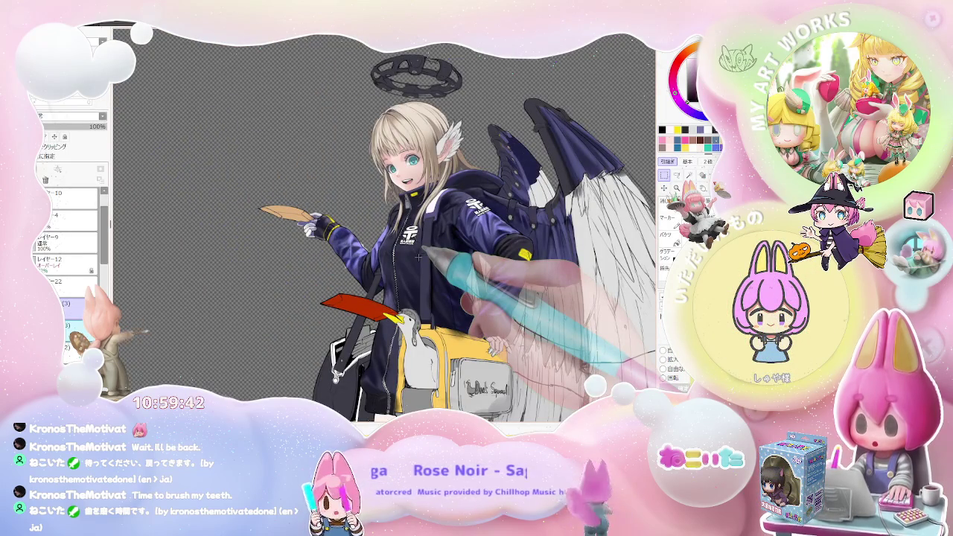
key(ctrl+minus)
key(Delete)
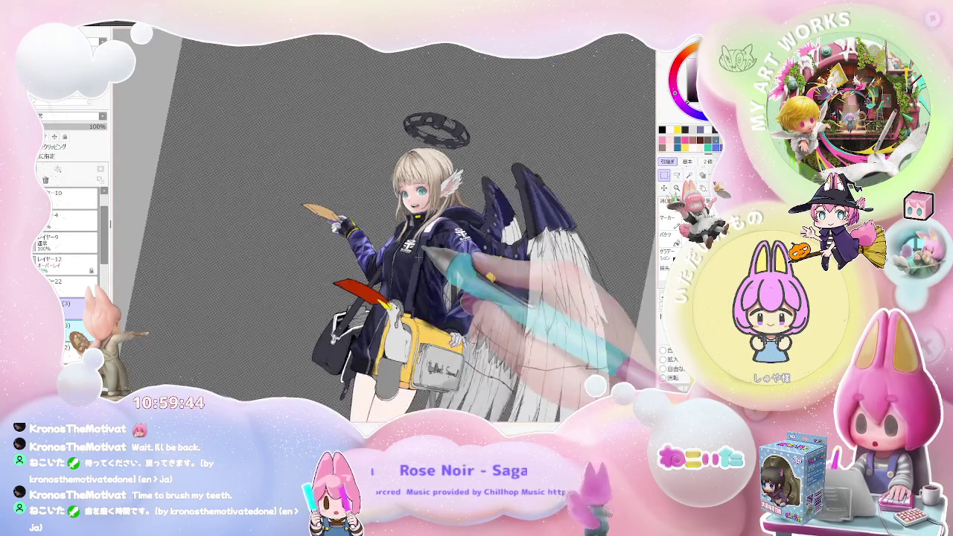
key(Delete)
key(ctrl+plus)
key(ctrl+plus)
key(ctrl+plus)
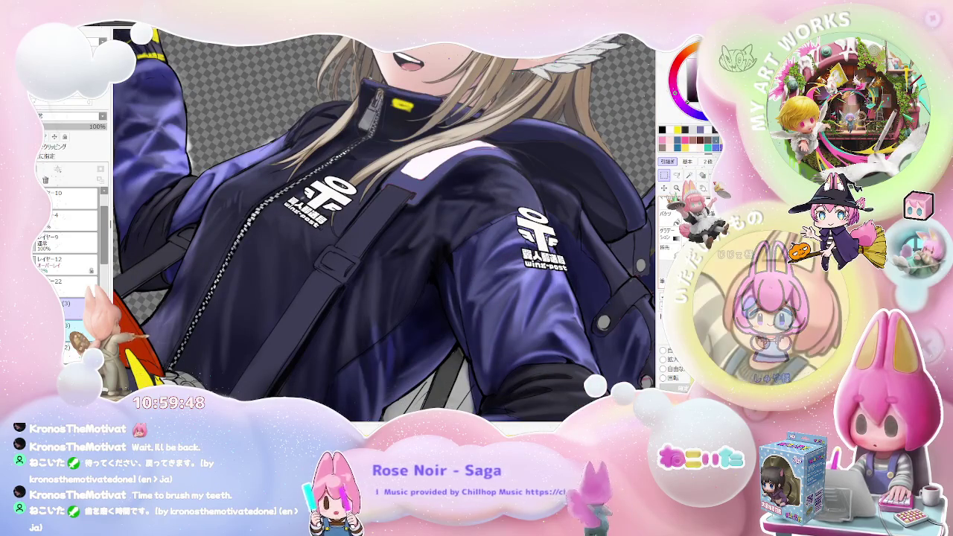
Step: Compare the chest and sleeve logos, shrink the brush, and return the view upright on the jacket
key(ctrl+plus)
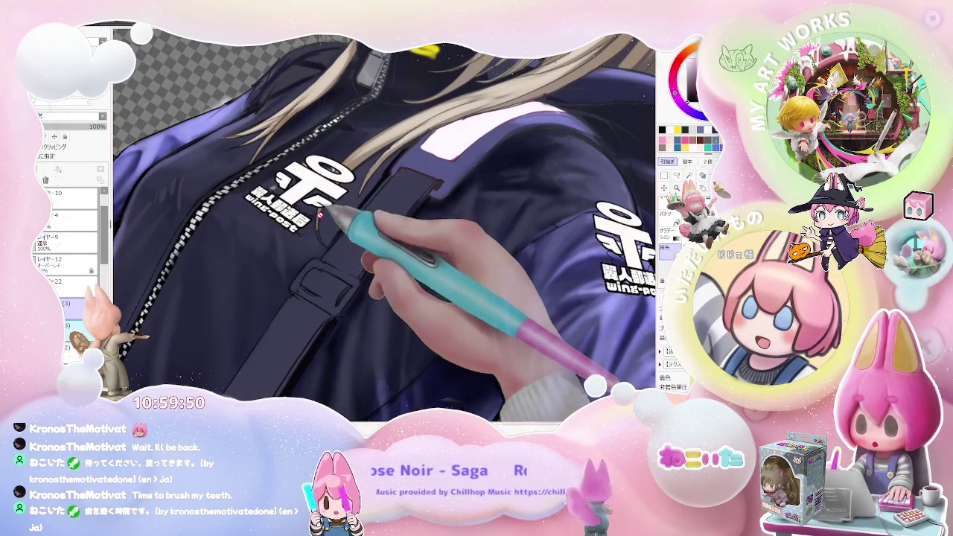
key(Delete)
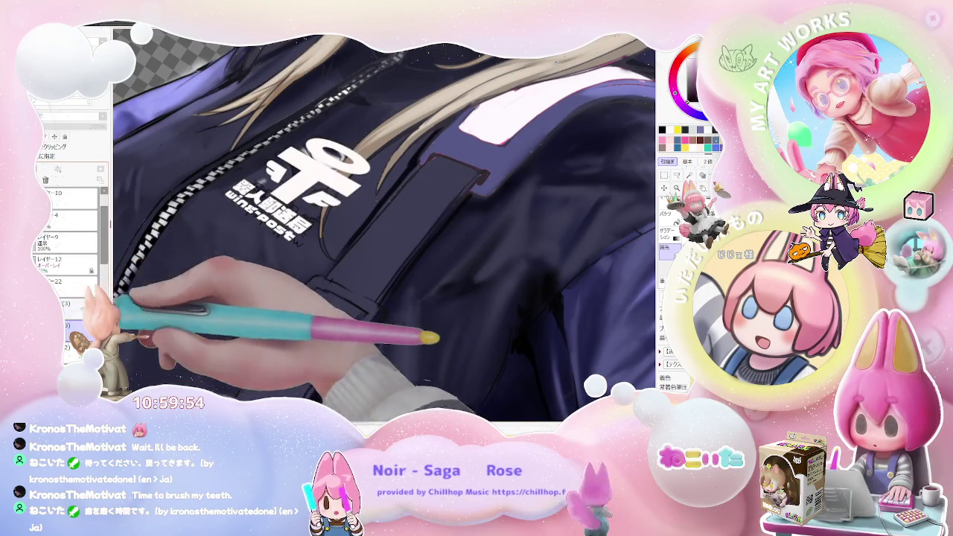
key(ctrl+minus)
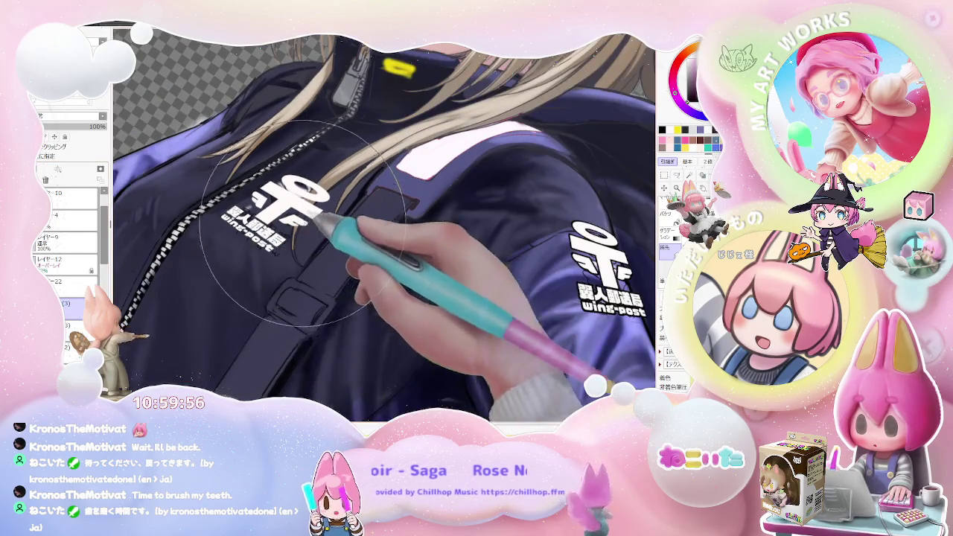
key(ctrl+plus)
key([)
key([)
key([)
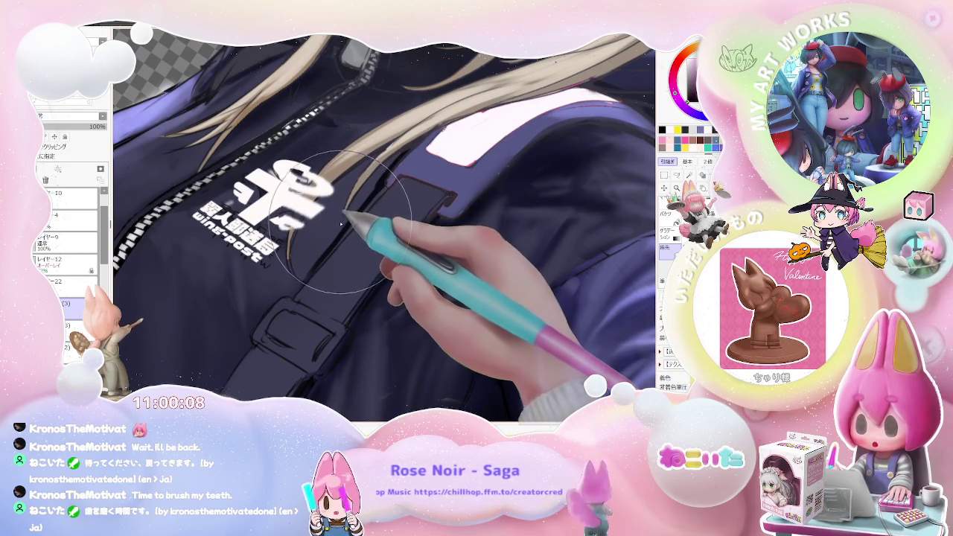
key(Home)
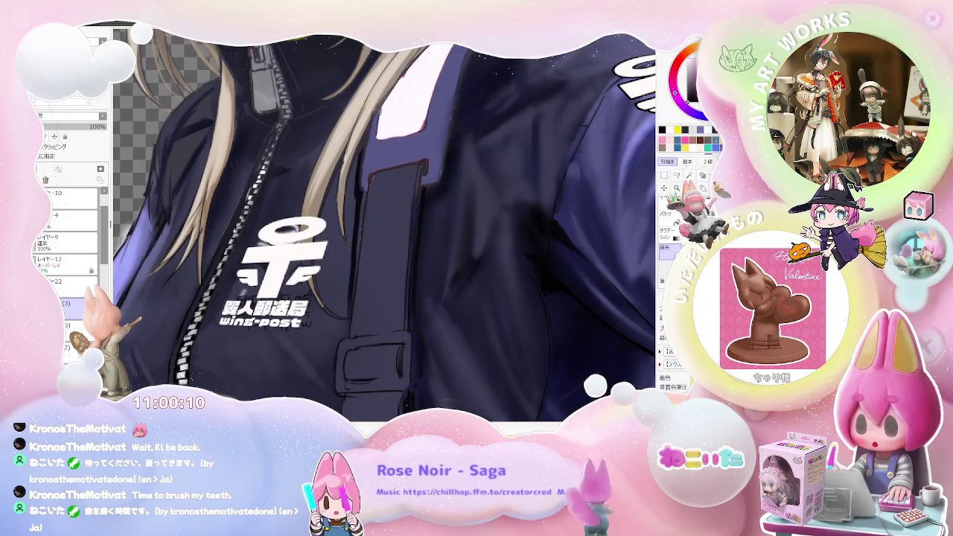